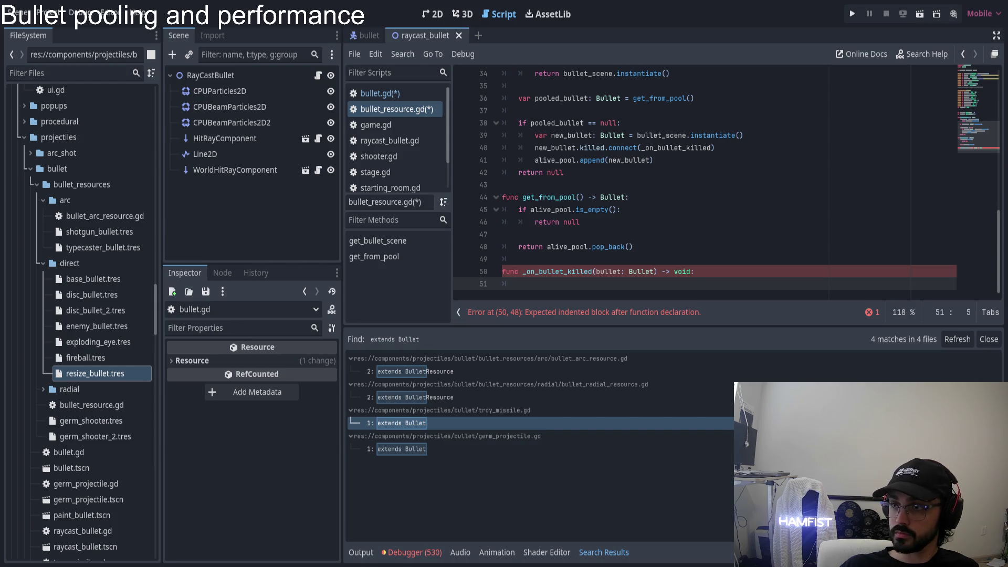
# - Glance at the project's task board in the browser, then minimise it to return to the editor
pyautogui.hotkey('alt', 'Tab')
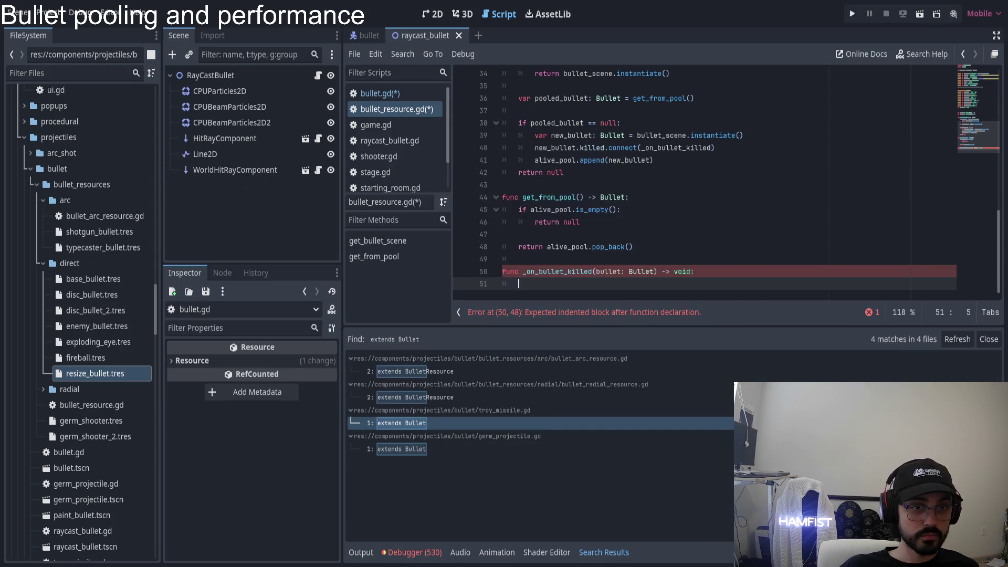
pyautogui.hotkey('alt', 'Tab')
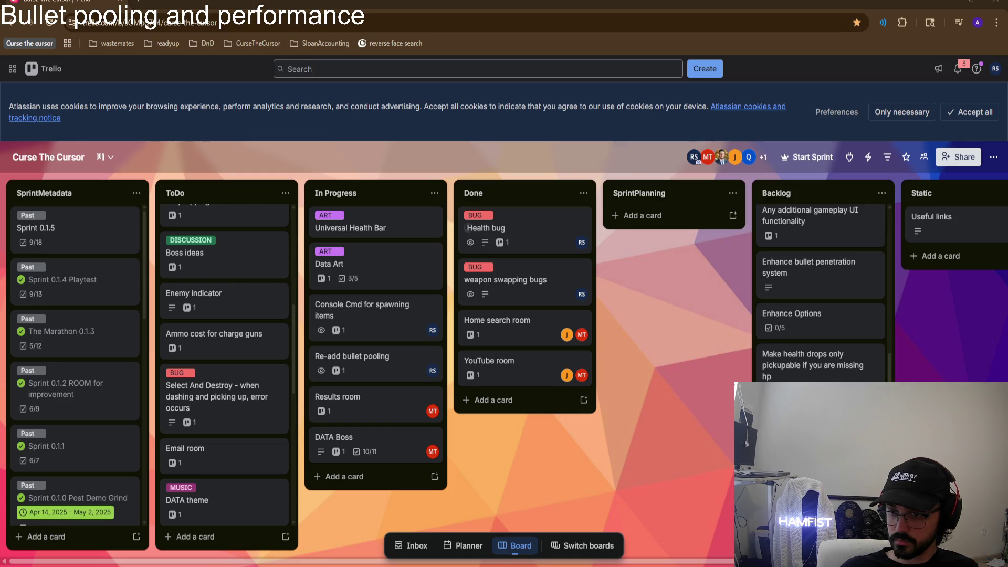
pyautogui.press('super+d')
pyautogui.press('super+d')
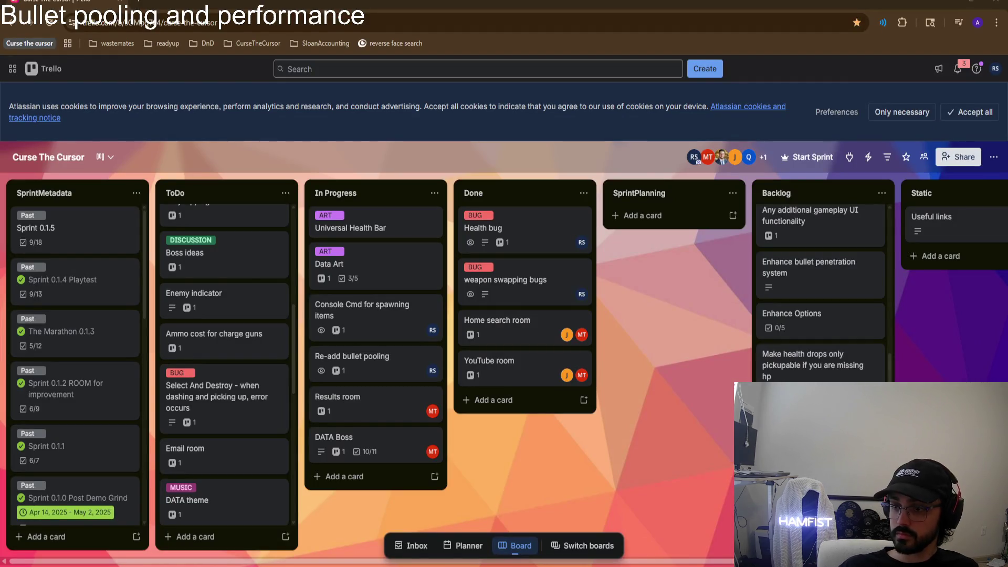
pyautogui.moveTo(948, 4); pyautogui.dragTo(913, 26)
pyautogui.click(924, 27)
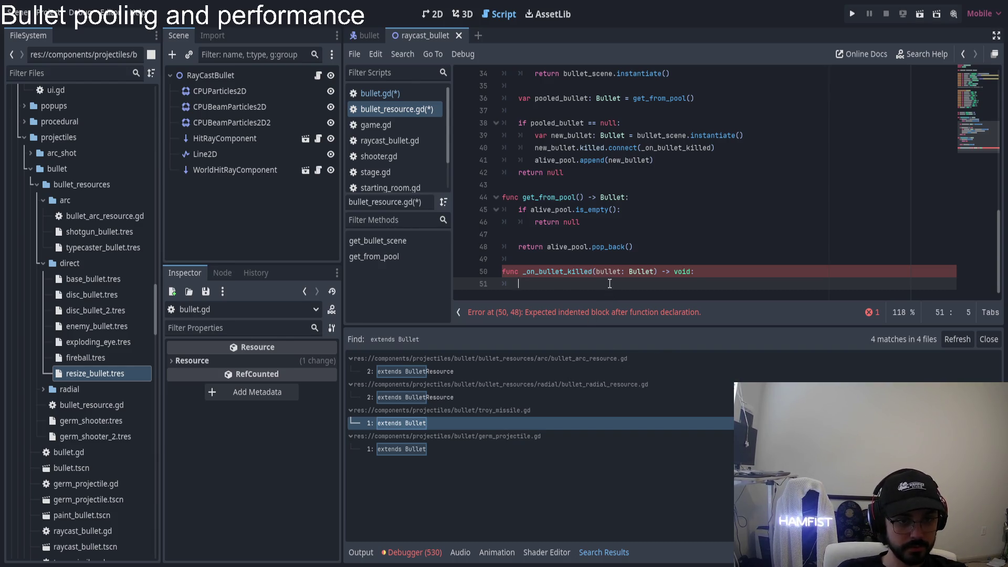
# - Write alive_pool.find(bullet) on line 51 of _on_bullet_killed
pyautogui.write('alive_pool.')
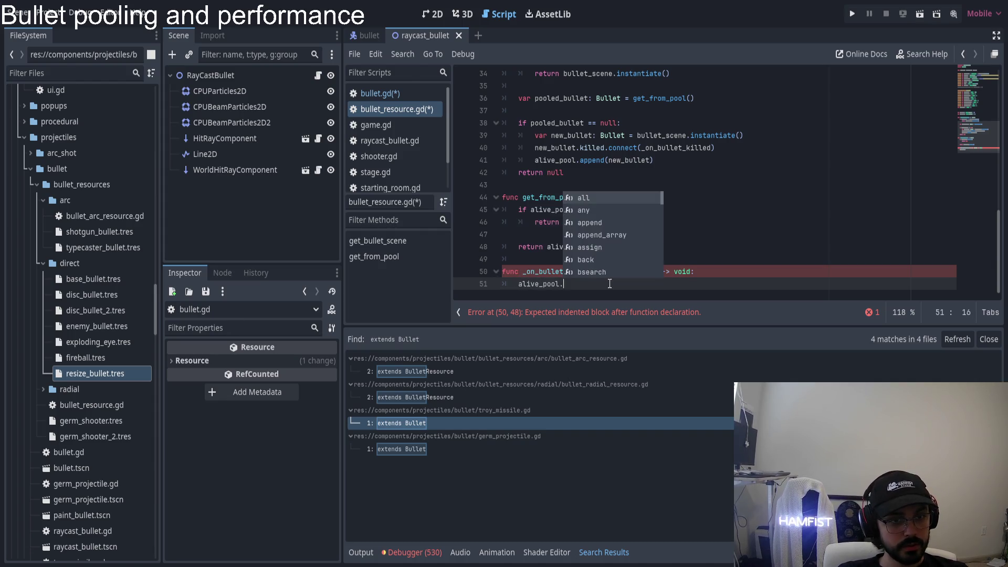
pyautogui.write('find')
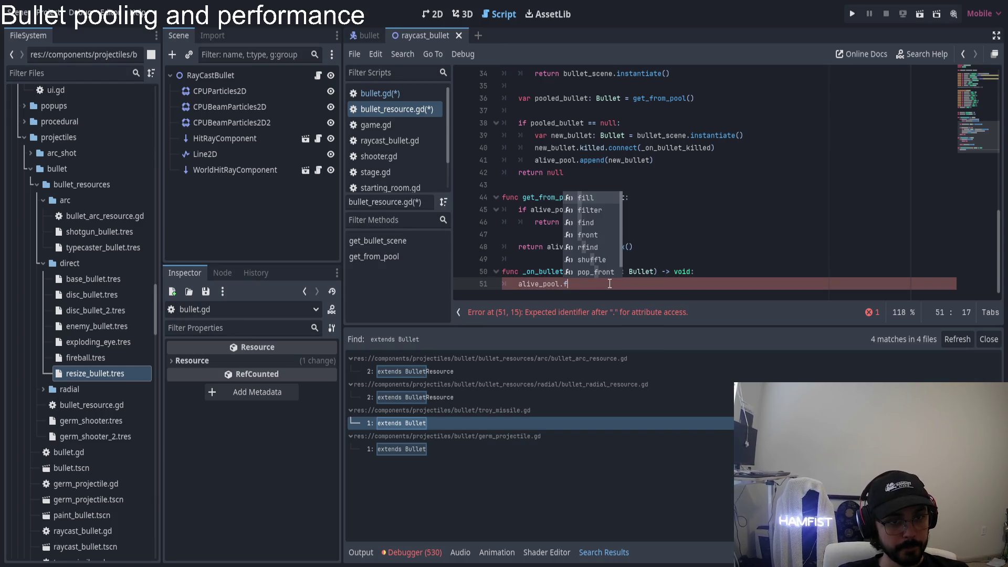
pyautogui.press('Return')
pyautogui.write('bullet')
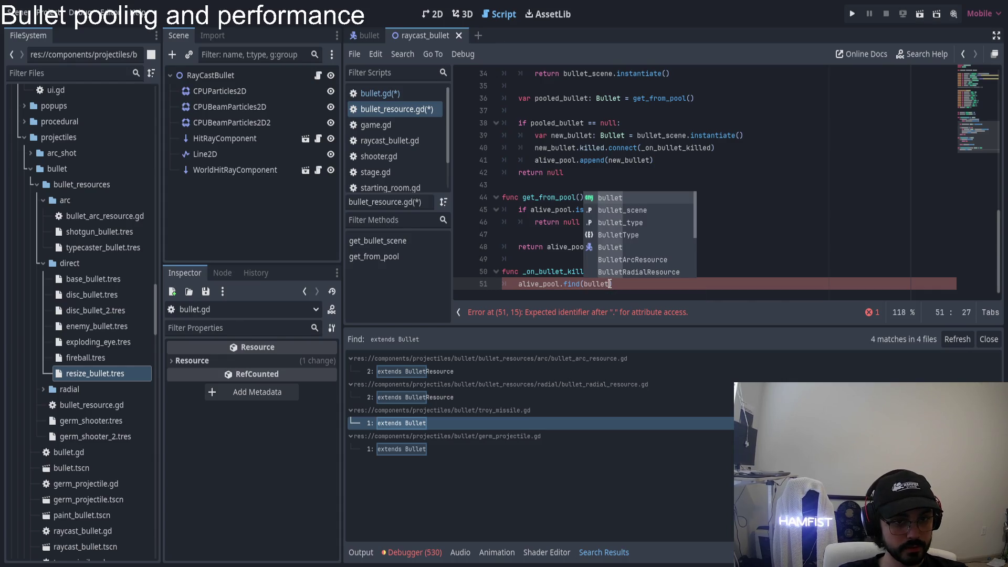
pyautogui.press('Escape')
# - Check the find method's documentation, then return to line 51 and select find
pyautogui.keyDown('ctrl'); pyautogui.click(572, 284); pyautogui.keyUp('ctrl')
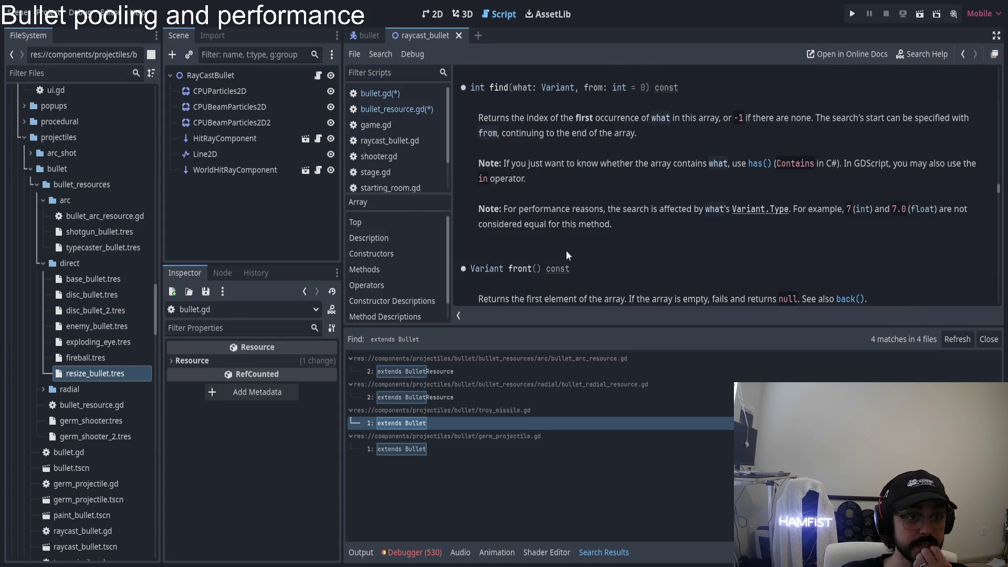
pyautogui.click(402, 111)
pyautogui.click(519, 284)
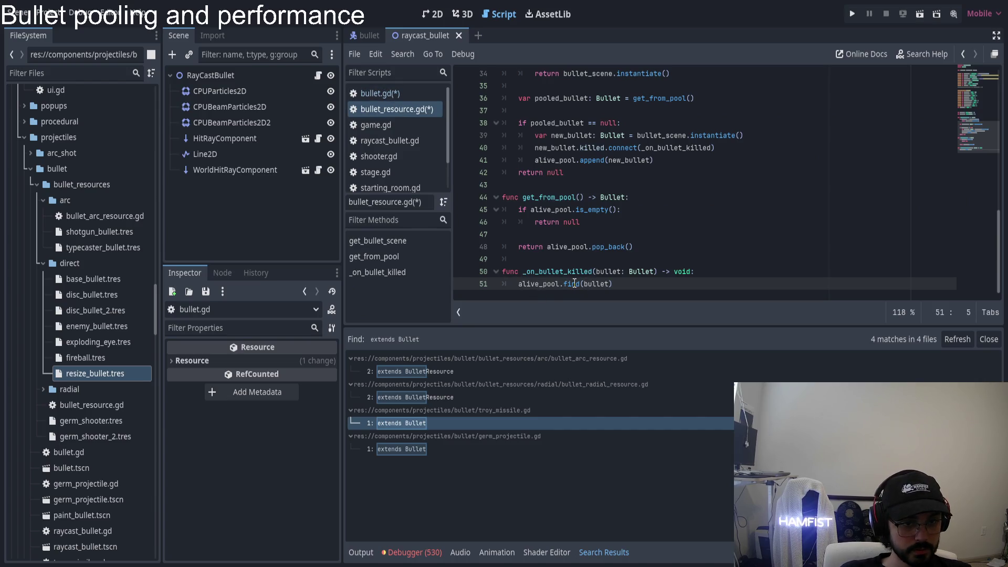
pyautogui.doubleClick(571, 283)
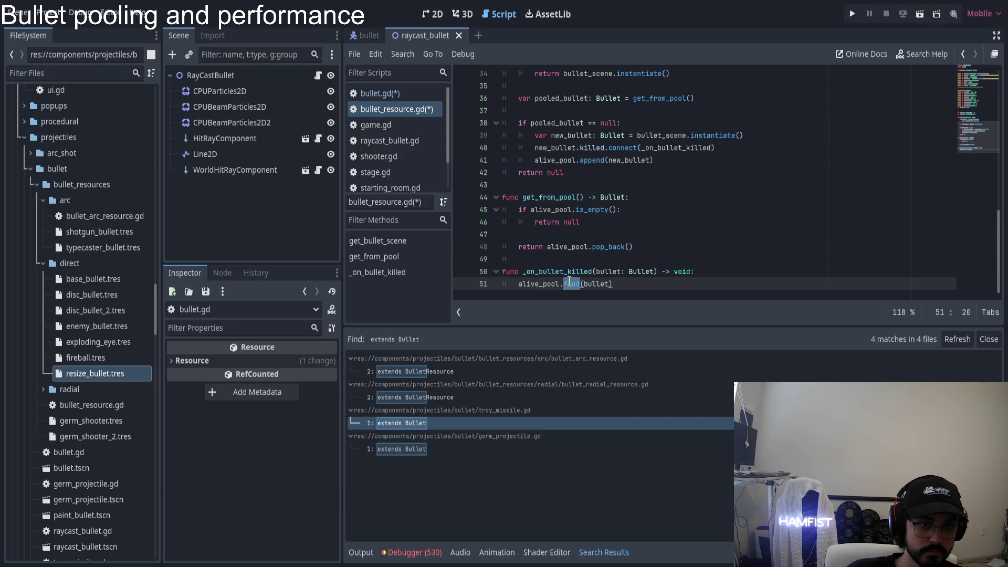
# - Change line 30's alive_pool declaration from Array[Bullet] = [] to Dictionary = {}
pyautogui.scroll(6, 570, 283)
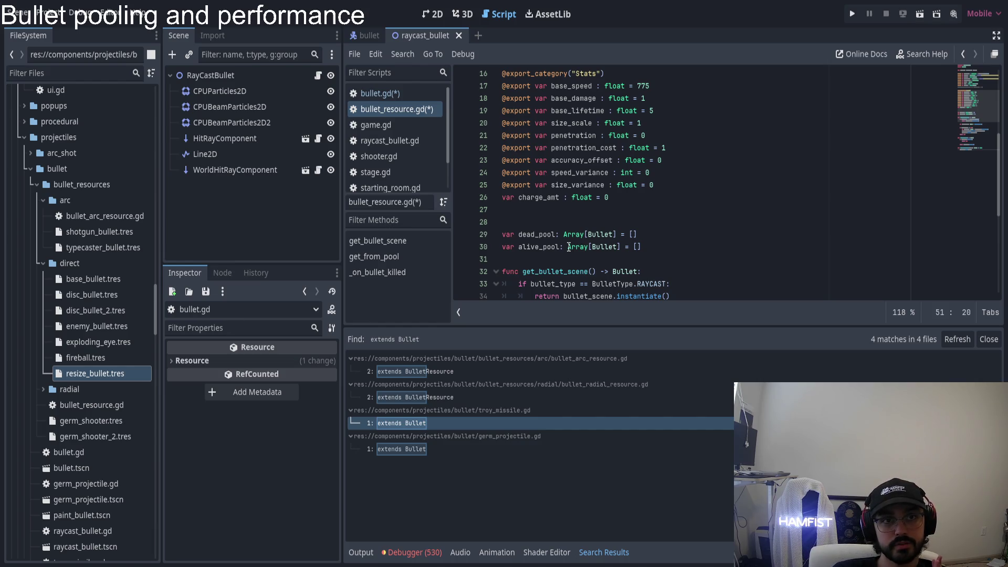
pyautogui.click(603, 248)
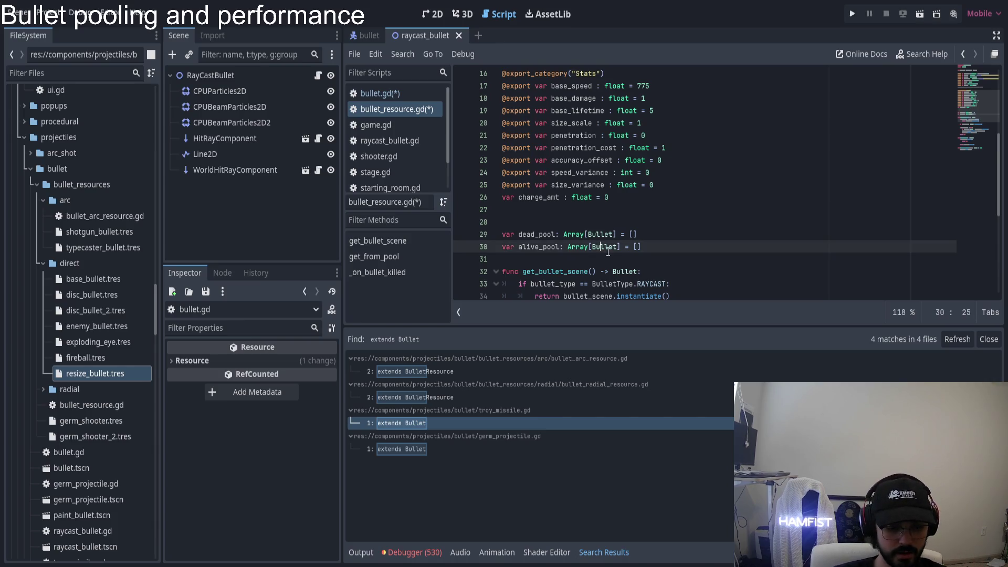
pyautogui.doubleClick(576, 246)
pyautogui.write('Dictionary')
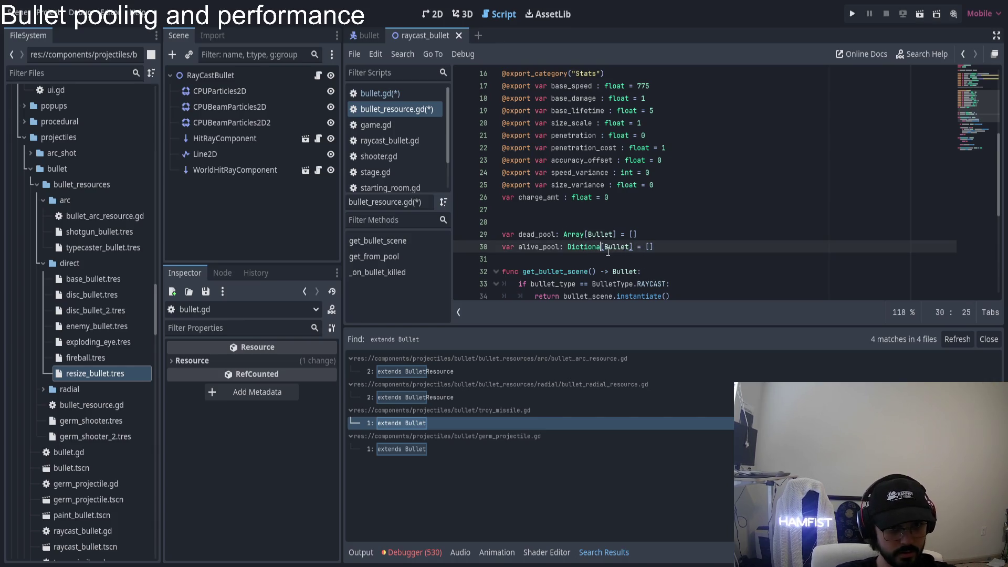
pyautogui.hotkey('ctrl', 'shift', 'Right')
pyautogui.hotkey('ctrl', 'shift', 'Right')
pyautogui.press('BackSpace')
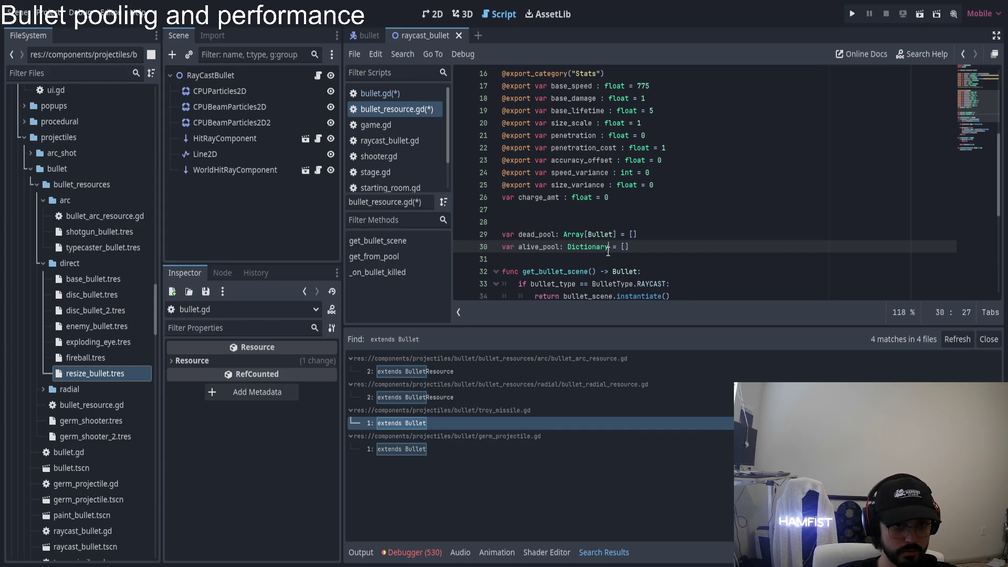
pyautogui.press('Right')
pyautogui.press('Right')
pyautogui.press('Right')
pyautogui.press('BackSpace')
pyautogui.press('BackSpace')
pyautogui.write('{')
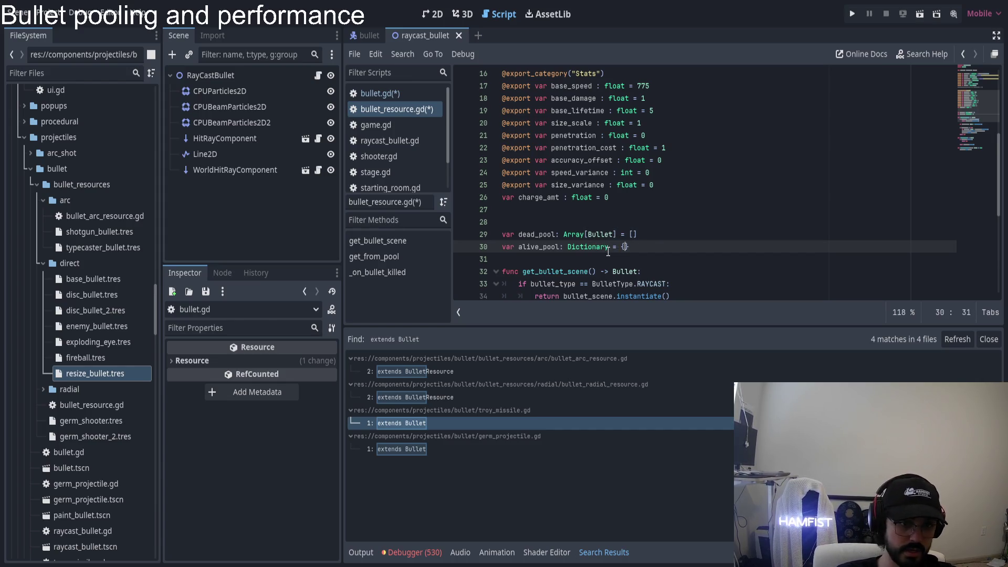
pyautogui.scroll(-6, 608, 252)
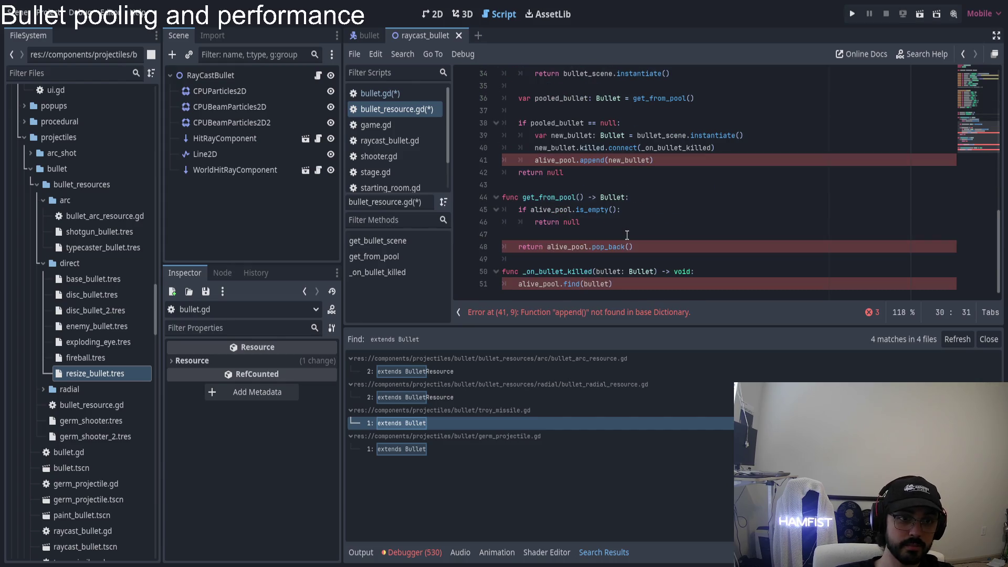
# - Delete the append call on line 41, trying get_or_add before removing it too
pyautogui.click(557, 160)
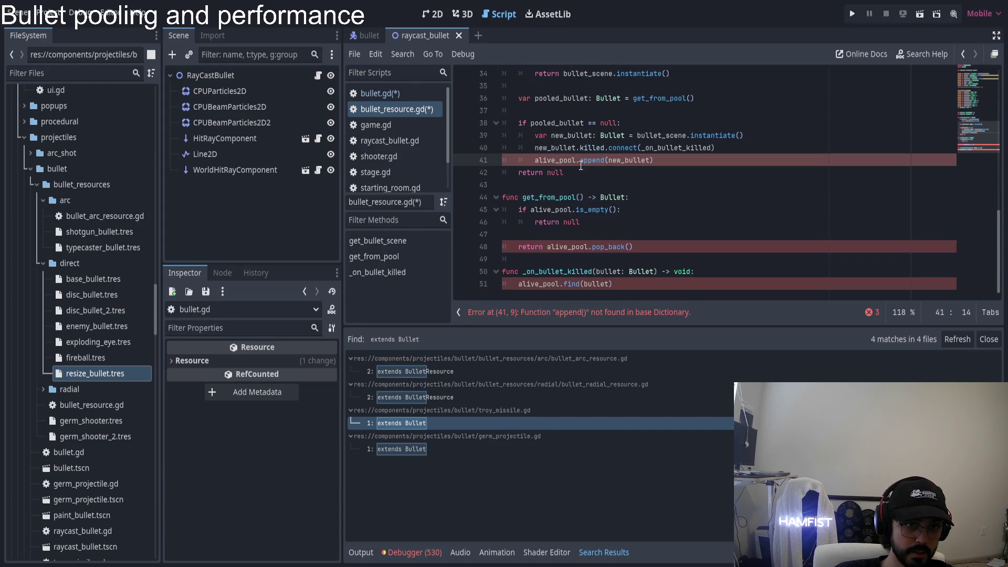
pyautogui.scroll(1, 560, 162)
pyautogui.press('Right')
pyautogui.press('Right')
pyautogui.press('Right')
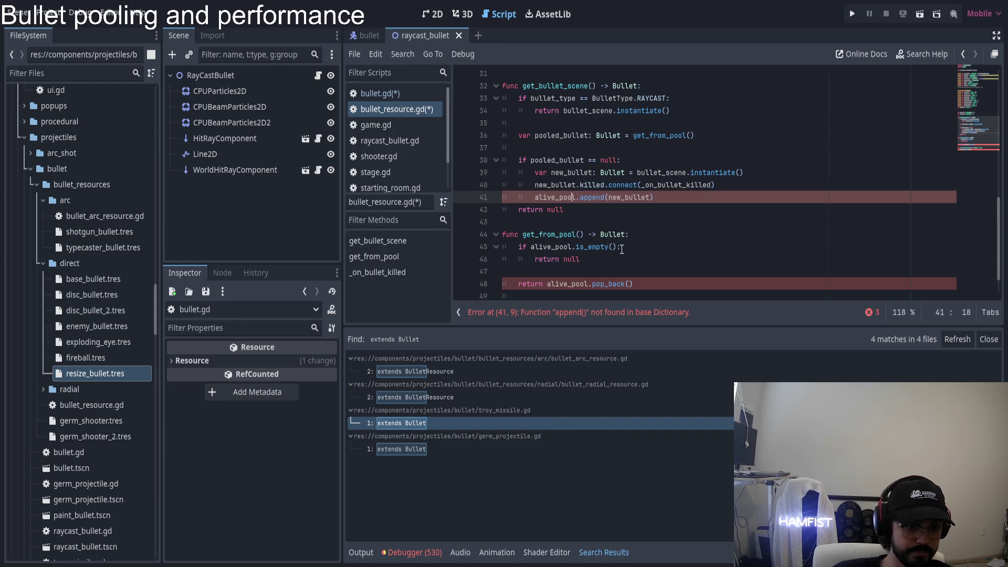
pyautogui.hotkey('ctrl', 'shift', 'Right')
pyautogui.press('BackSpace')
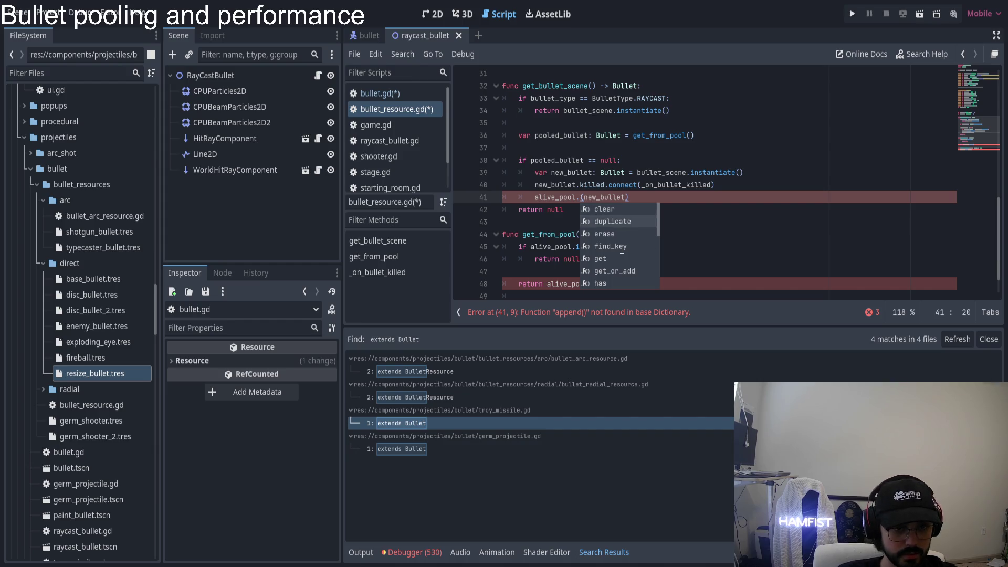
pyautogui.scroll(-2, 621, 250)
pyautogui.click(622, 250)
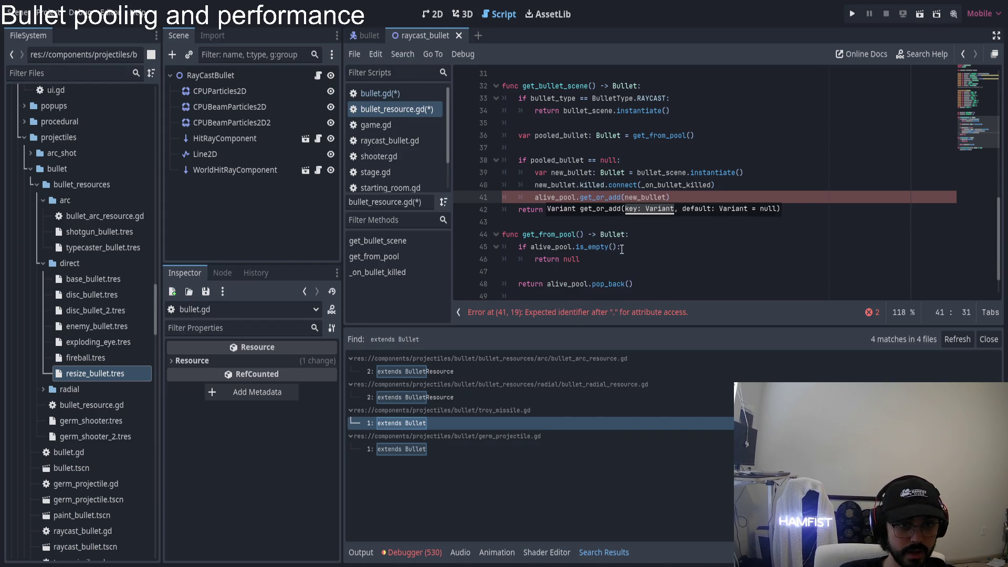
pyautogui.hotkey('ctrl', 'shift', 'Left')
pyautogui.press('BackSpace')
pyautogui.press('BackSpace')
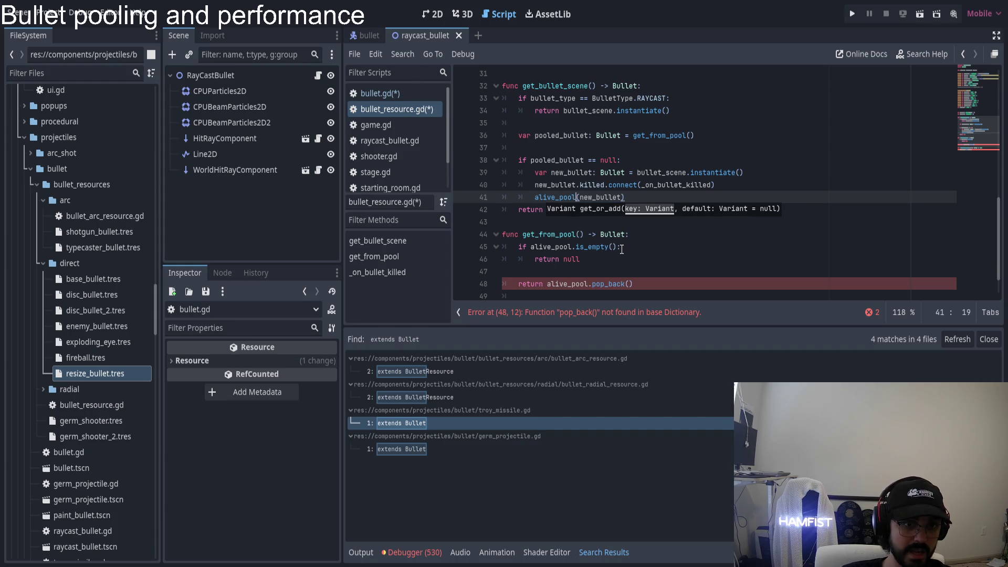
# - Start an alive_pool[new_bullet.get_] index on line 41 and open the Bullet class script bullet.gd
pyautogui.write('[]')
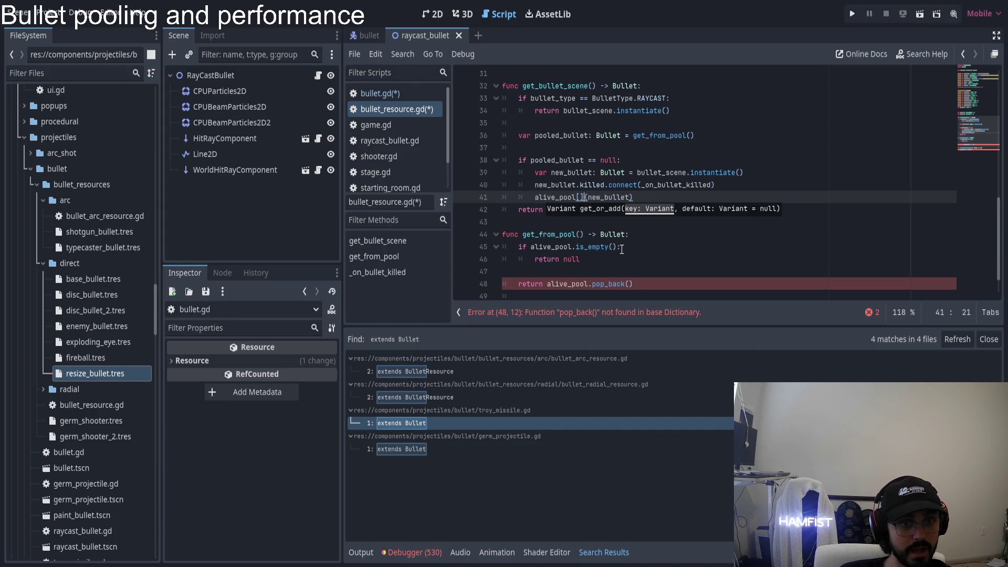
pyautogui.write('new_bullet')
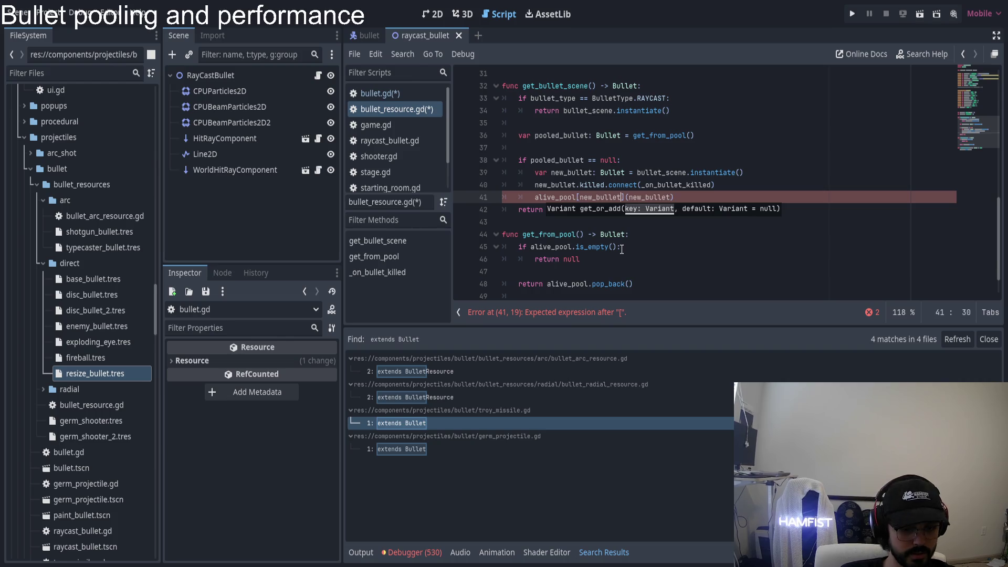
pyautogui.write('.get_ui')
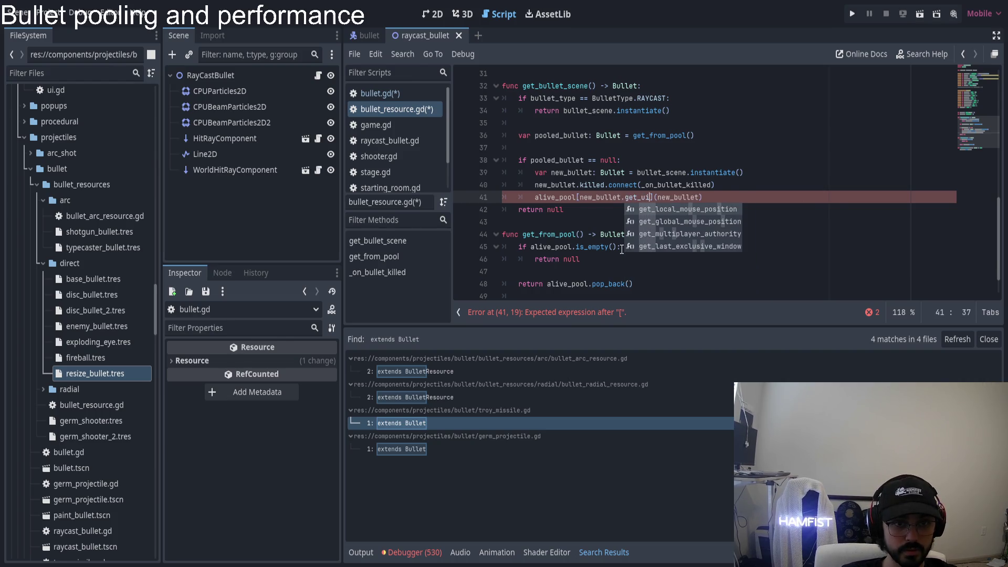
pyautogui.press('BackSpace')
pyautogui.press('BackSpace')
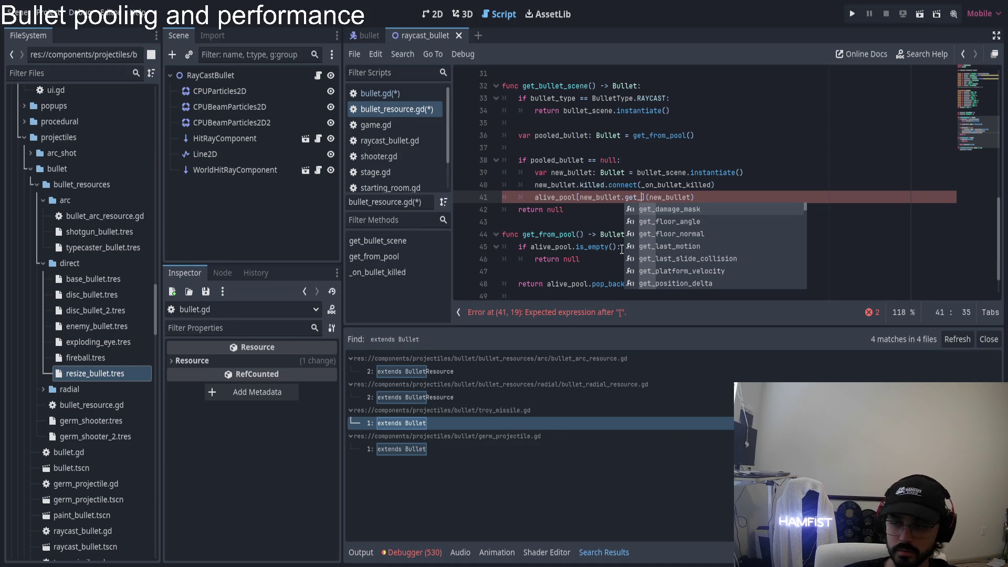
pyautogui.scroll(1, 614, 210)
pyautogui.click(610, 186)
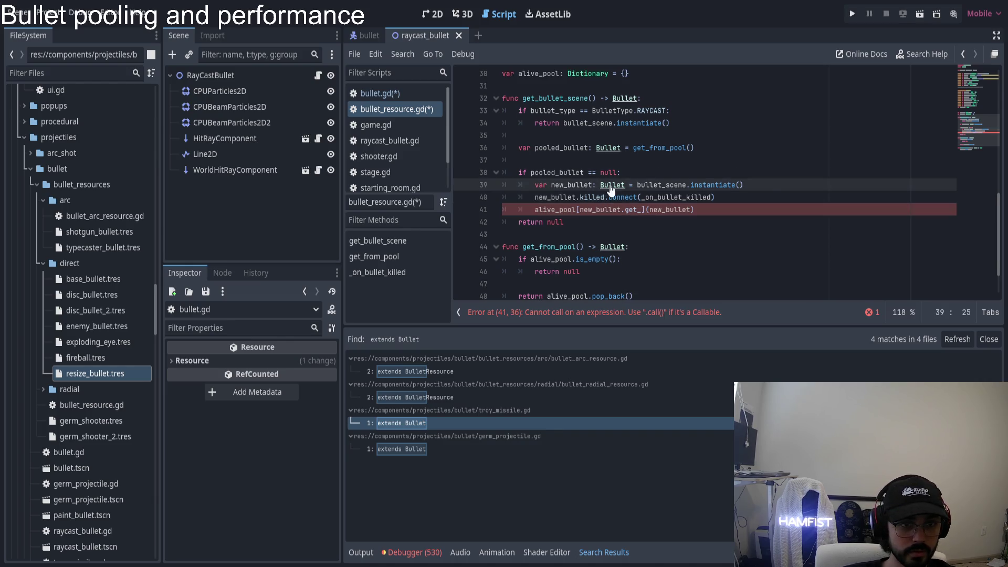
pyautogui.click(379, 93)
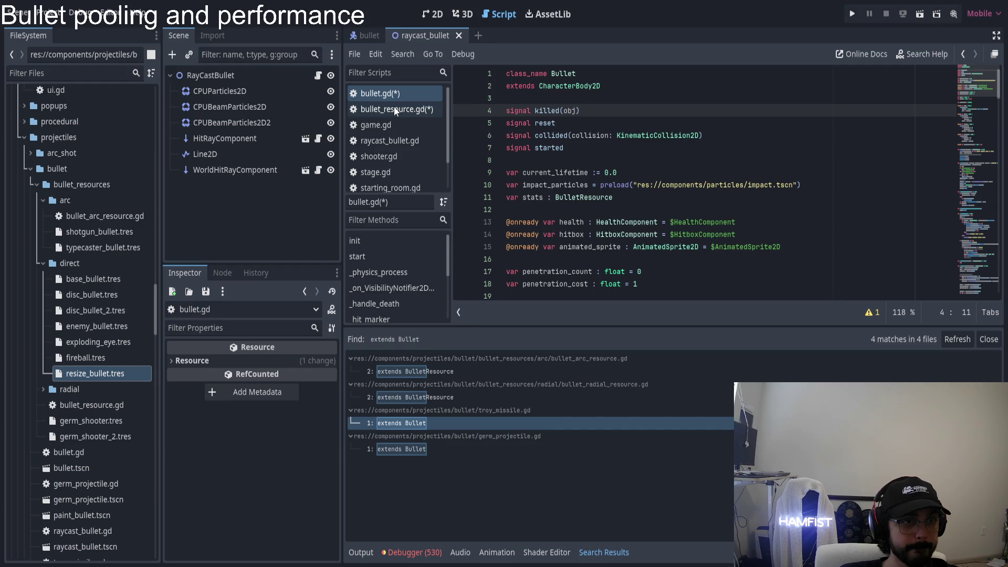
# - Browse the CharacterBody2D and Node2D docs, then follow inheritance to the Object class docs
pyautogui.keyDown('ctrl'); pyautogui.click(569, 85); pyautogui.keyUp('ctrl')
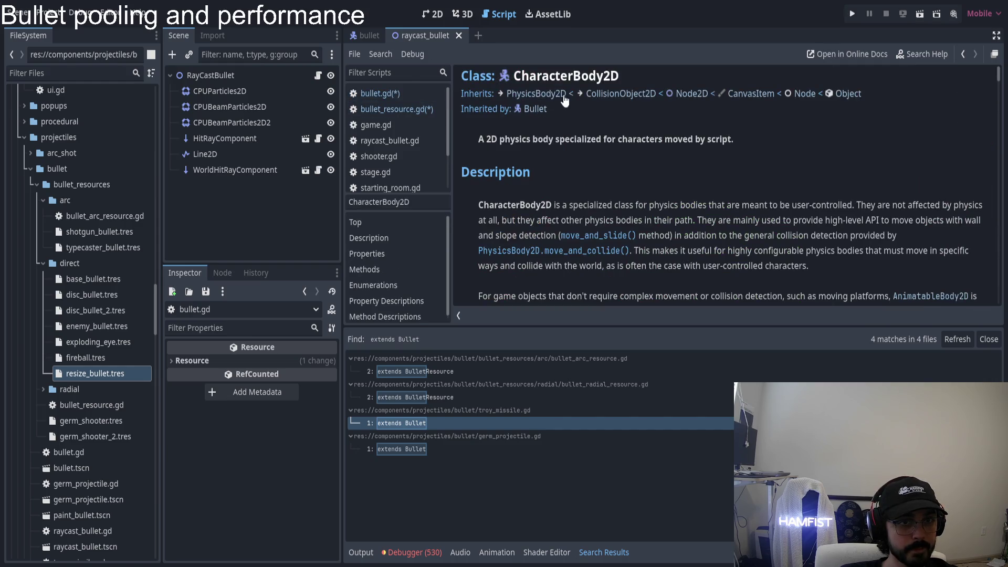
pyautogui.click(703, 95)
pyautogui.scroll(-6, 646, 228)
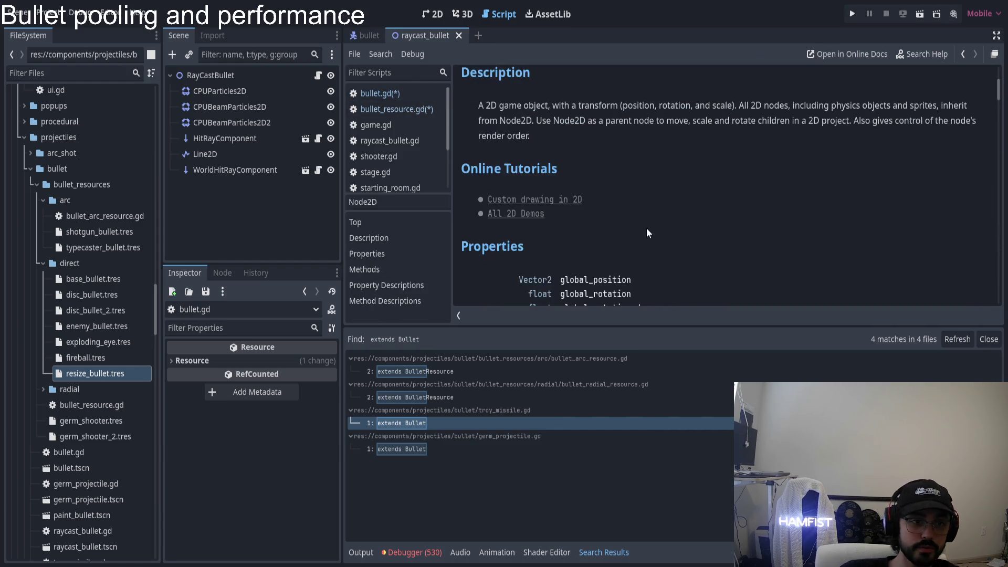
pyautogui.scroll(-3, 677, 211)
pyautogui.scroll(10, 647, 221)
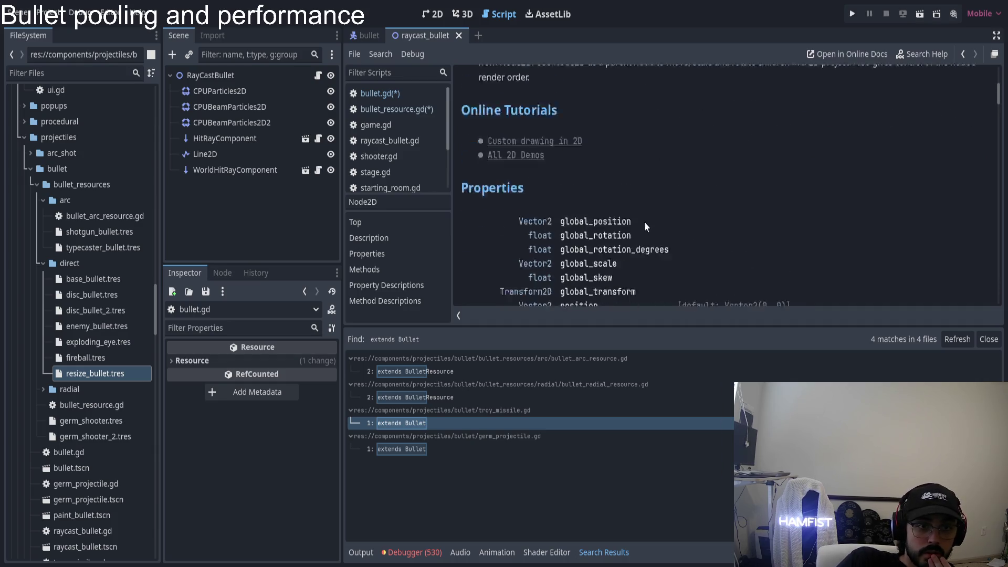
pyautogui.scroll(3, 607, 130)
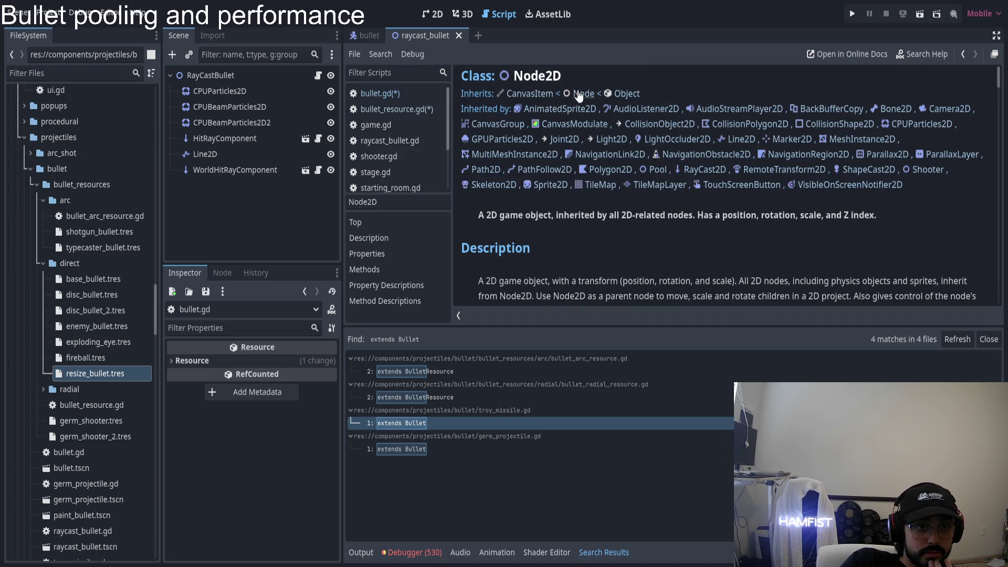
pyautogui.click(620, 93)
pyautogui.scroll(-8, 624, 173)
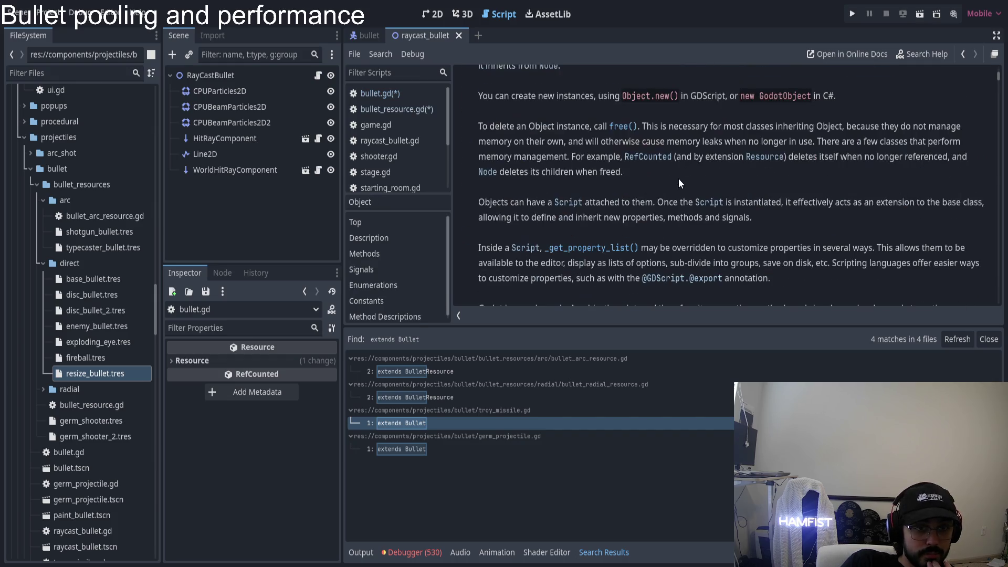
pyautogui.scroll(-3, 678, 178)
pyautogui.scroll(-8, 680, 169)
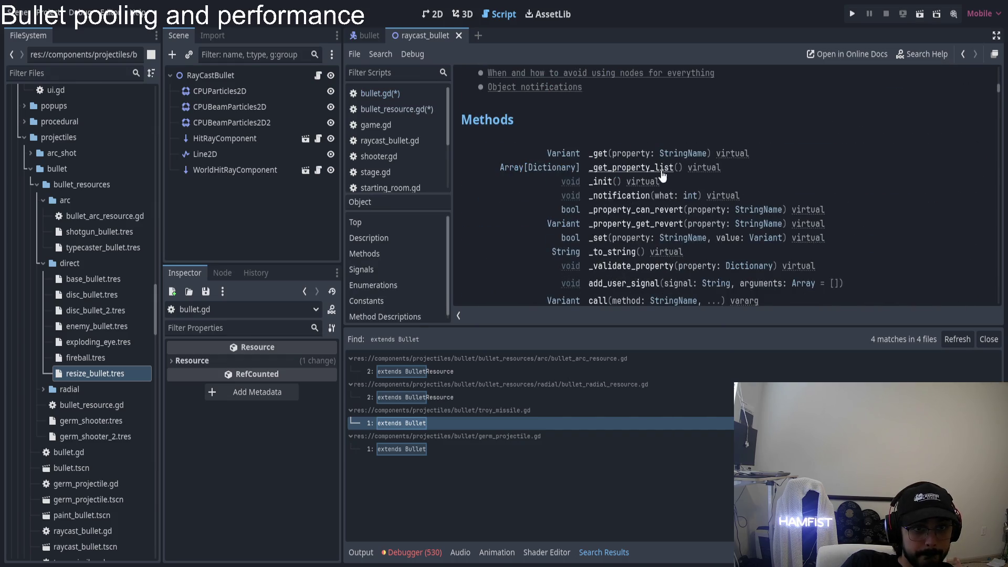
pyautogui.scroll(-1, 707, 169)
pyautogui.scroll(-1, 808, 192)
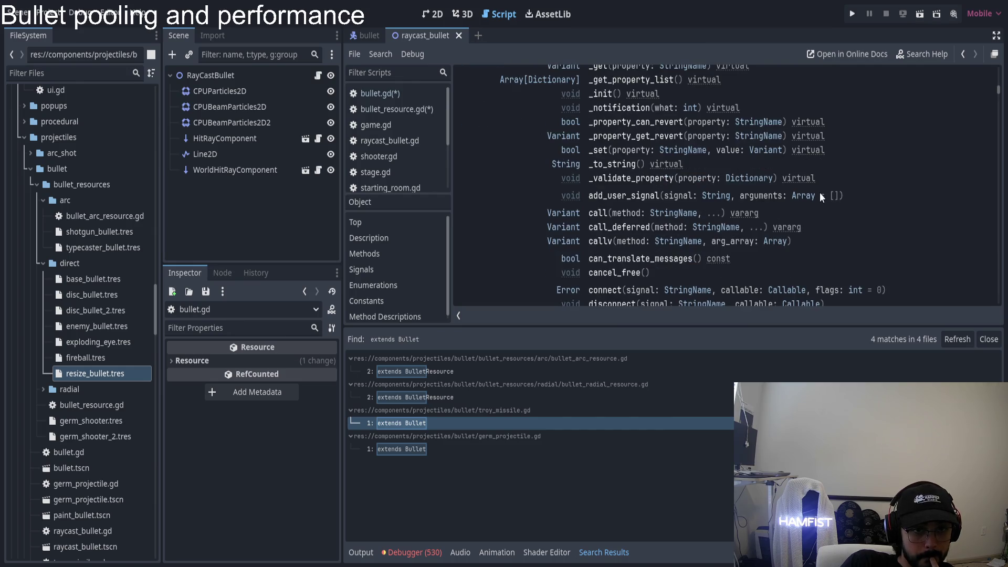
pyautogui.scroll(-1, 830, 199)
pyautogui.scroll(-5, 830, 198)
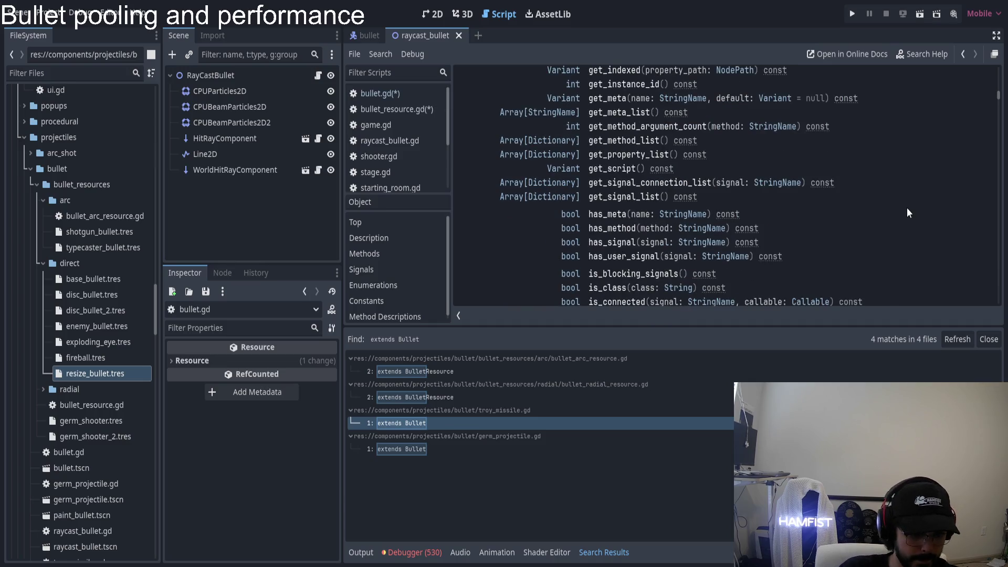
# - Search the Object help page for uid, rid and get_ri methods
pyautogui.hotkey('ctrl', 'f')
pyautogui.write('uid')
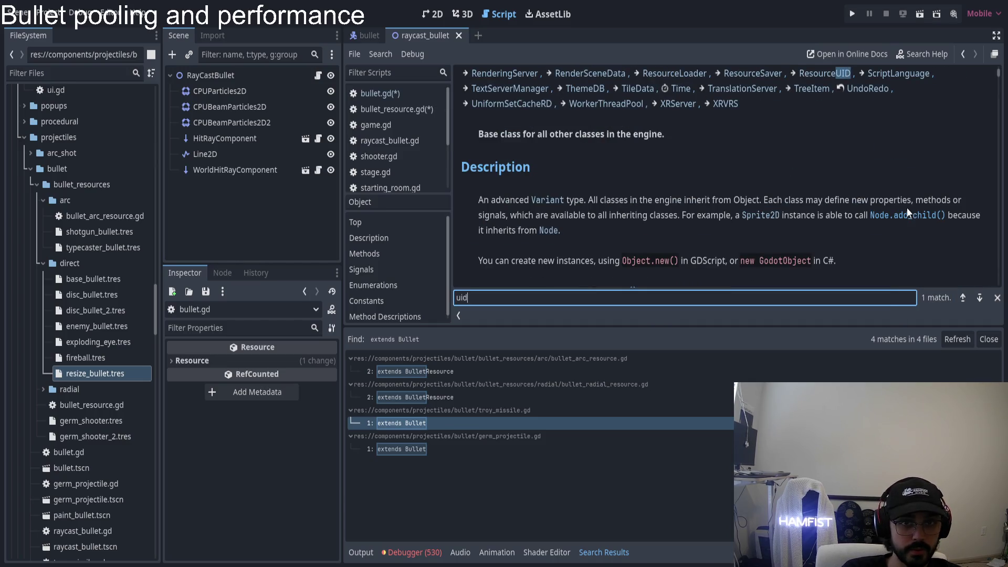
pyautogui.click(906, 207)
pyautogui.scroll(-2, 846, 194)
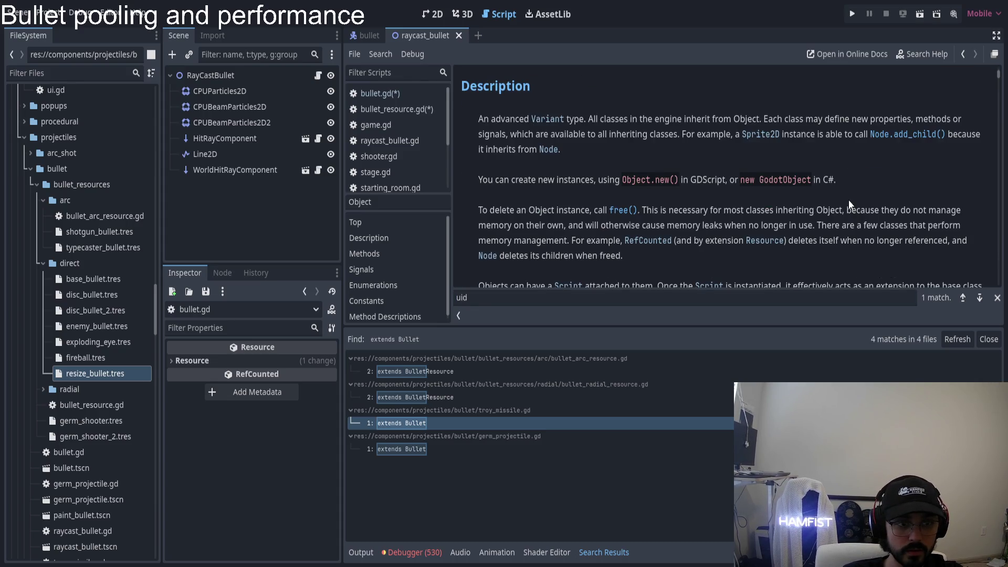
pyautogui.hotkey('ctrl', 'f')
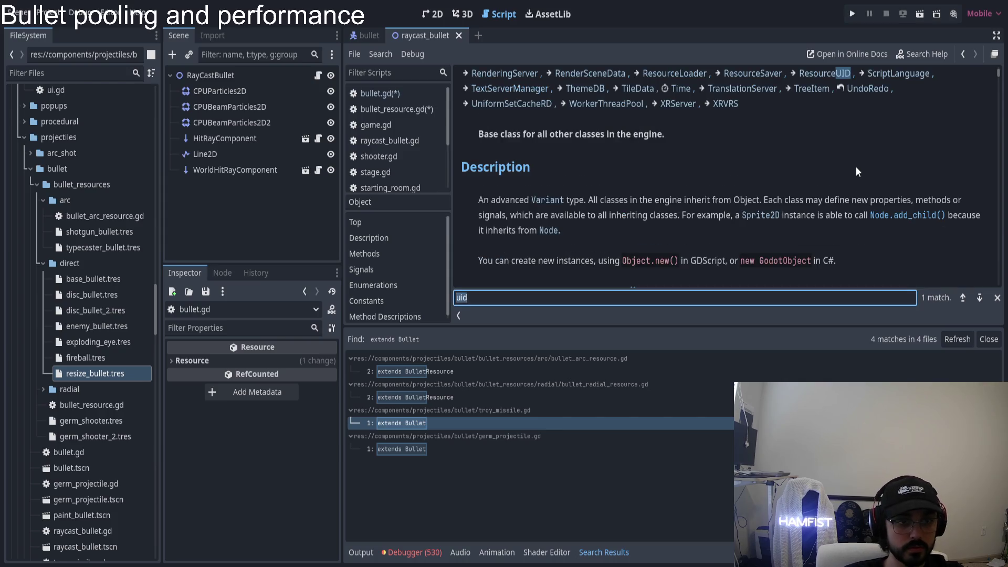
pyautogui.write('rid')
pyautogui.press('Return')
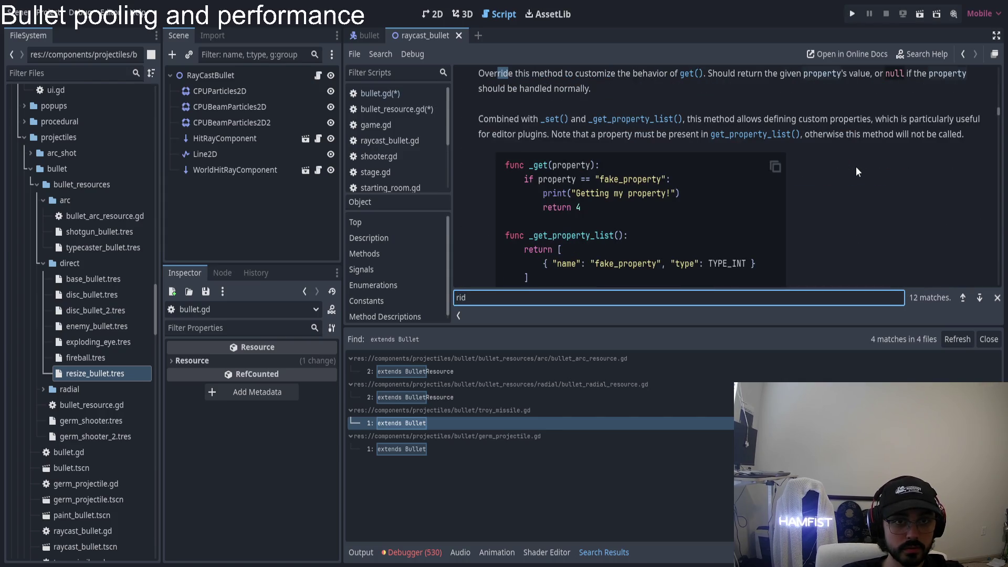
pyautogui.write('(')
pyautogui.press('BackSpace')
pyautogui.press('BackSpace')
pyautogui.press('BackSpace')
pyautogui.write('get')
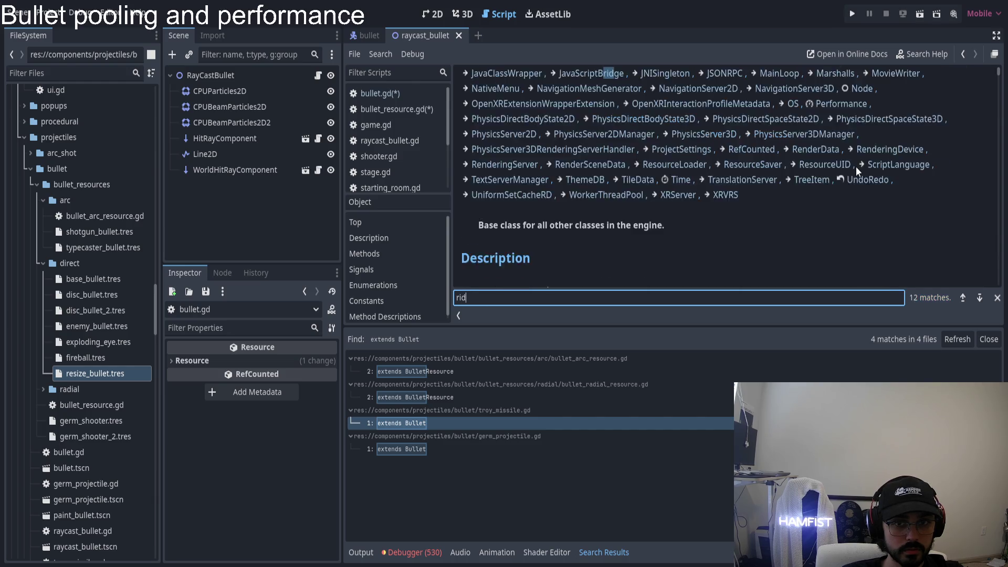
pyautogui.write('_ri')
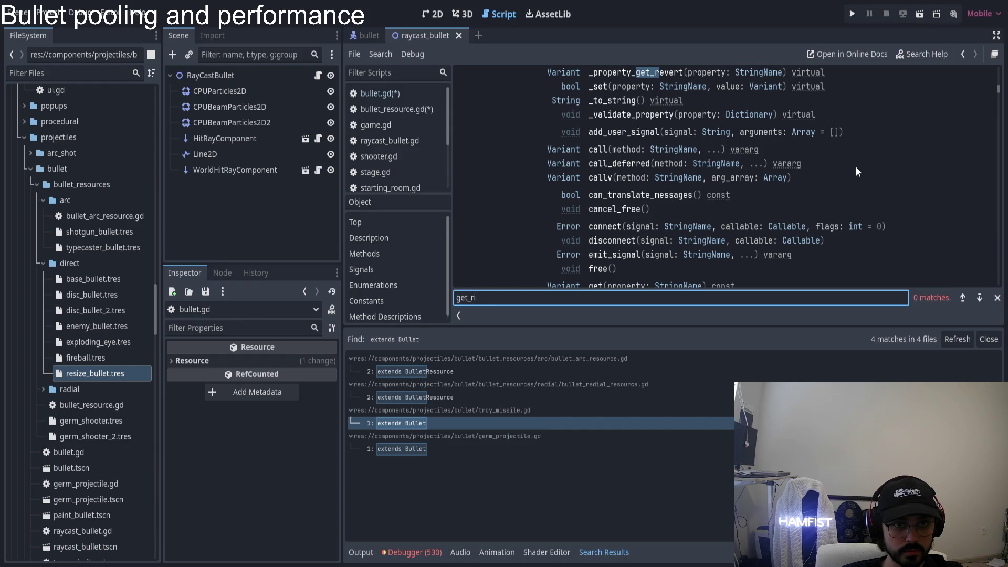
pyautogui.click(856, 166)
pyautogui.scroll(-5, 798, 165)
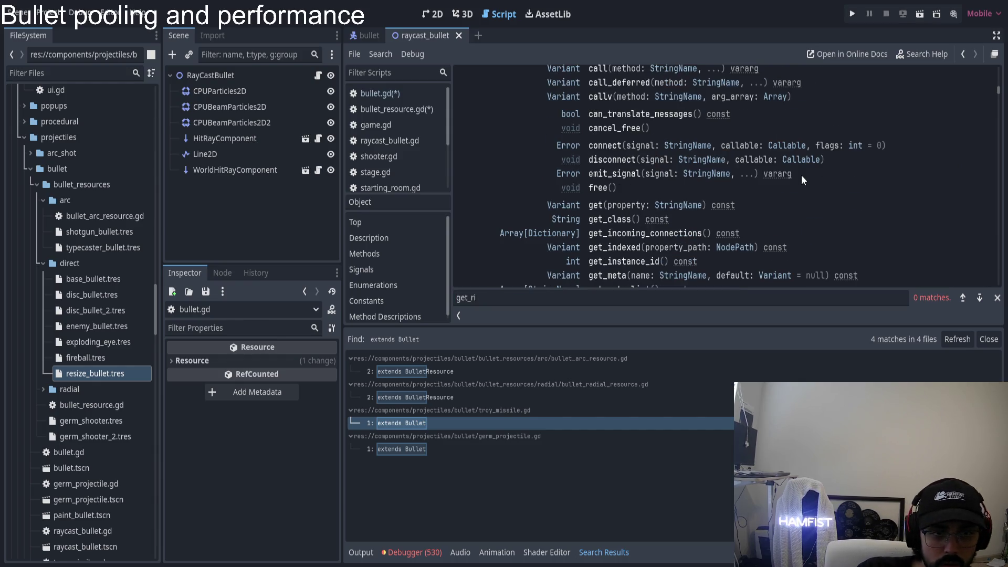
pyautogui.scroll(-4, 804, 182)
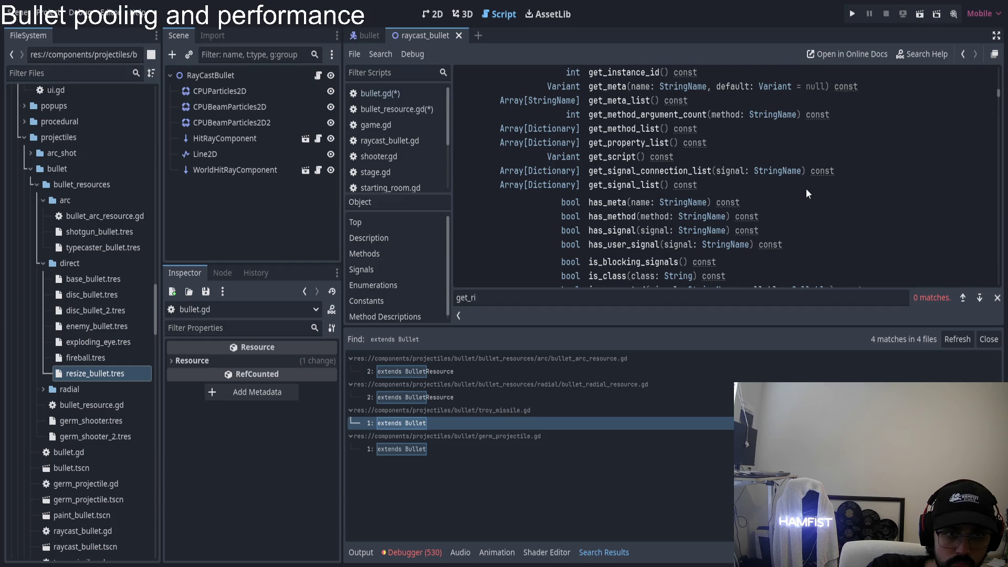
pyautogui.scroll(-2, 805, 188)
pyautogui.scroll(-3, 807, 193)
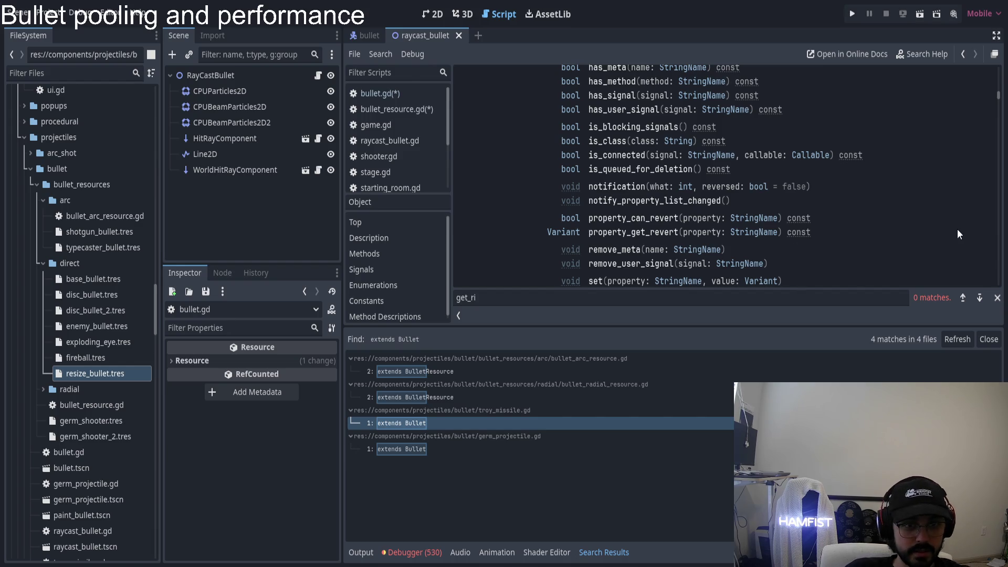
# - Find get_instance in the Object docs, then return to bullet_resource.gd
pyautogui.hotkey('ctrl', 'f')
pyautogui.write('get')
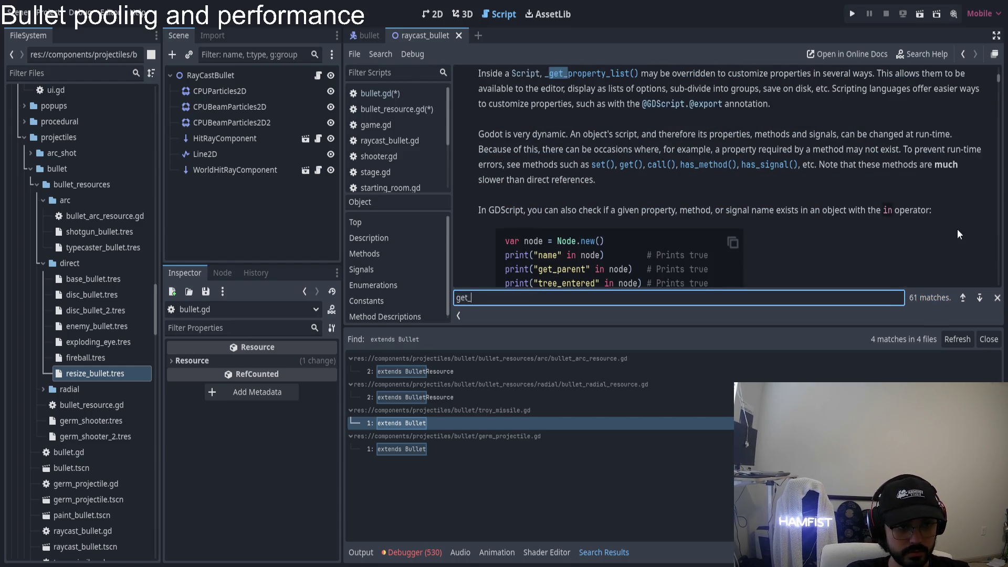
pyautogui.write('_instance')
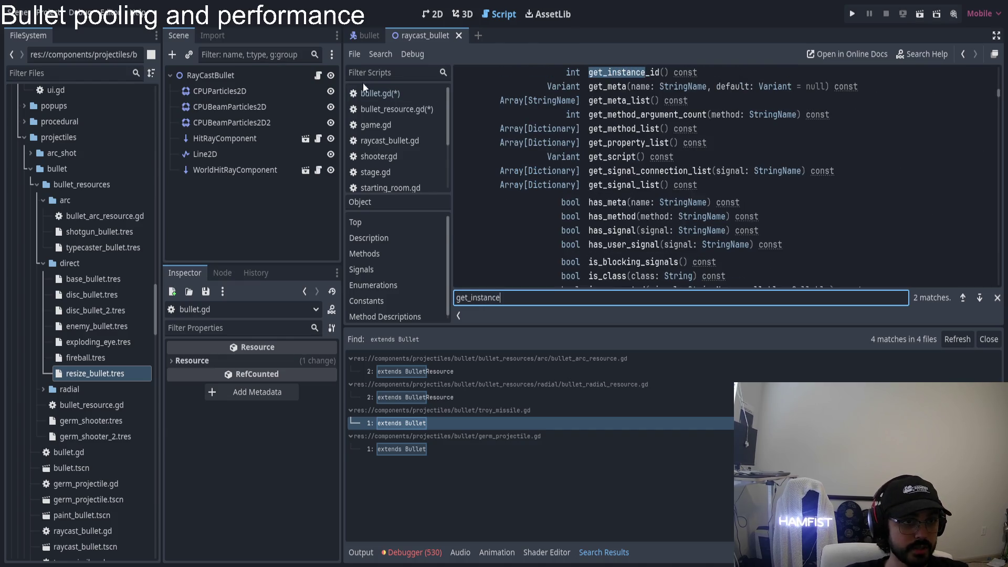
pyautogui.click(378, 93)
pyautogui.click(386, 110)
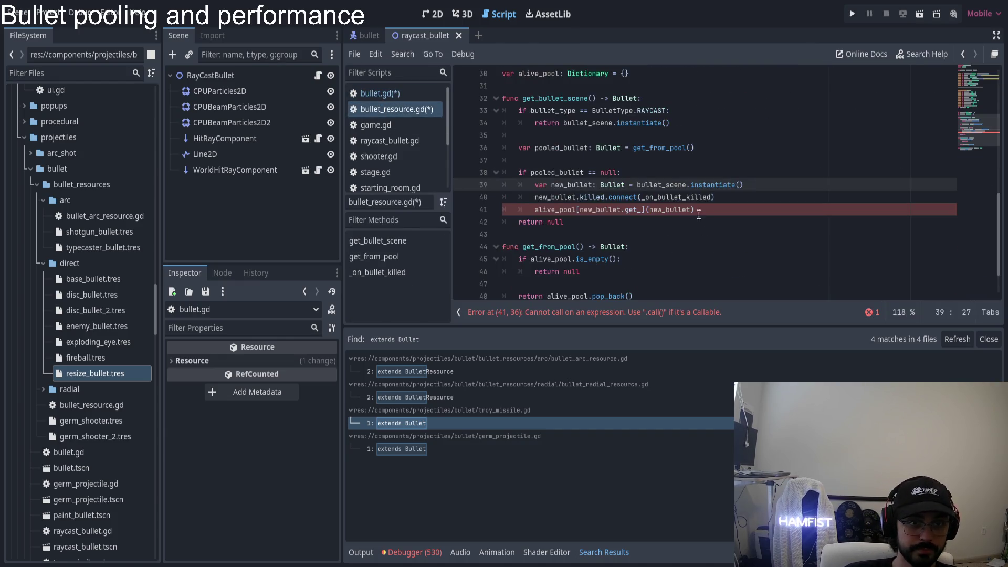
# - Make line 41 read alive_pool[new_bullet.get_instance_id()] = new_bullet
pyautogui.click(635, 209)
pyautogui.write('instance')
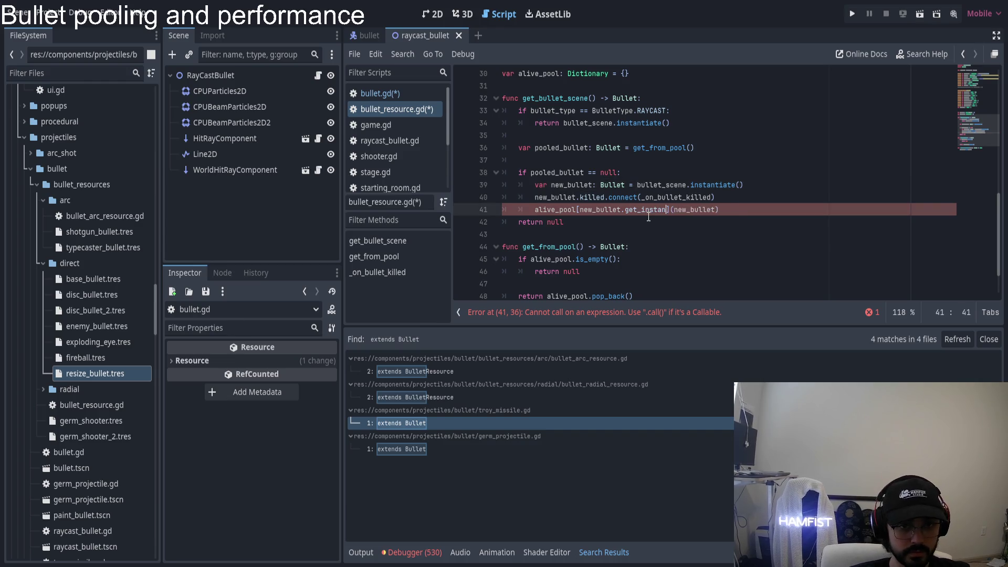
pyautogui.press('Return')
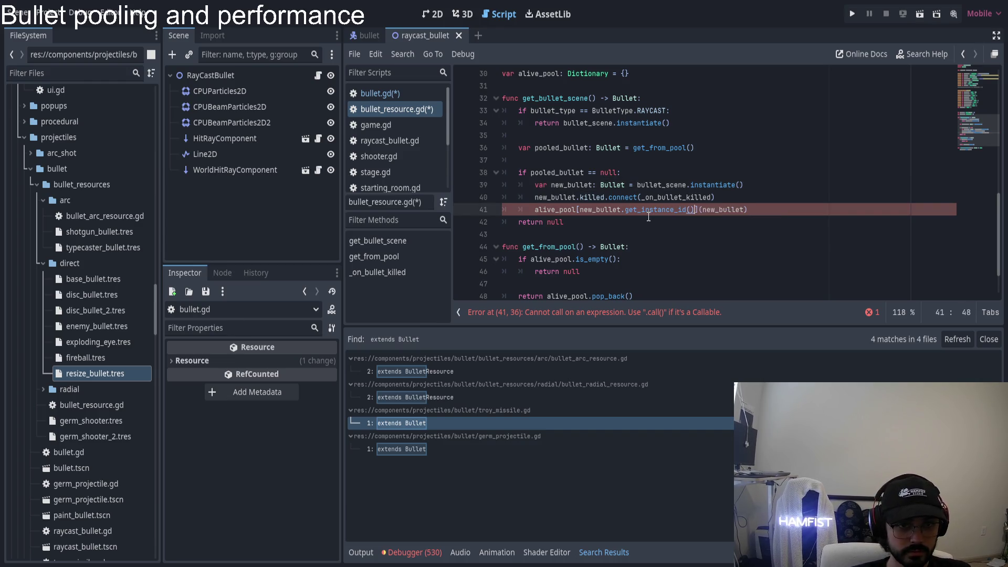
pyautogui.press('Delete')
pyautogui.write('=')
pyautogui.press('End')
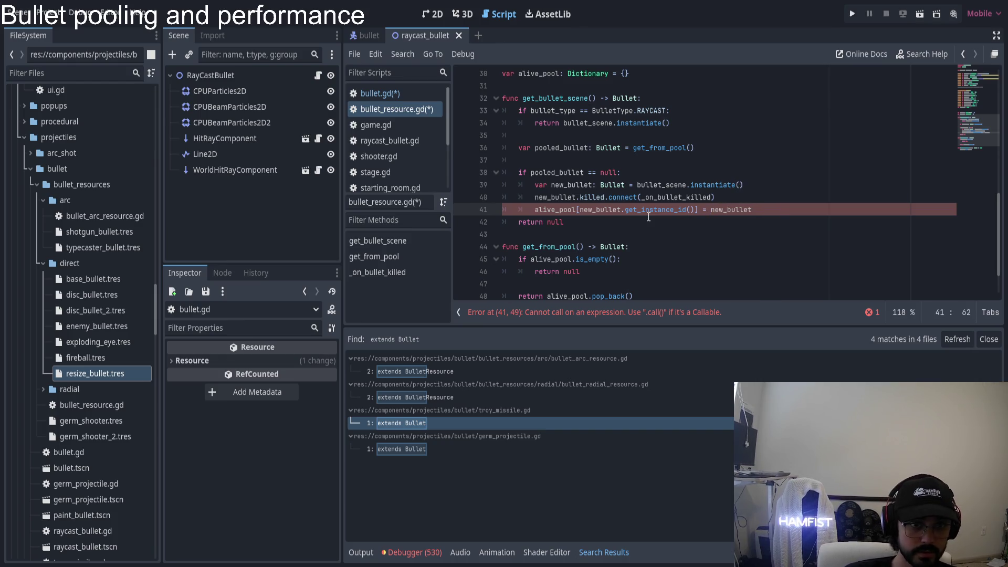
# - Replace alive_pool with dead_pool in the is_empty check and return of get_from_pool
pyautogui.scroll(-2, 626, 242)
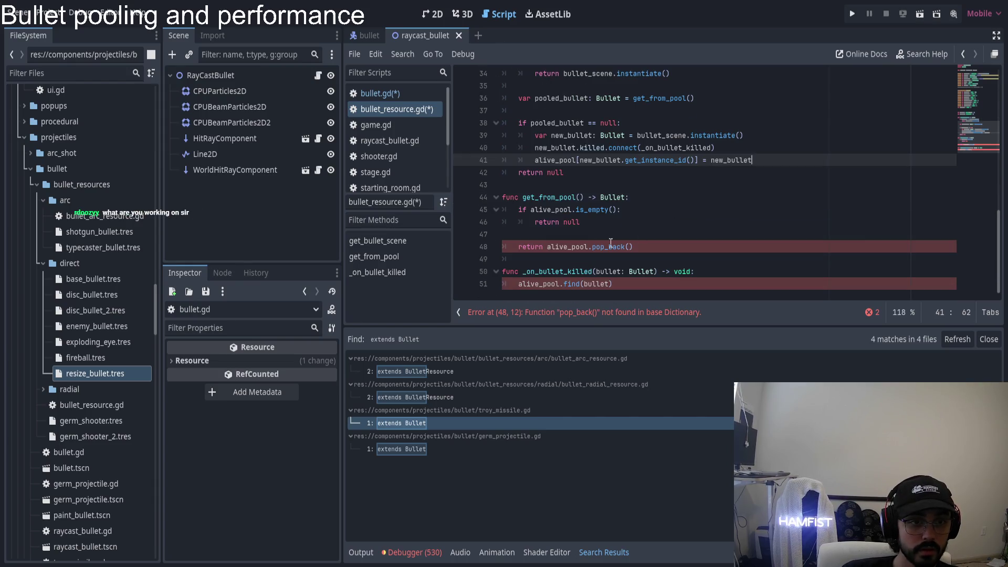
pyautogui.click(568, 247)
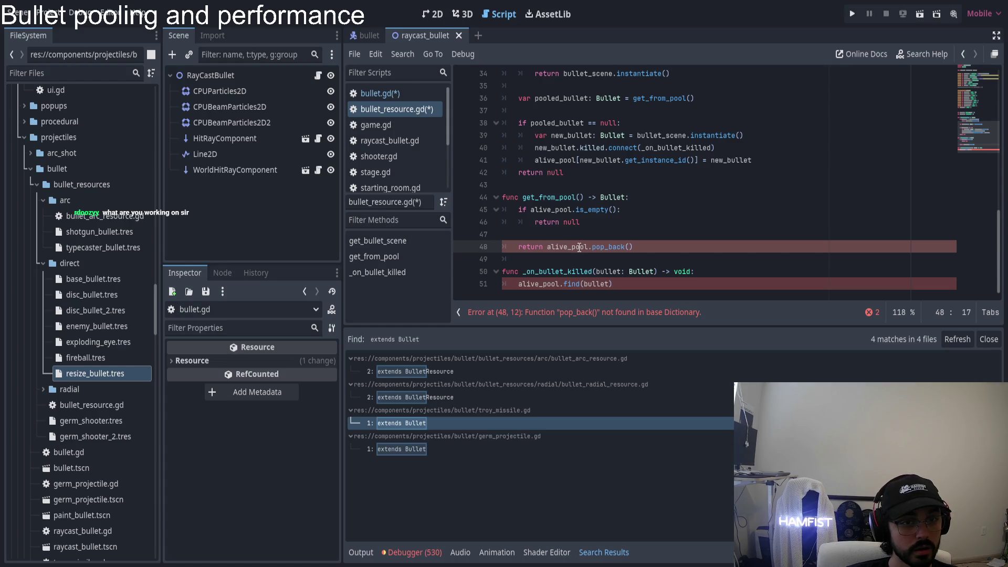
pyautogui.doubleClick(579, 246)
pyautogui.write('dead')
pyautogui.press('Return')
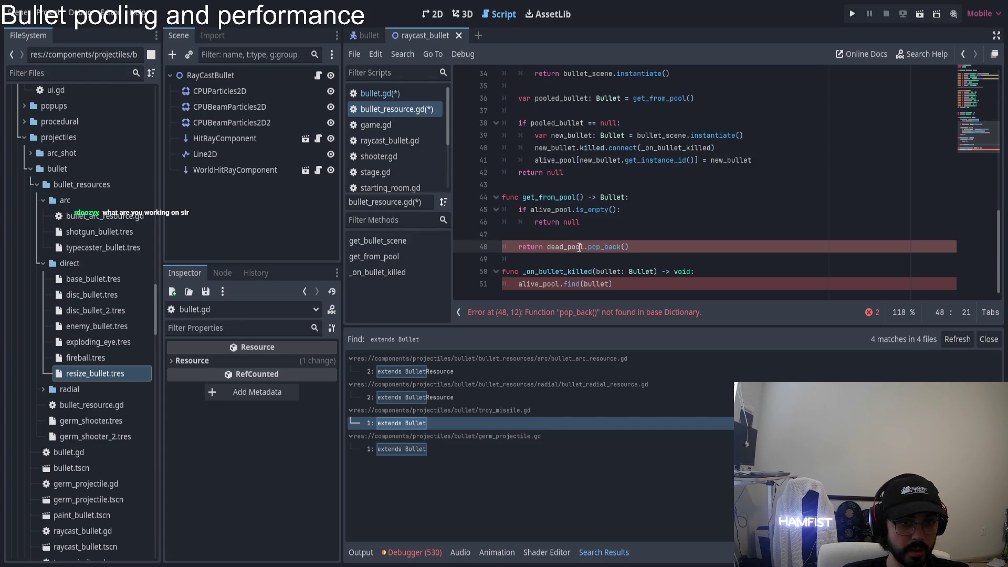
pyautogui.press('Up')
pyautogui.press('Up')
pyautogui.press('Up')
pyautogui.hotkey('ctrl', 'Left')
pyautogui.hotkey('ctrl', 'shift', 'Left')
pyautogui.write('dea')
pyautogui.press('Return')
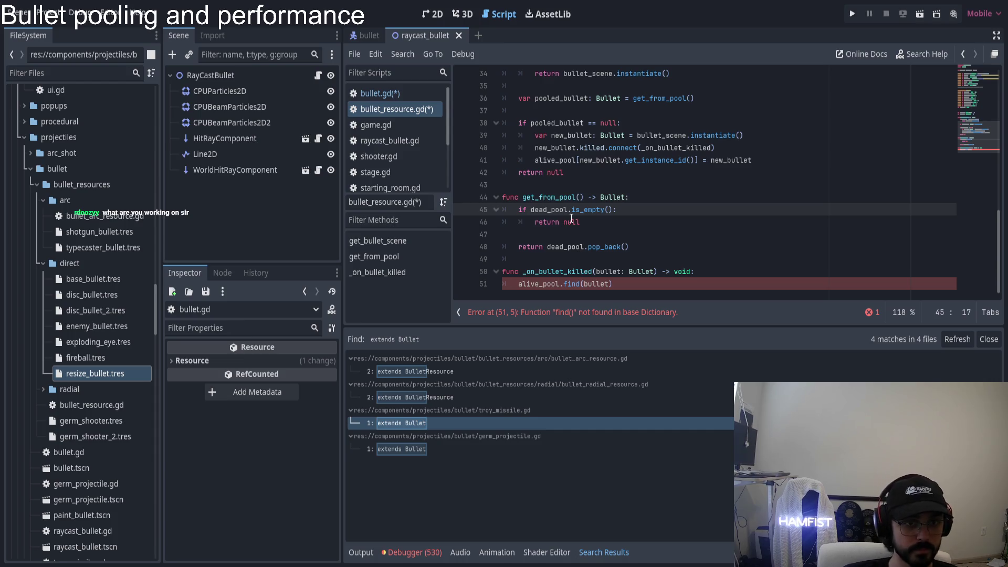
# - Rename get_from_pool to get_from_dead_pool, update its line 36 call, and select line 51's find call
pyautogui.click(559, 197)
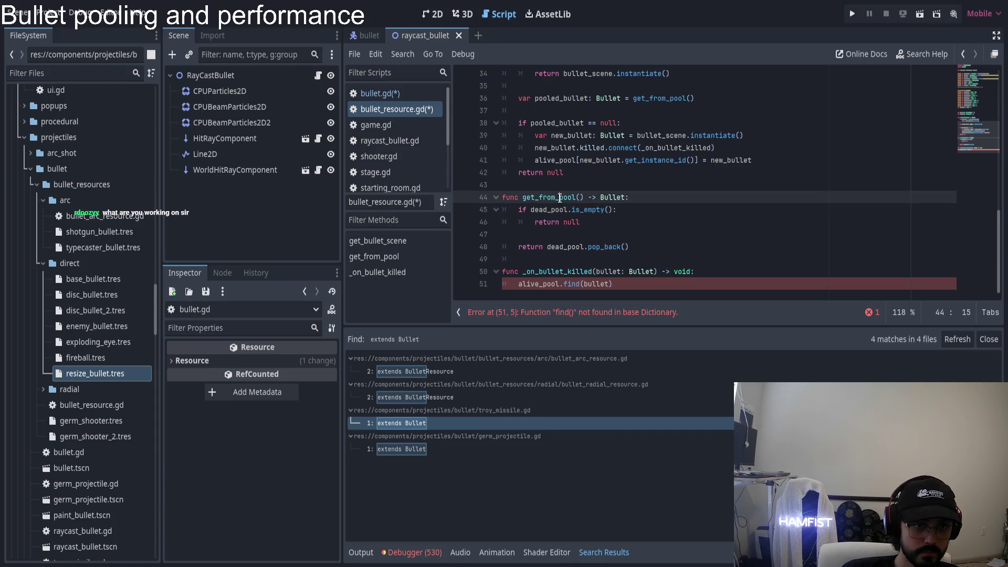
pyautogui.write('dead_')
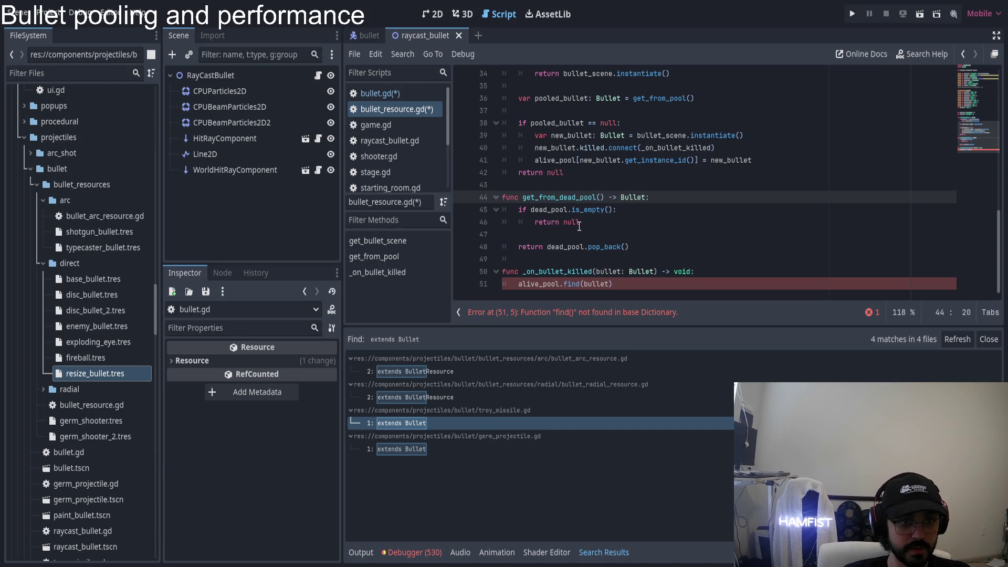
pyautogui.doubleClick(673, 100)
pyautogui.write('get_from_dead_pool')
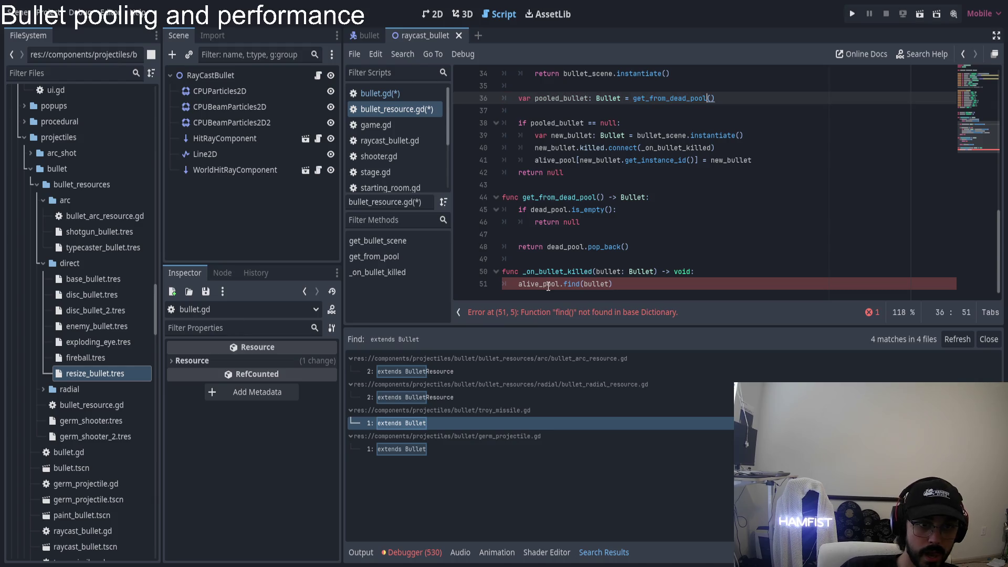
pyautogui.click(565, 284)
pyautogui.press('Home')
pyautogui.hotkey('ctrl', 'shift', 'Right')
pyautogui.hotkey('ctrl', 'shift', 'Right')
pyautogui.hotkey('ctrl', 'shift', 'Right')
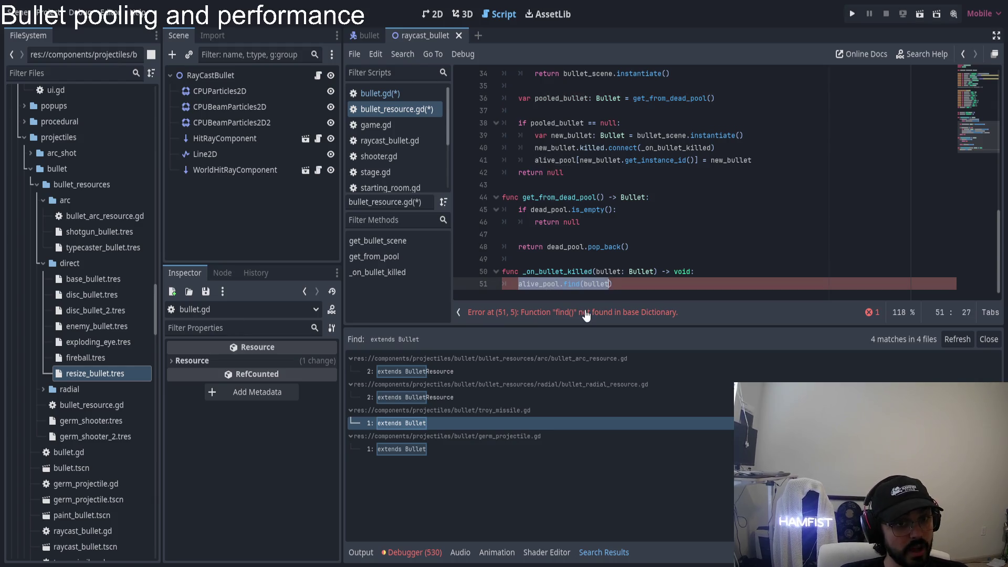
# - Replace line 51's find call with alive_pool[bullet.get_instance_id()]
pyautogui.press('BackSpace')
pyautogui.write('alive_pool[')
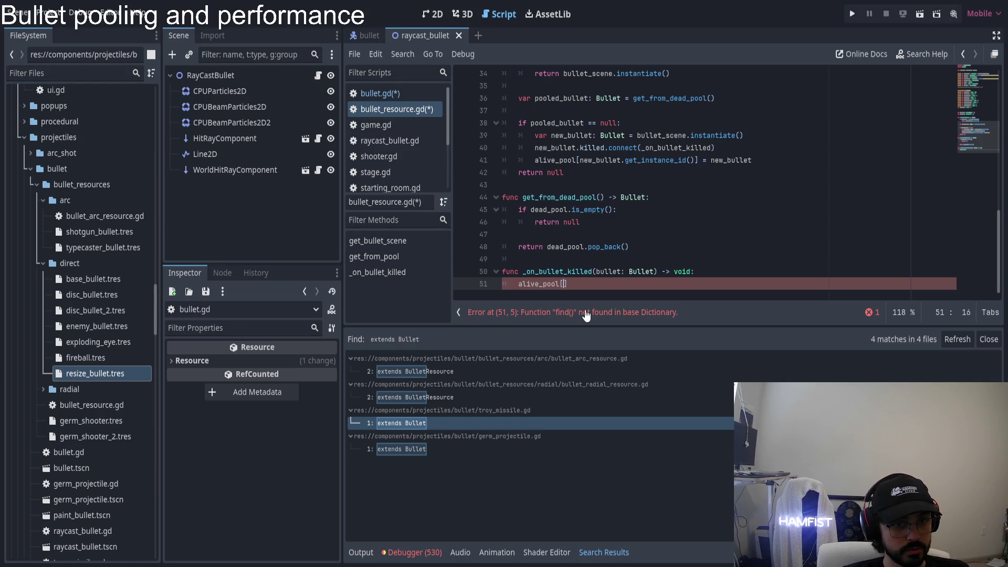
pyautogui.press('BackSpace')
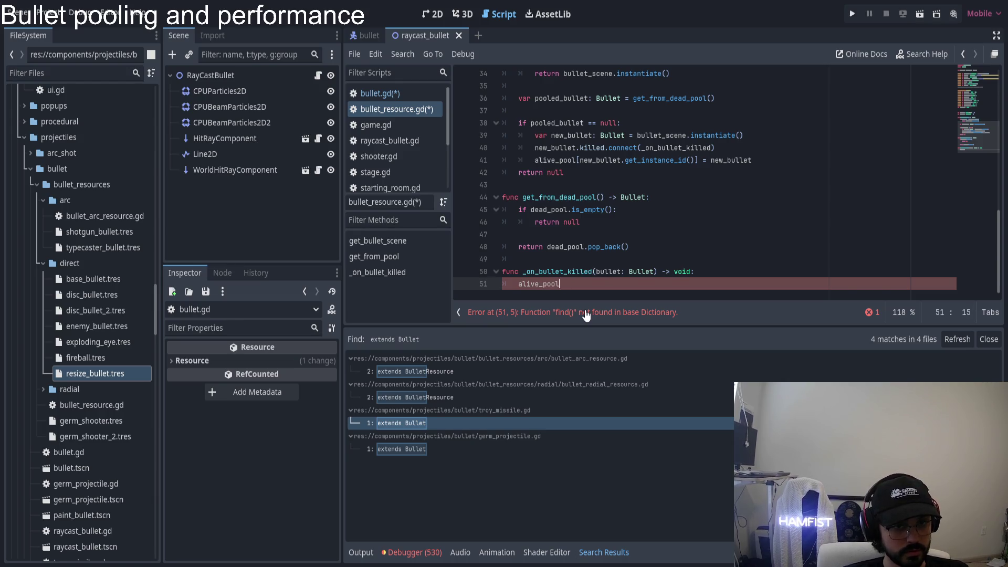
pyautogui.write('bullet.get')
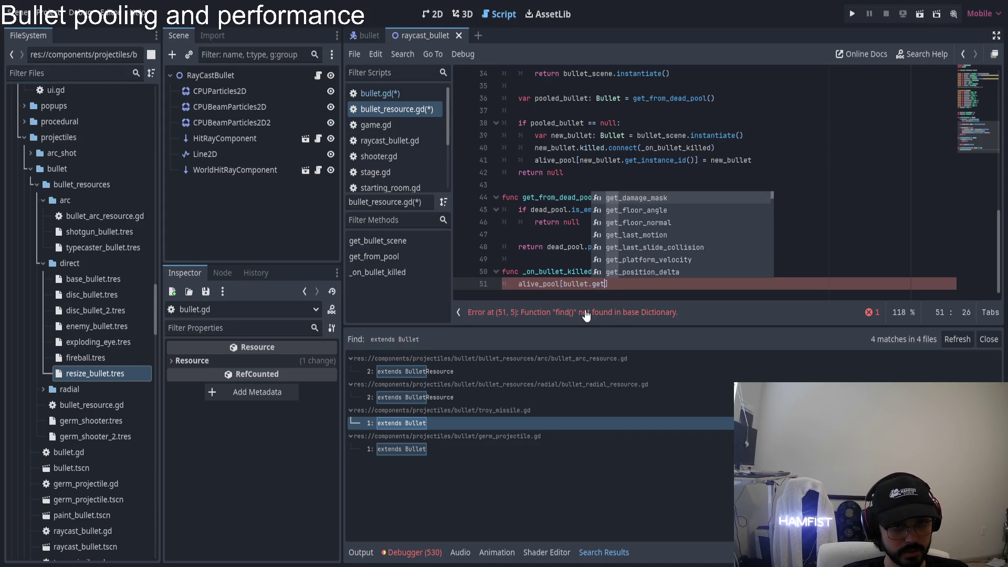
pyautogui.write('_insta')
pyautogui.press('Return')
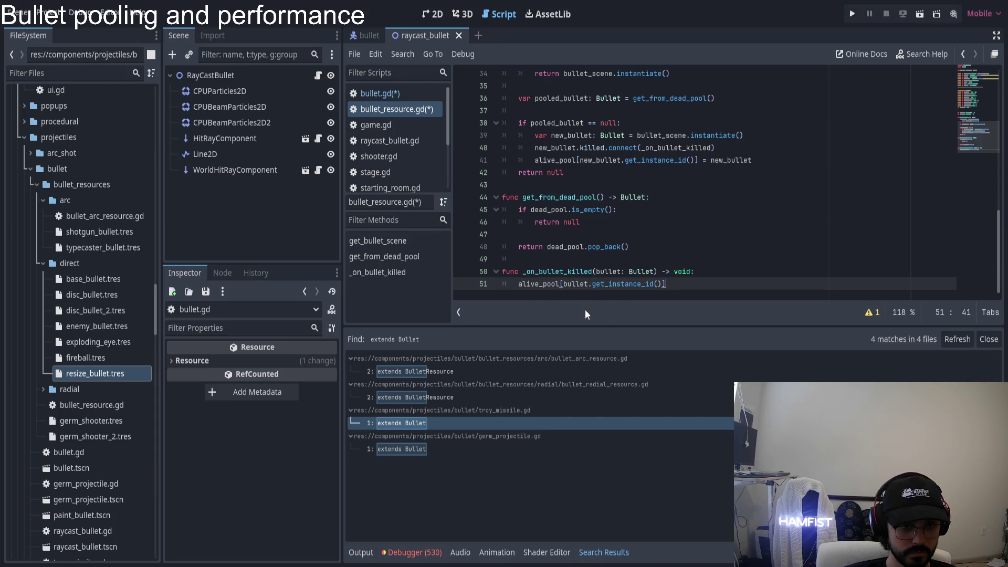
pyautogui.press('Return')
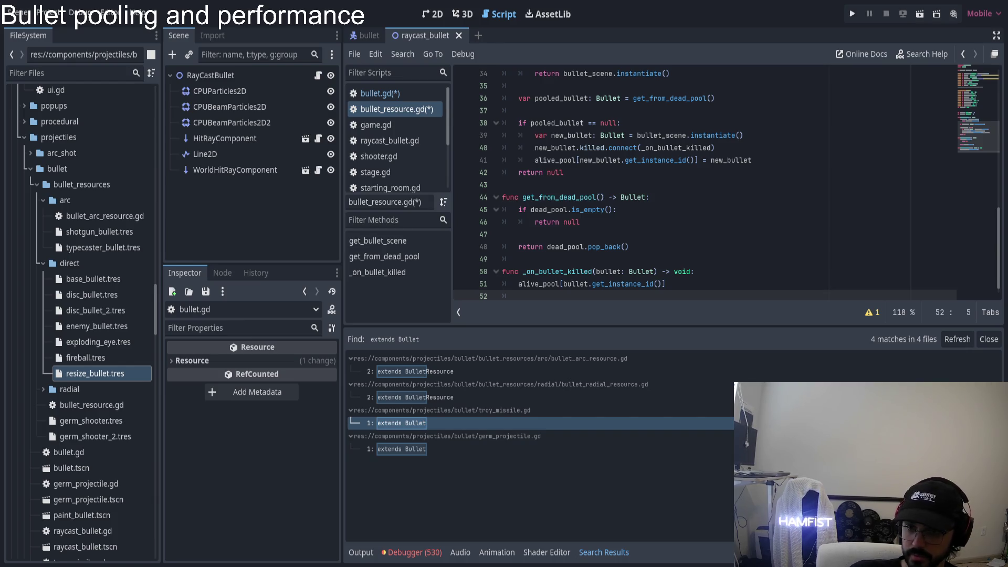
# - Add alive_pool.erase(bullet.get_instance_id()) on line 52 and open the erase() documentation
pyautogui.click(716, 283)
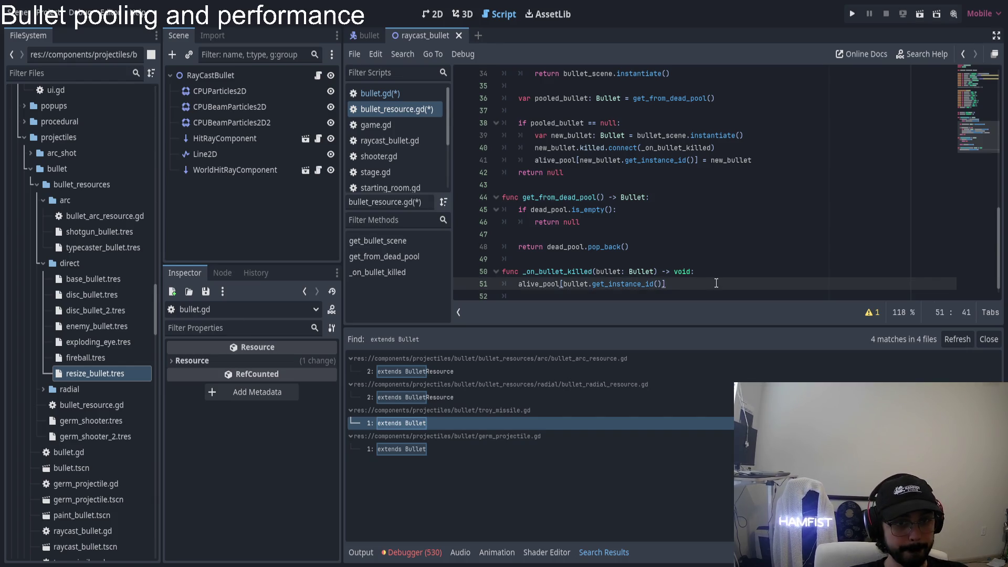
pyautogui.press('Return')
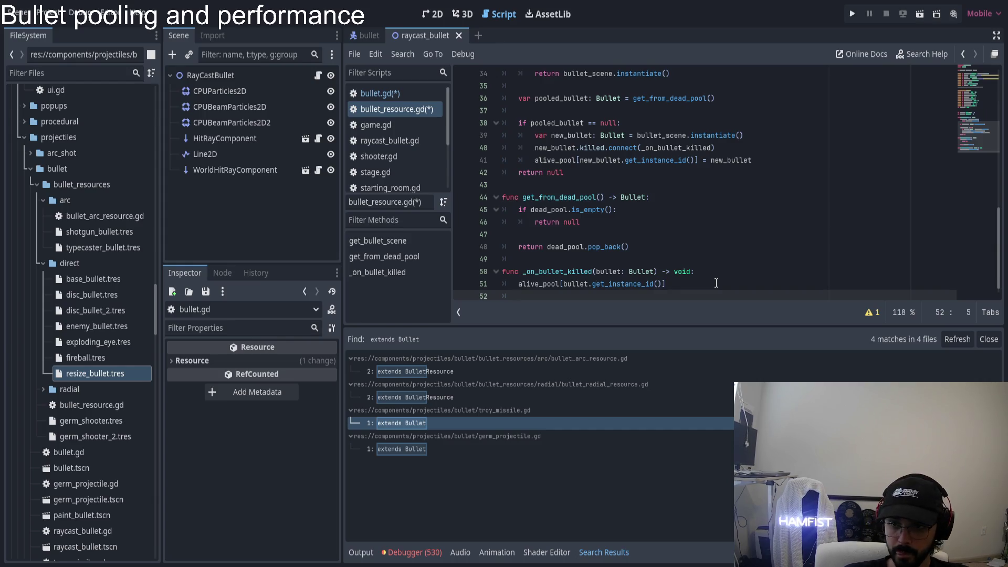
pyautogui.write('alive_pool')
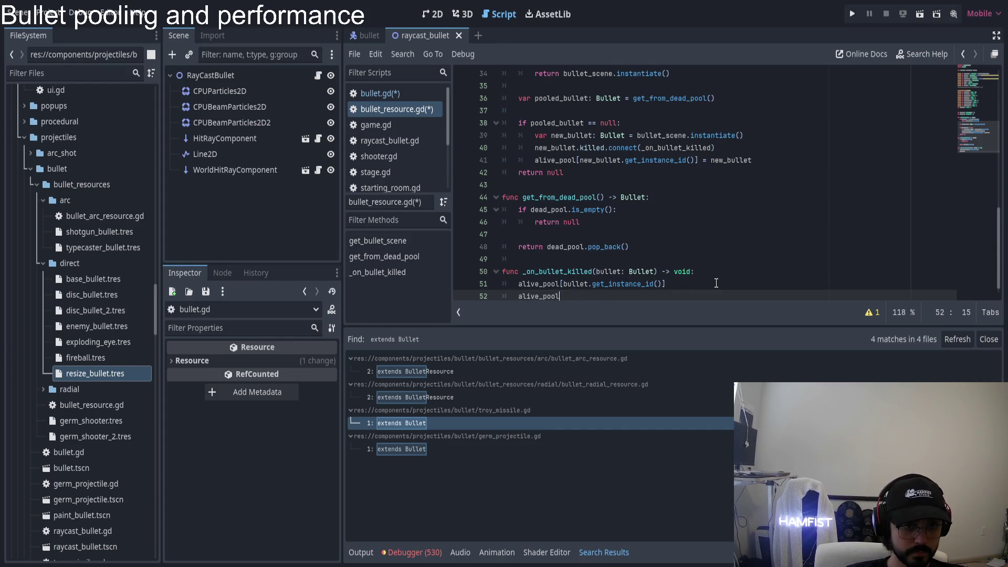
pyautogui.write('.era')
pyautogui.press('Return')
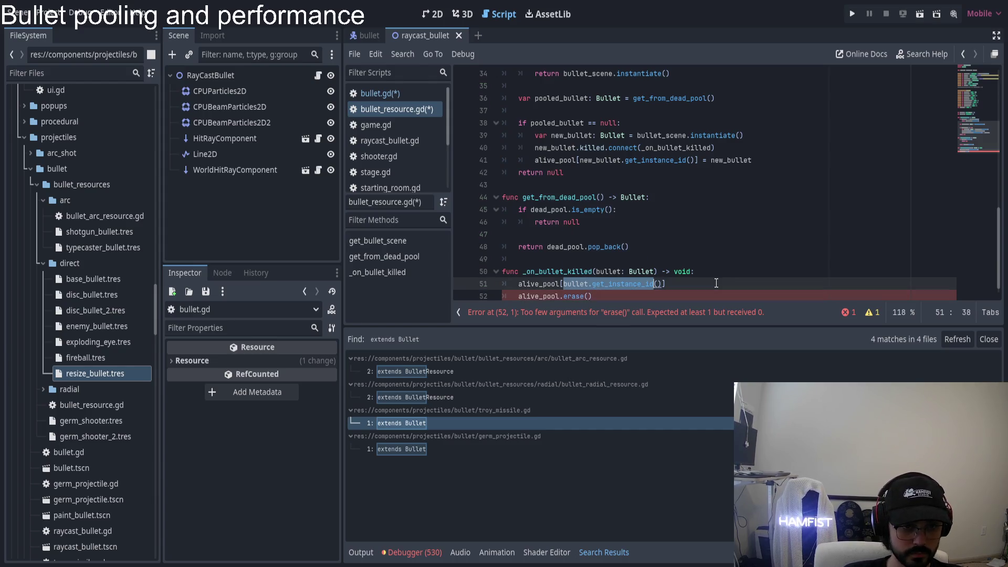
pyautogui.write('bullet.get_instance_id()')
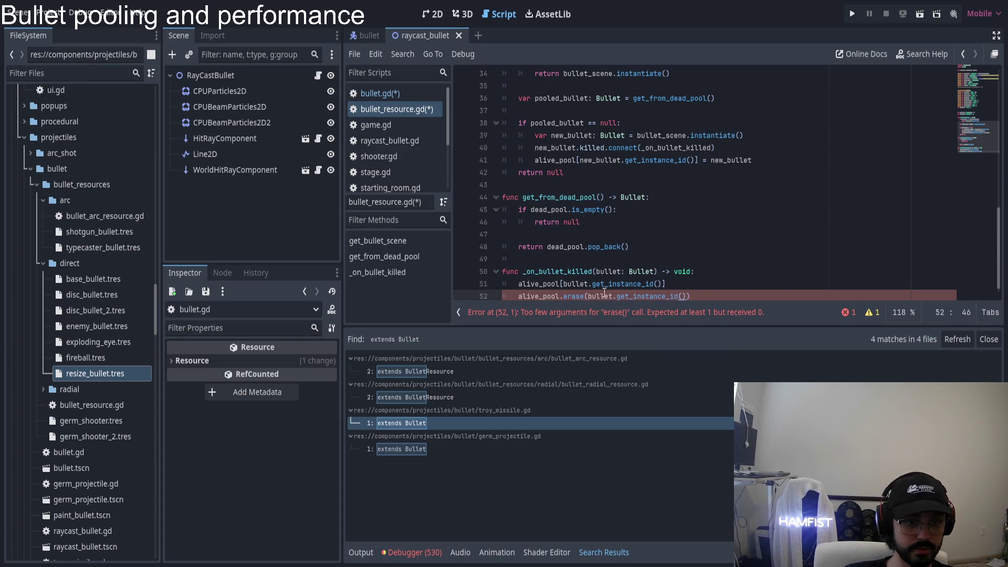
pyautogui.keyDown('ctrl'); pyautogui.click(574, 296); pyautogui.keyUp('ctrl')
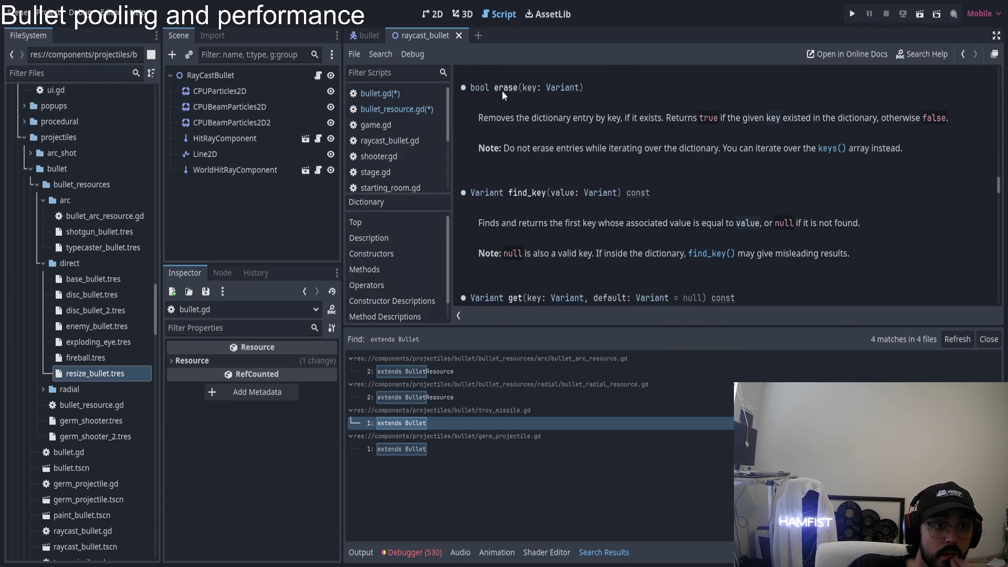
# - Read through the Dictionary erase() documentation, then go back to bullet_resource.gd
pyautogui.scroll(5, 591, 219)
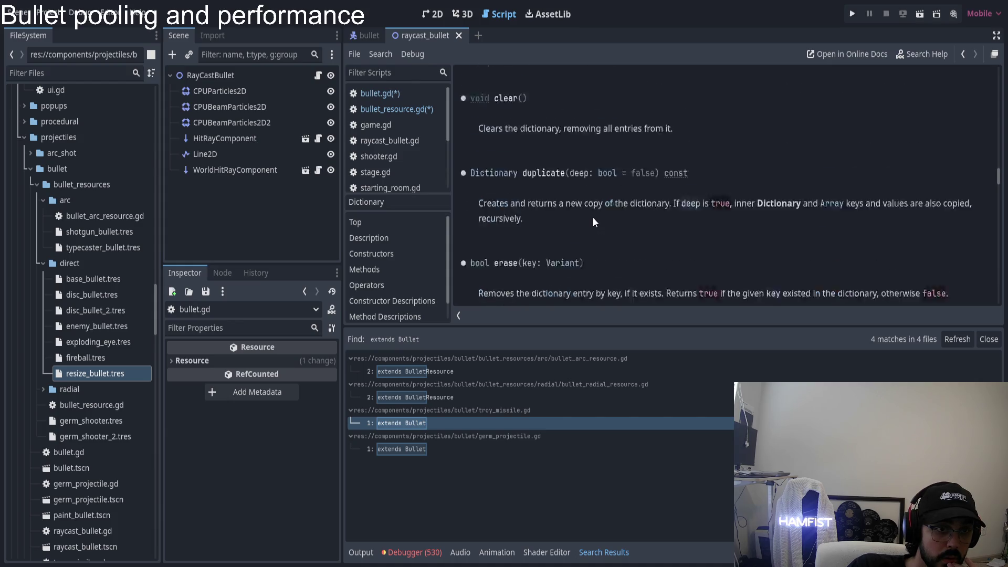
pyautogui.scroll(-10, 593, 221)
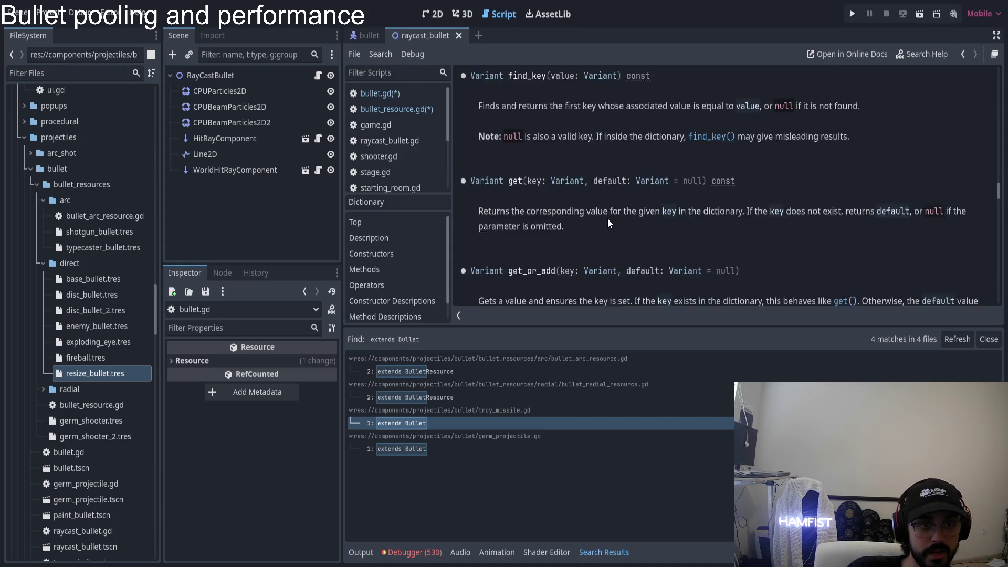
pyautogui.scroll(-8, 608, 219)
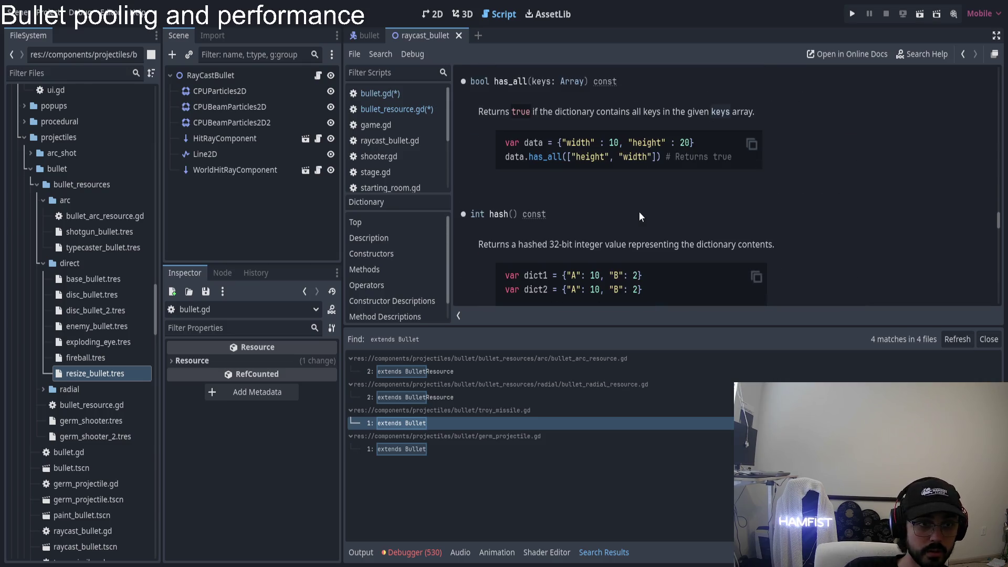
pyautogui.scroll(-10, 631, 216)
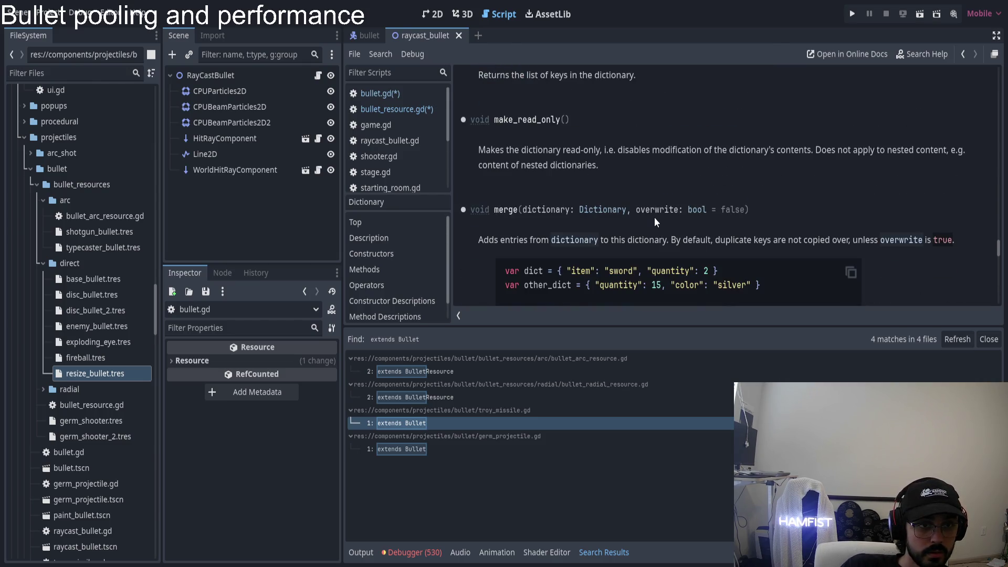
pyautogui.scroll(-10, 654, 218)
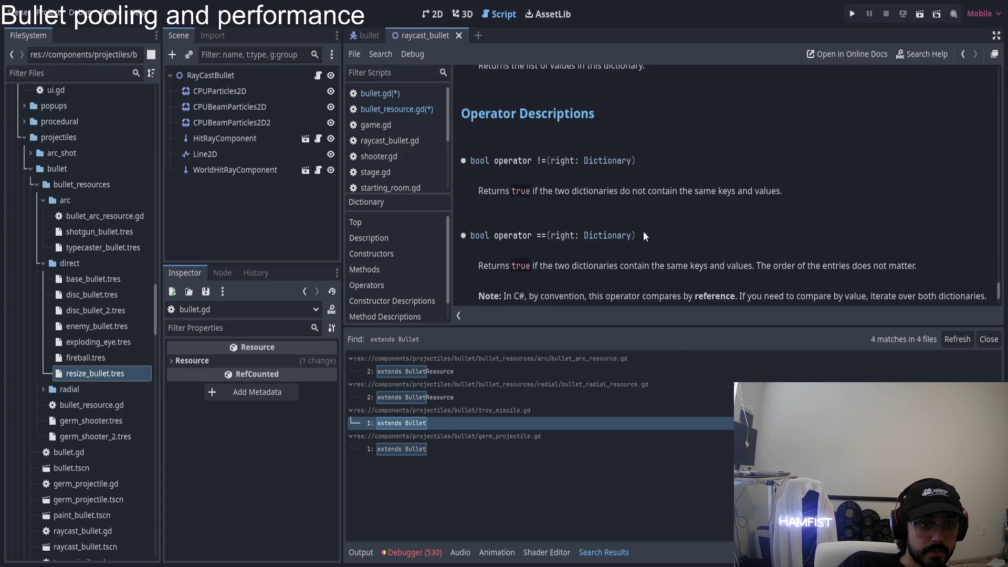
pyautogui.click(401, 93)
pyautogui.click(408, 109)
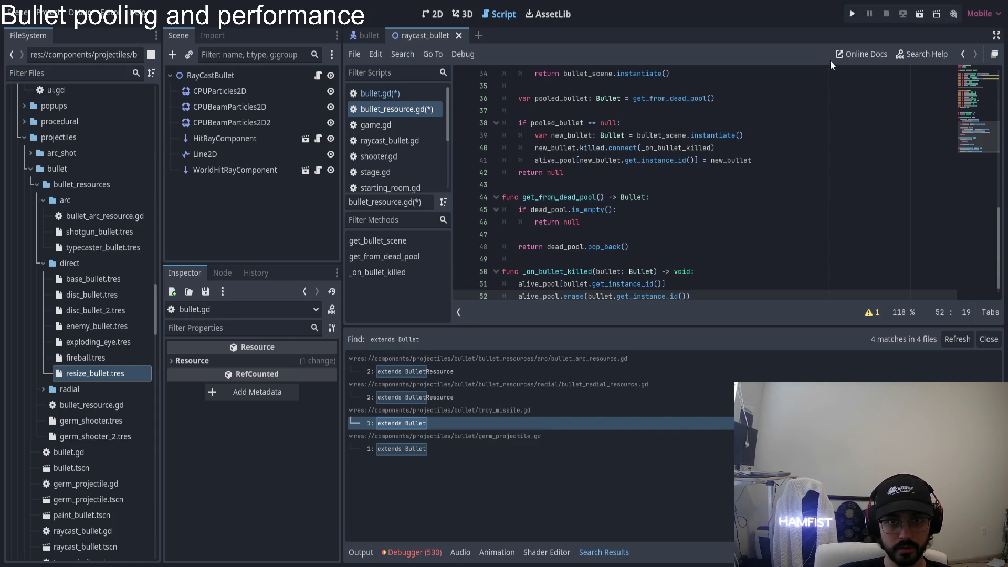
# - Duplicate return bullet_scene.instantiate() above the RAYCAST check on line 33, unindent it, and run the game
pyautogui.scroll(-1, 699, 200)
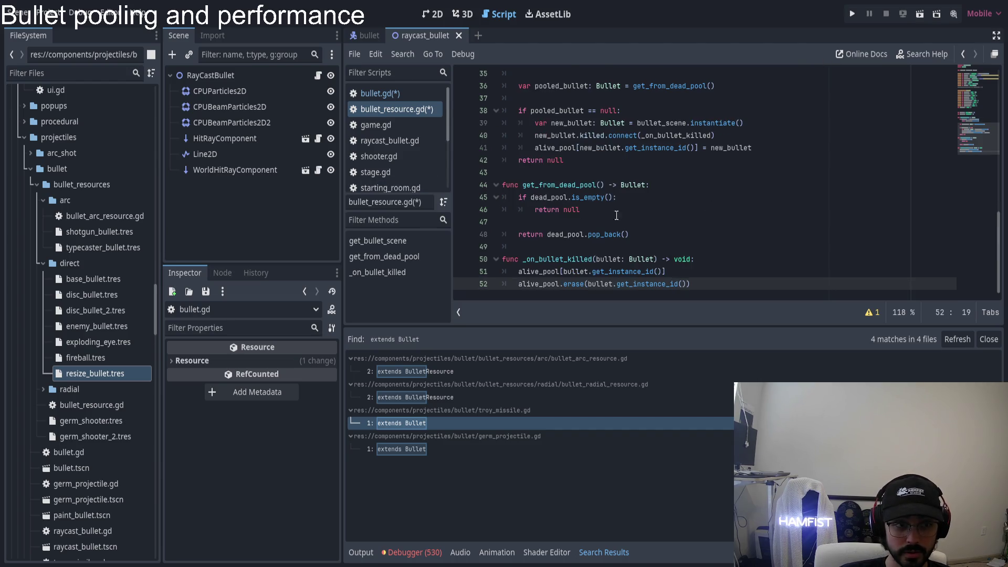
pyautogui.scroll(4, 603, 182)
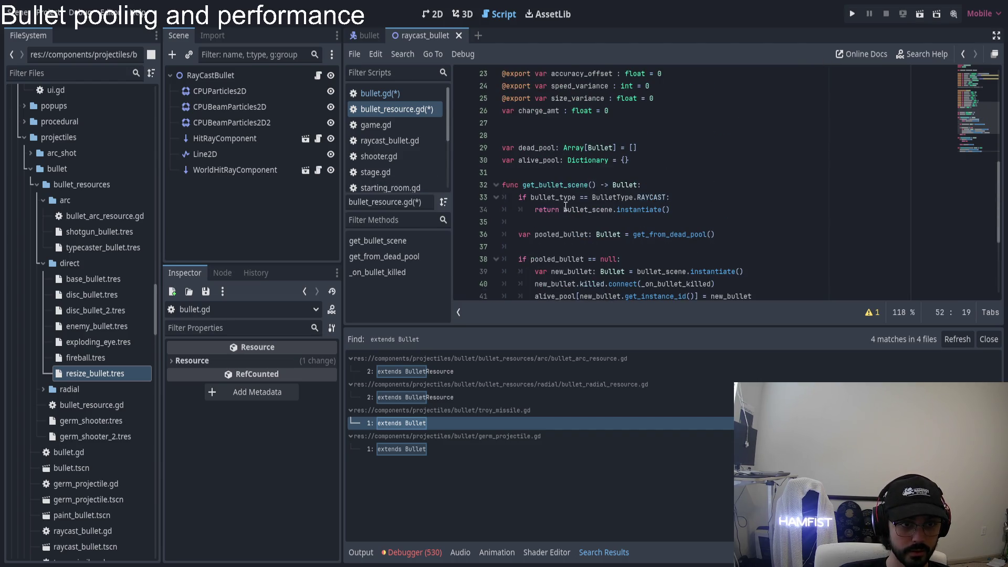
pyautogui.scroll(-1, 608, 192)
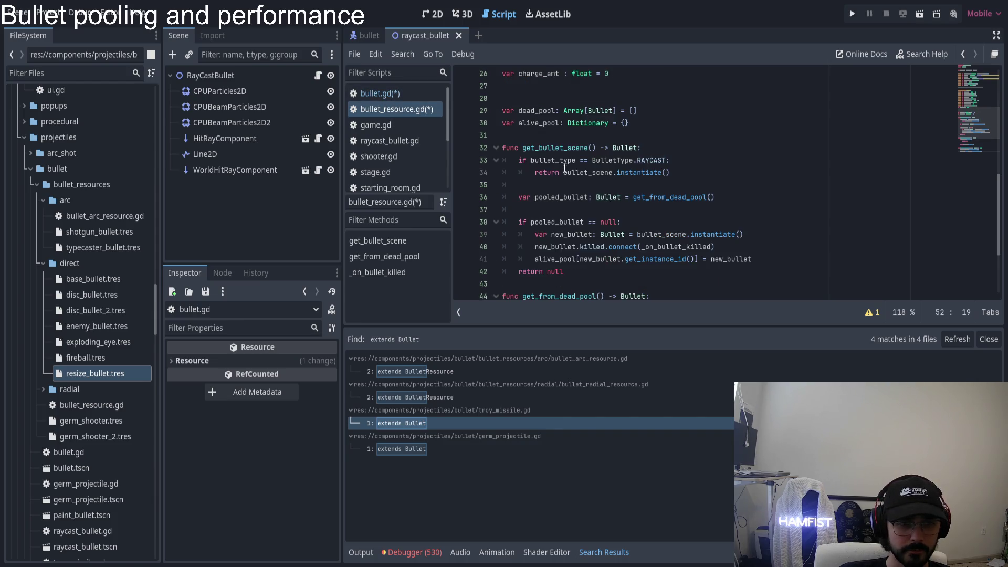
pyautogui.click(531, 162)
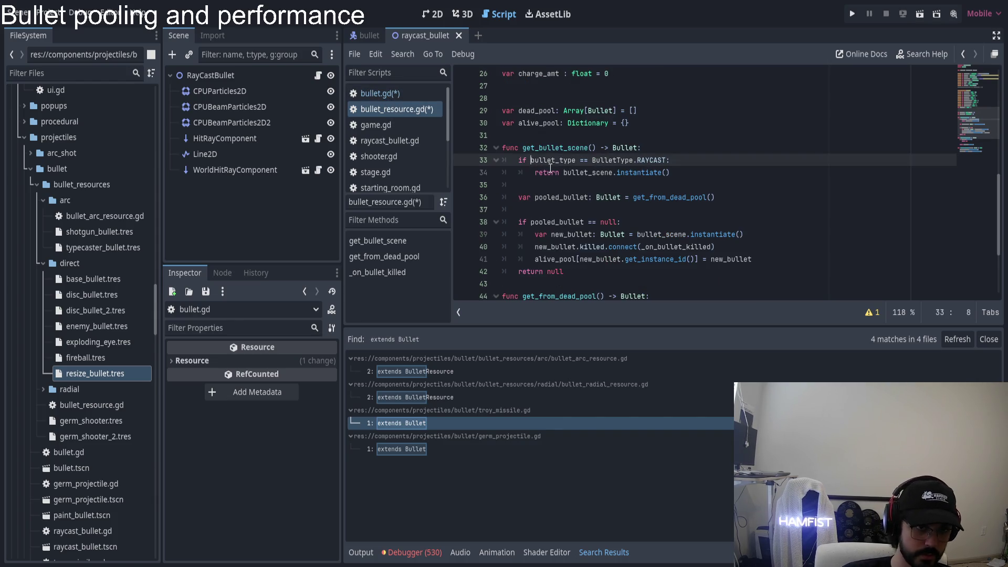
pyautogui.press('Down')
pyautogui.hotkey('ctrl', 'shift', 'd')
pyautogui.hotkey('alt', 'Up')
pyautogui.hotkey('alt', 'Up')
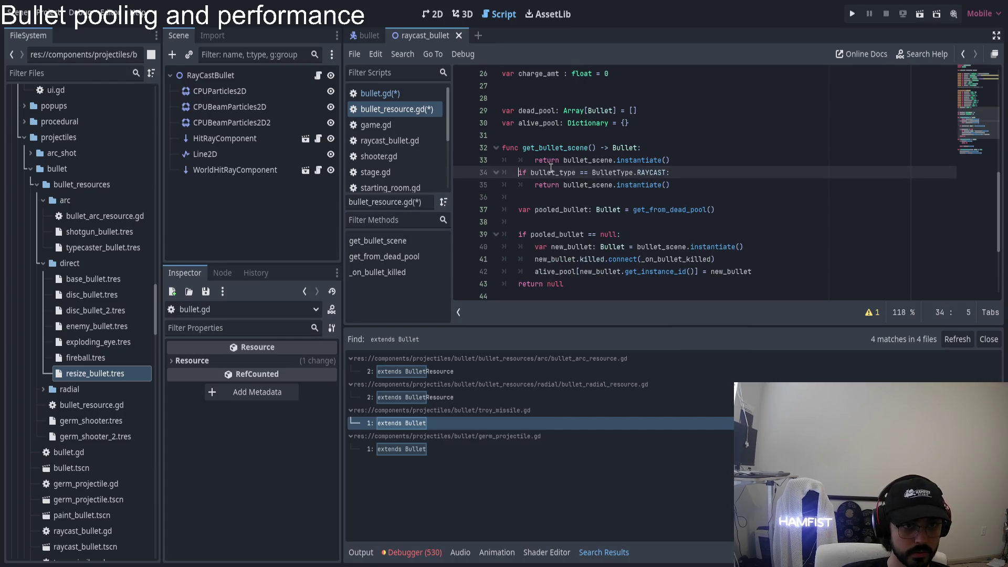
pyautogui.press('Delete')
pyautogui.press('F5')
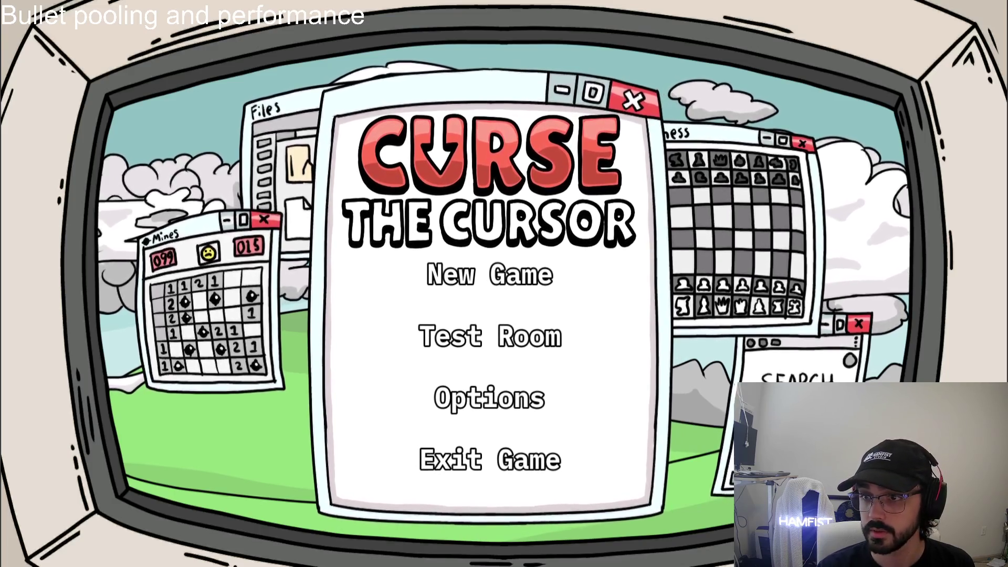
# - Raise the Master volume in Options > Audio, then start a run, walk the player, and pause
pyautogui.click(538, 394)
pyautogui.click(173, 163)
pyautogui.click(230, 200)
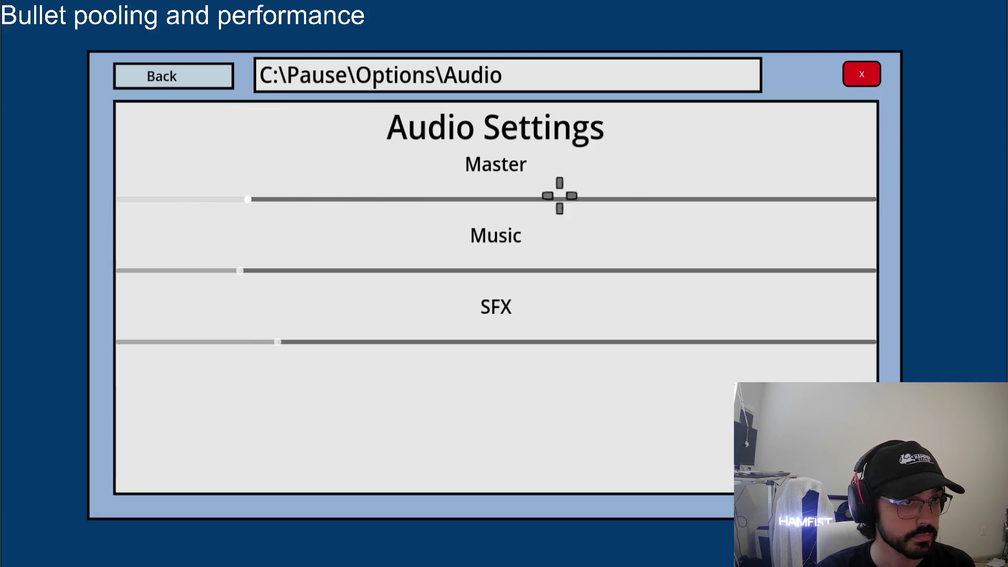
pyautogui.click(171, 75)
pyautogui.click(861, 74)
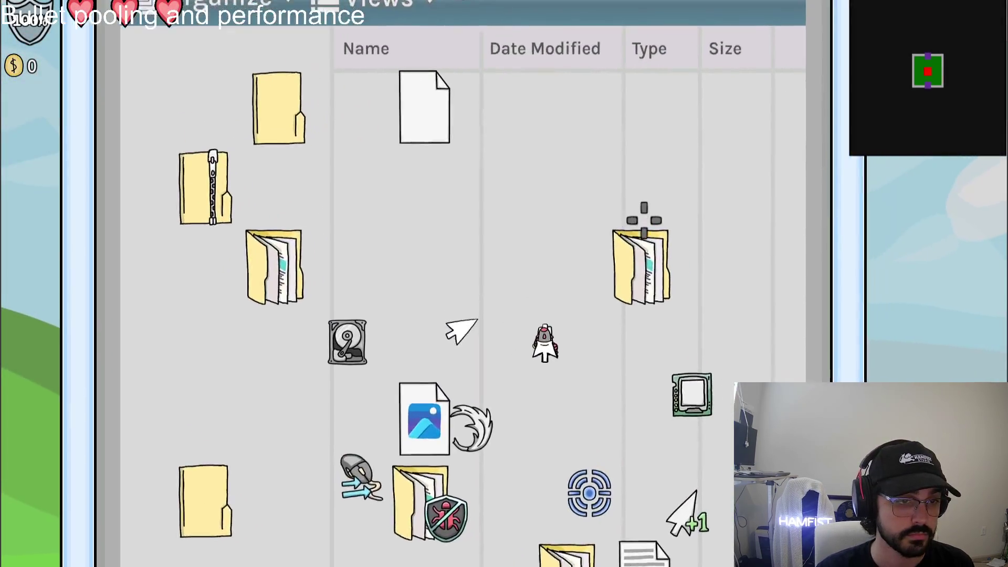
pyautogui.press('s')
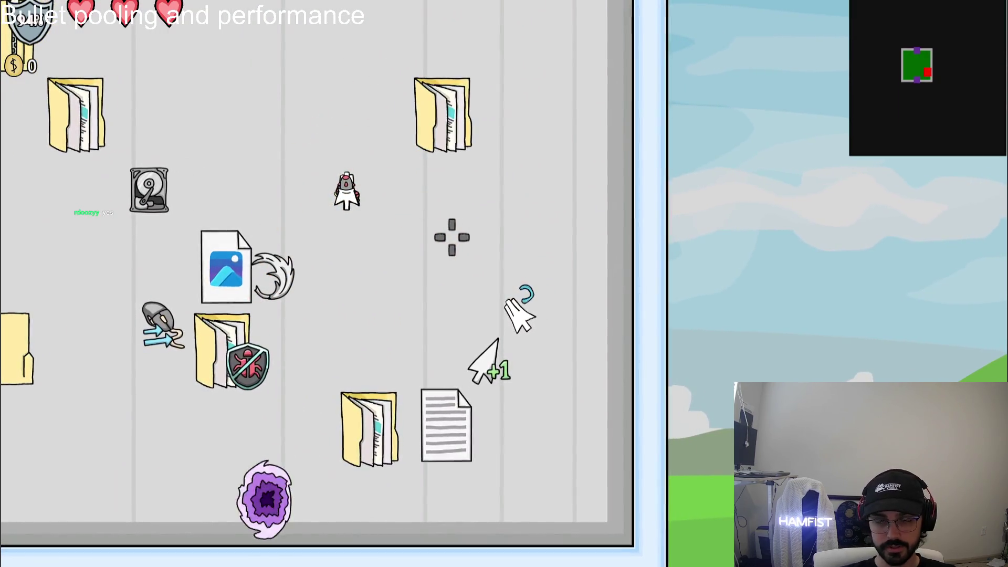
pyautogui.press('Escape')
# - Quit the game and go to the early return line 33 in bullet_resource.gd
pyautogui.click(206, 299)
pyautogui.click(517, 279)
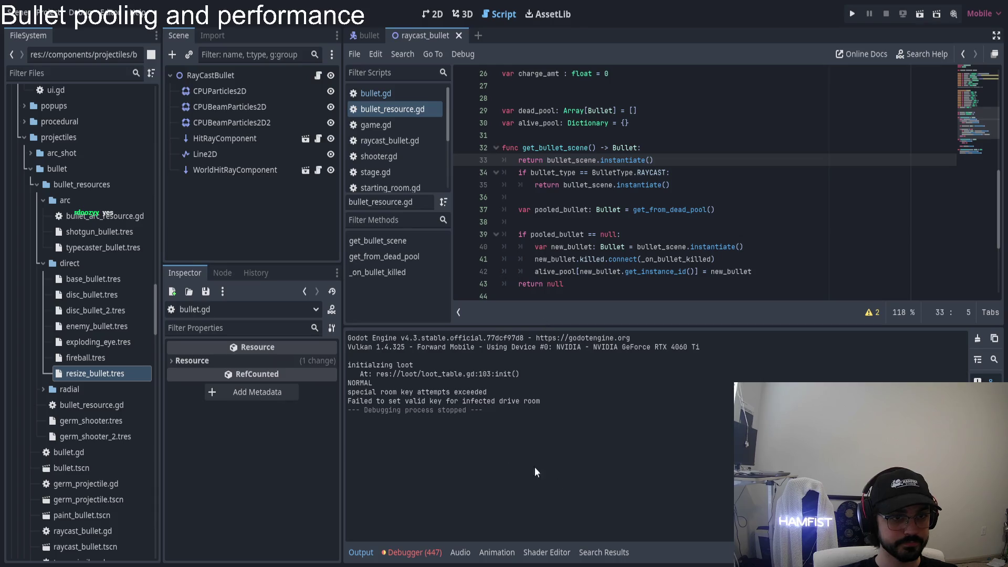
pyautogui.scroll(-4, 579, 212)
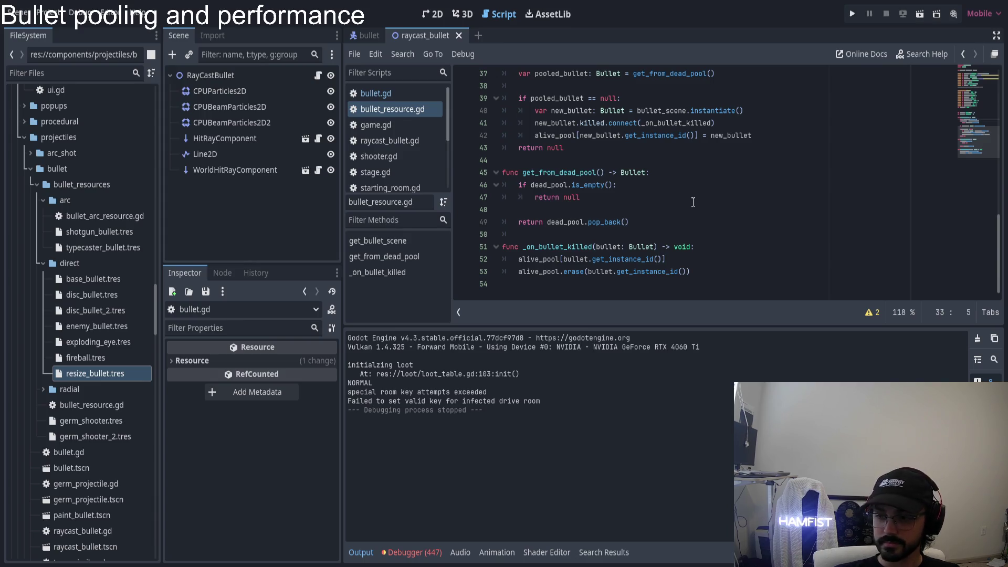
pyautogui.scroll(3, 587, 167)
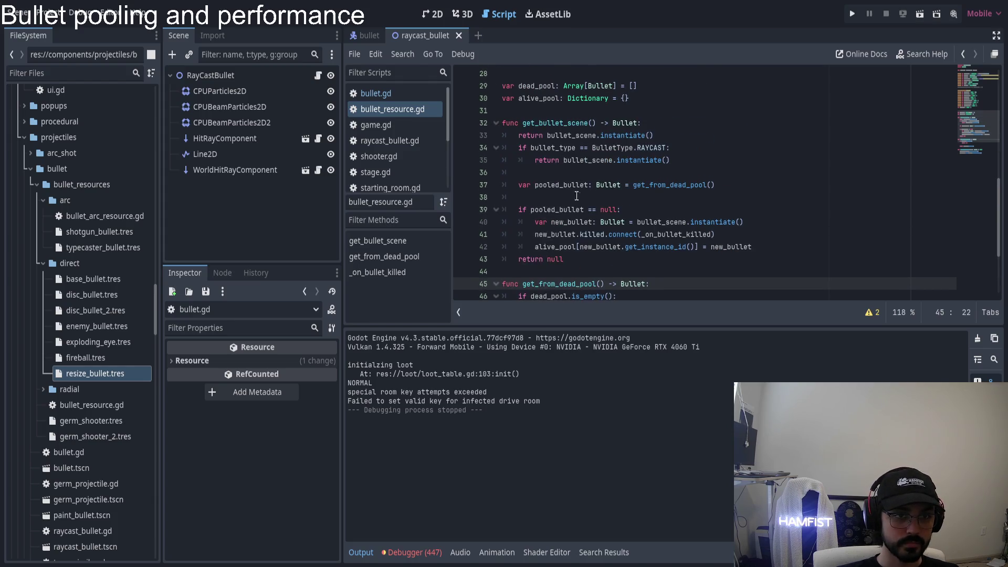
pyautogui.click(557, 136)
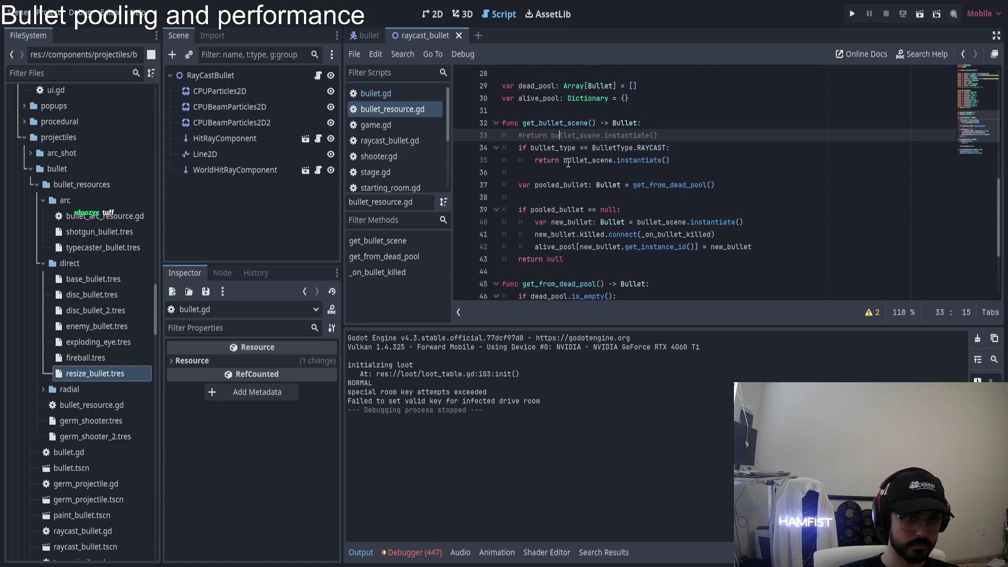
# - Delete the early return line and prefix line 51's alive_pool lookup with dead_pool.push_front(
pyautogui.hotkey('ctrl', 'shift', 'k')
pyautogui.scroll(-3, 564, 247)
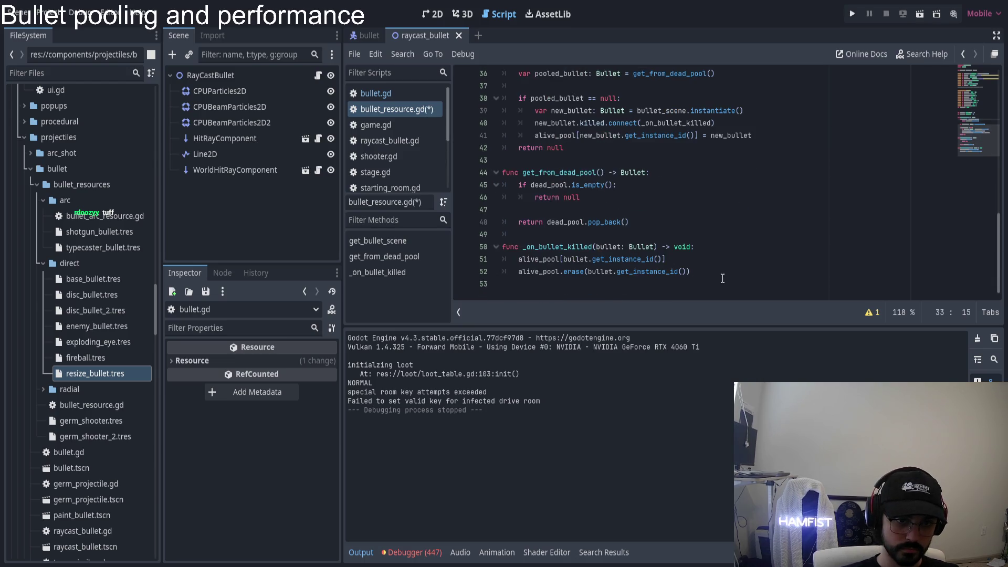
pyautogui.click(516, 257)
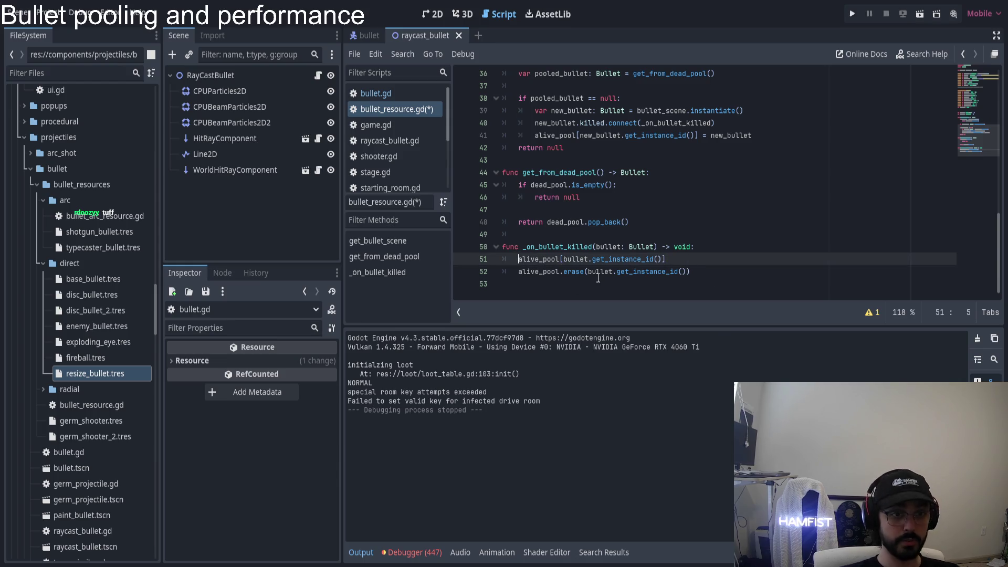
pyautogui.write('dead_pool.')
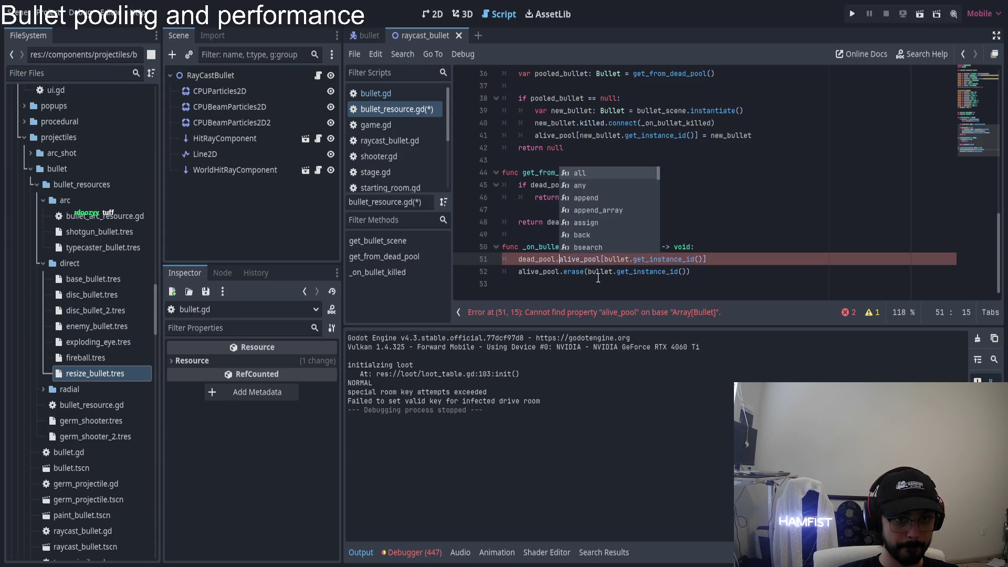
pyautogui.write('push')
pyautogui.press('Return')
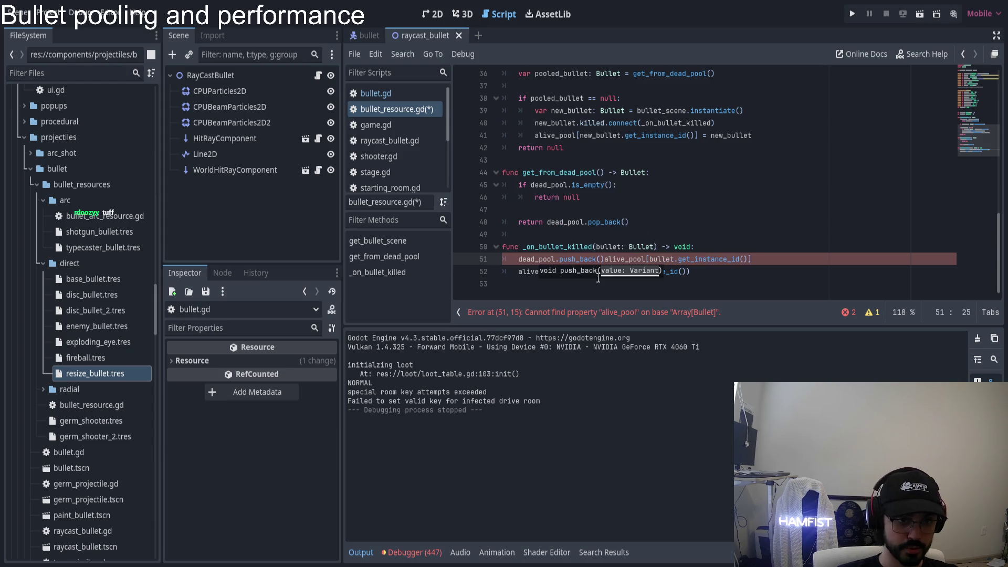
pyautogui.press('Right')
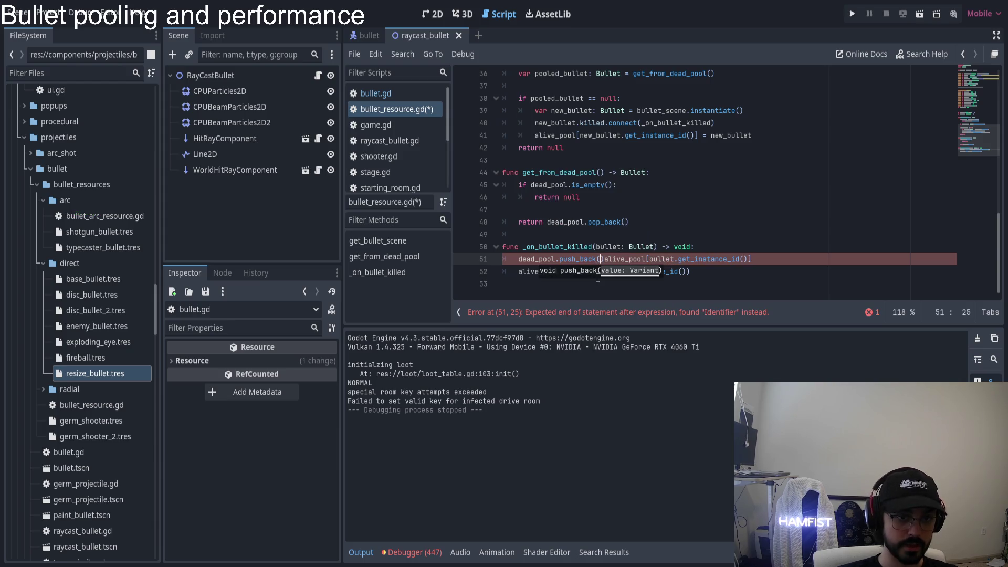
pyautogui.press('BackSpace')
pyautogui.press('BackSpace')
pyautogui.press('BackSpace')
pyautogui.write('front(')
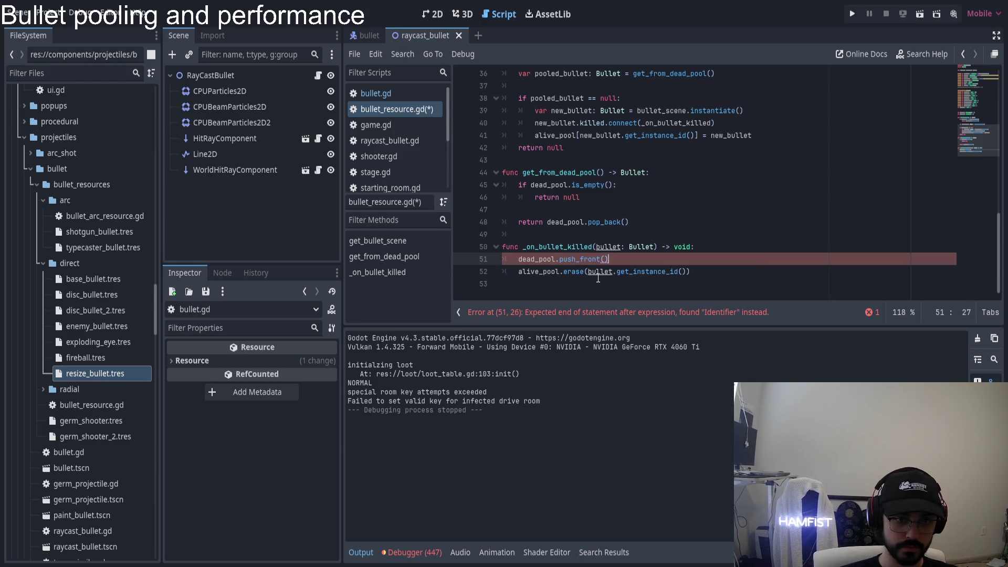
# - Close the call so line 51 reads dead_pool.push_front(alive_pool[bullet.get_instance_id()])
pyautogui.press('Delete')
pyautogui.press('End')
pyautogui.write(')')
pyautogui.press('Down')
pyautogui.press('Home')
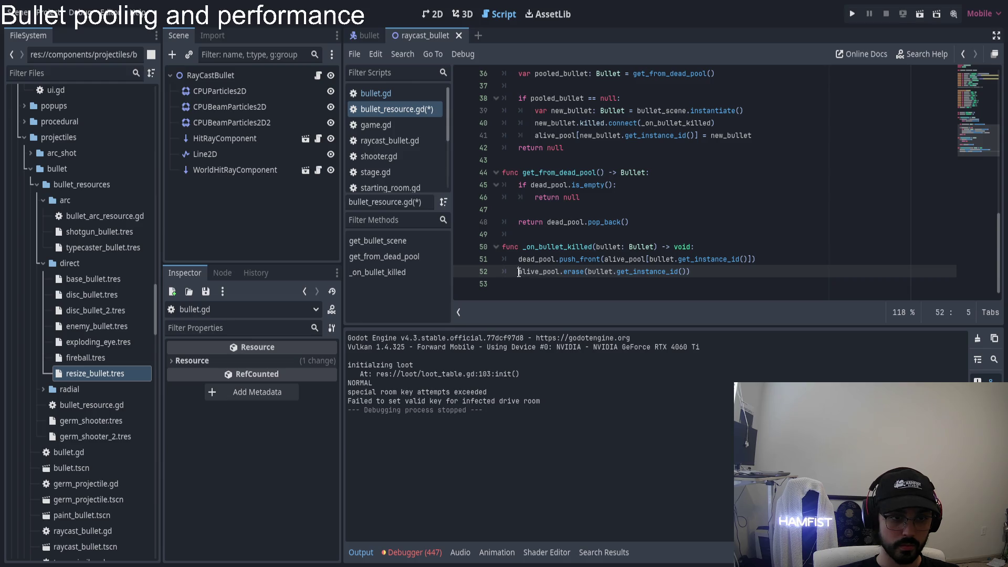
pyautogui.hotkey('shift', 'Left')
pyautogui.hotkey('shift', 'Left')
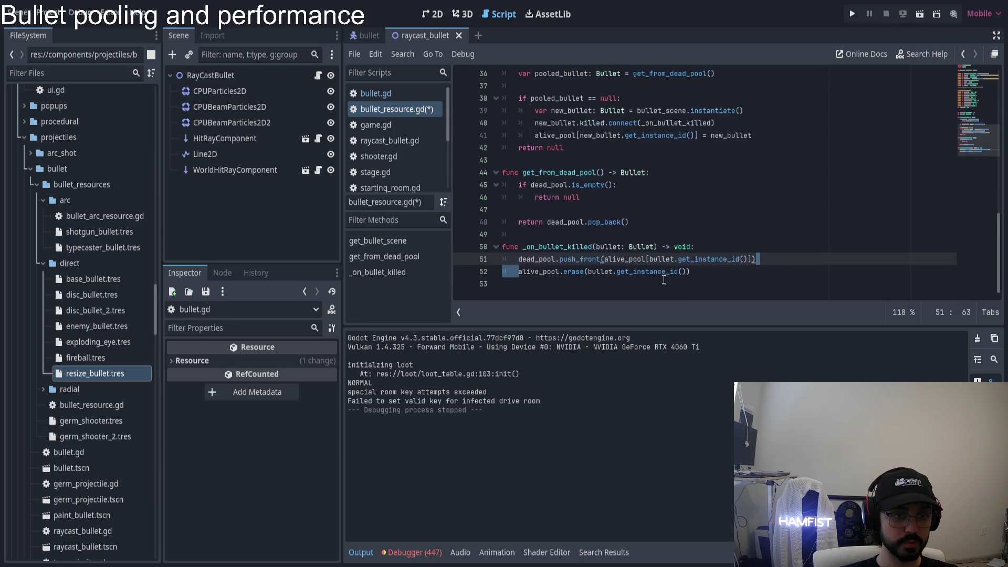
pyautogui.click(546, 257)
pyautogui.click(553, 248)
pyautogui.click(542, 271)
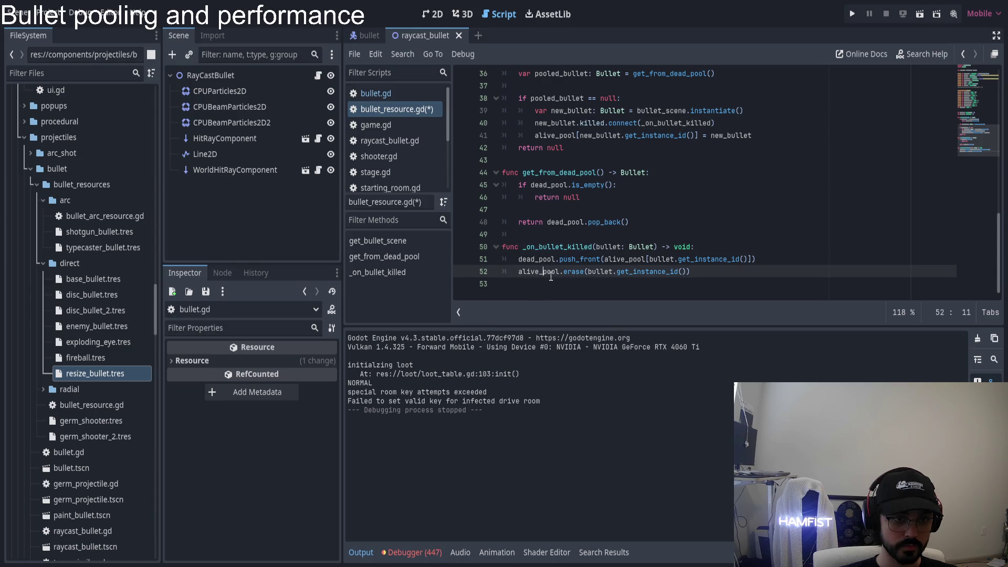
pyautogui.scroll(1, 590, 268)
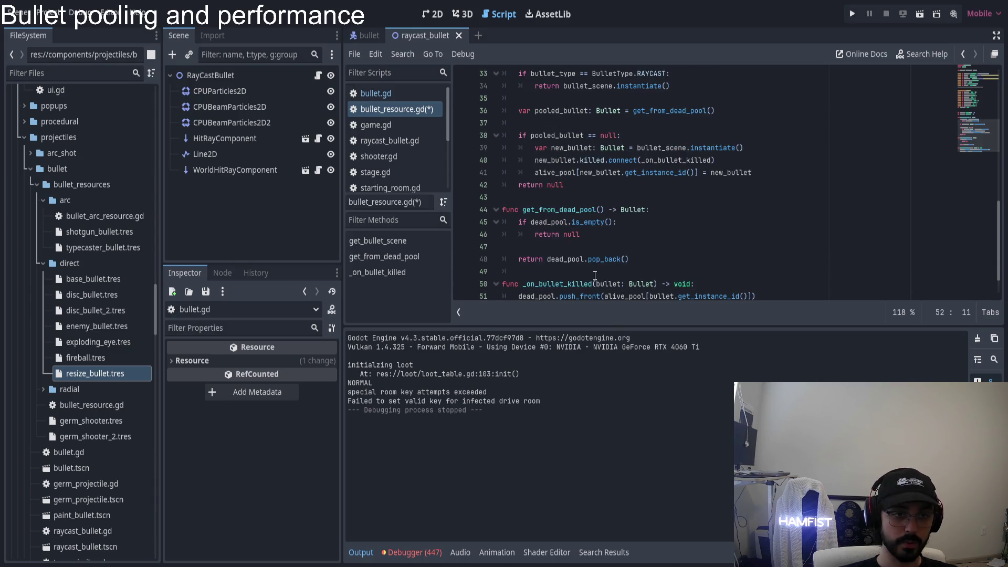
# - Review get_from_dead_pool and the new-bullet creation block in get_bullet_scene
pyautogui.click(555, 210)
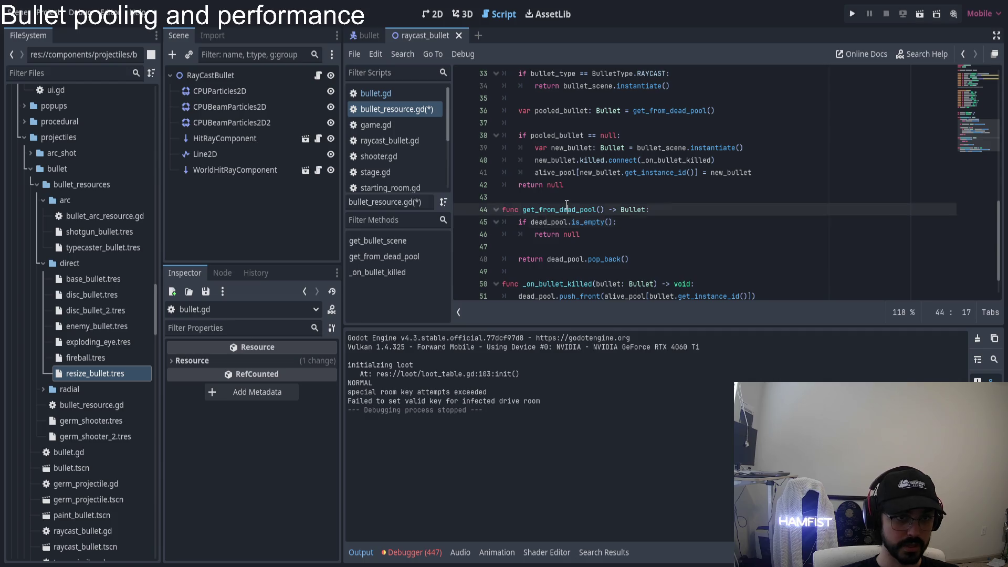
pyautogui.click(521, 210)
pyautogui.moveTo(531, 221); pyautogui.dragTo(612, 222)
pyautogui.click(597, 236)
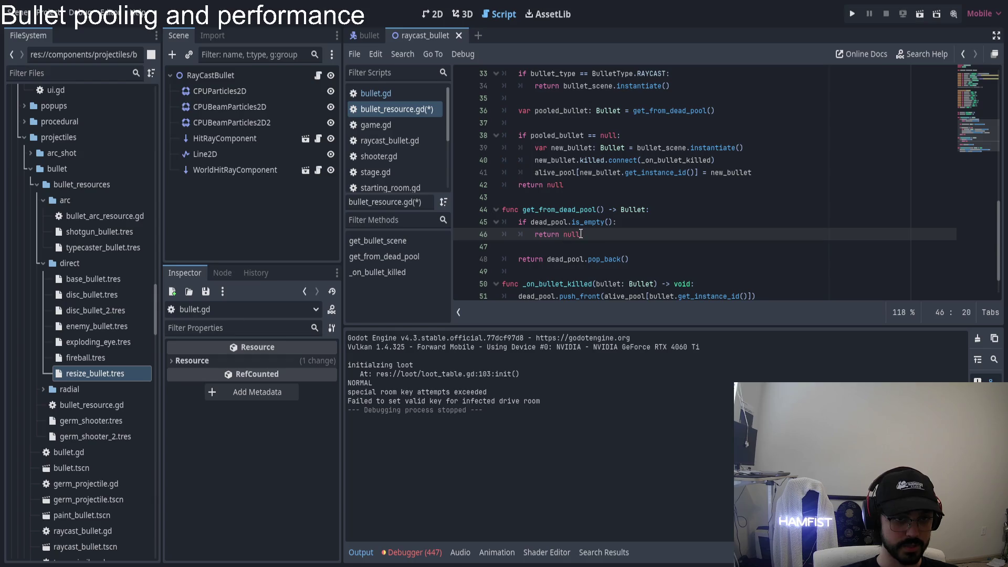
pyautogui.click(518, 259)
pyautogui.moveTo(518, 259); pyautogui.dragTo(635, 259)
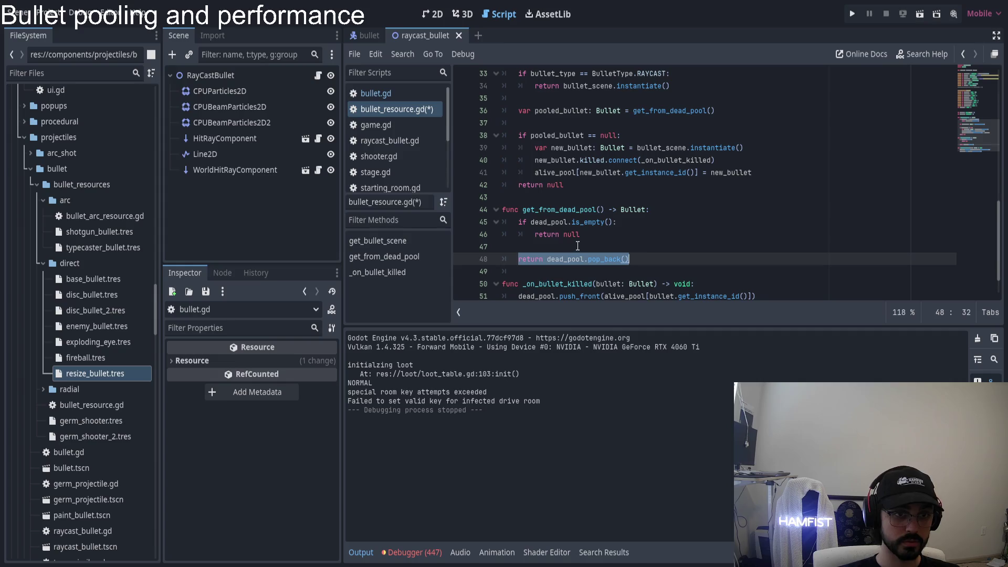
pyautogui.scroll(1, 603, 223)
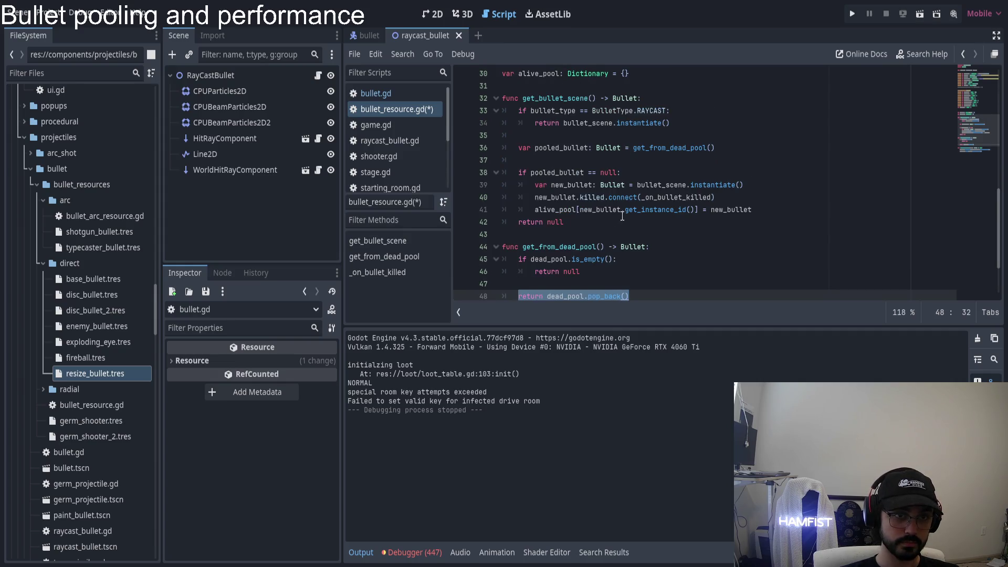
pyautogui.scroll(1, 624, 215)
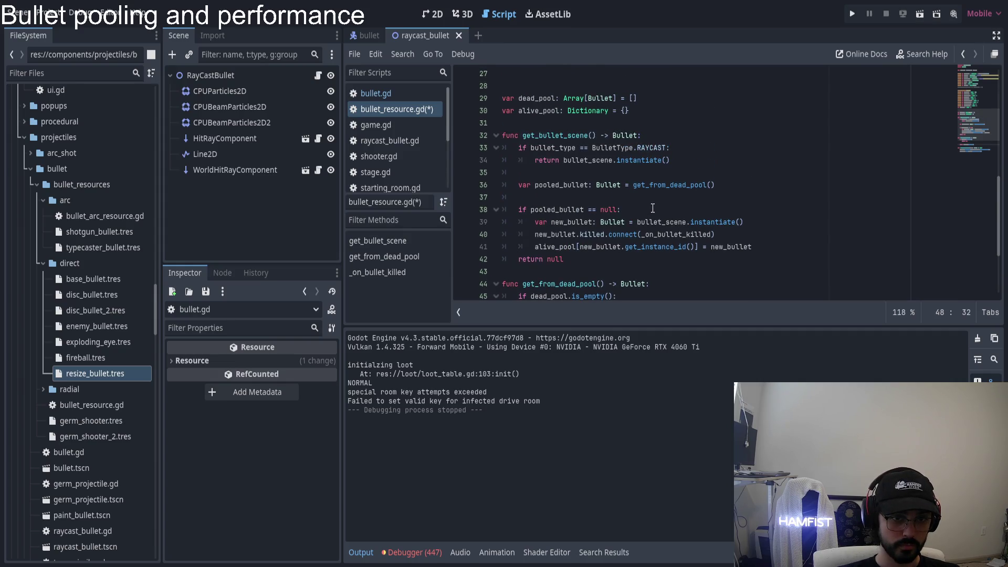
pyautogui.moveTo(519, 210); pyautogui.dragTo(622, 210)
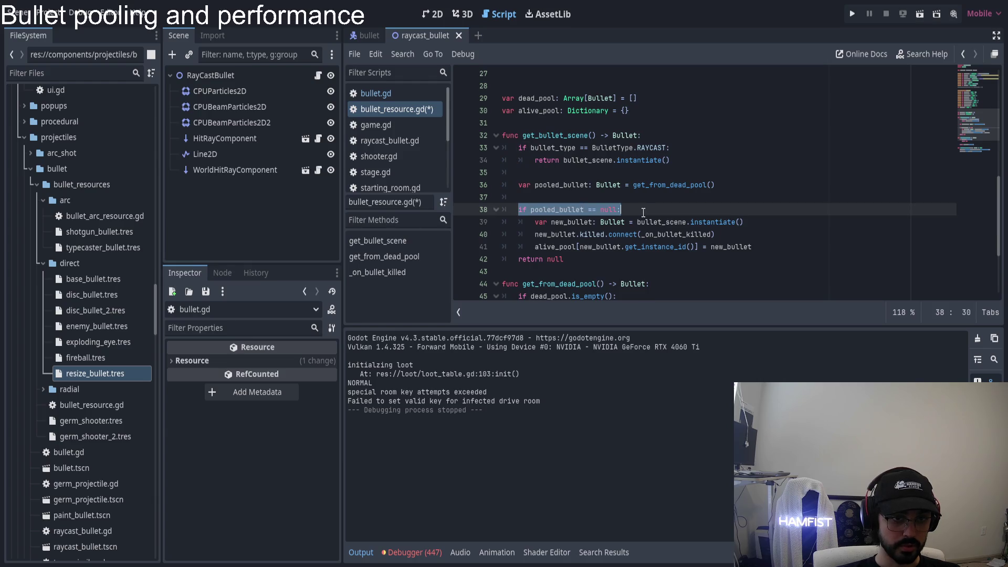
pyautogui.press('Right')
pyautogui.moveTo(533, 222); pyautogui.dragTo(754, 245)
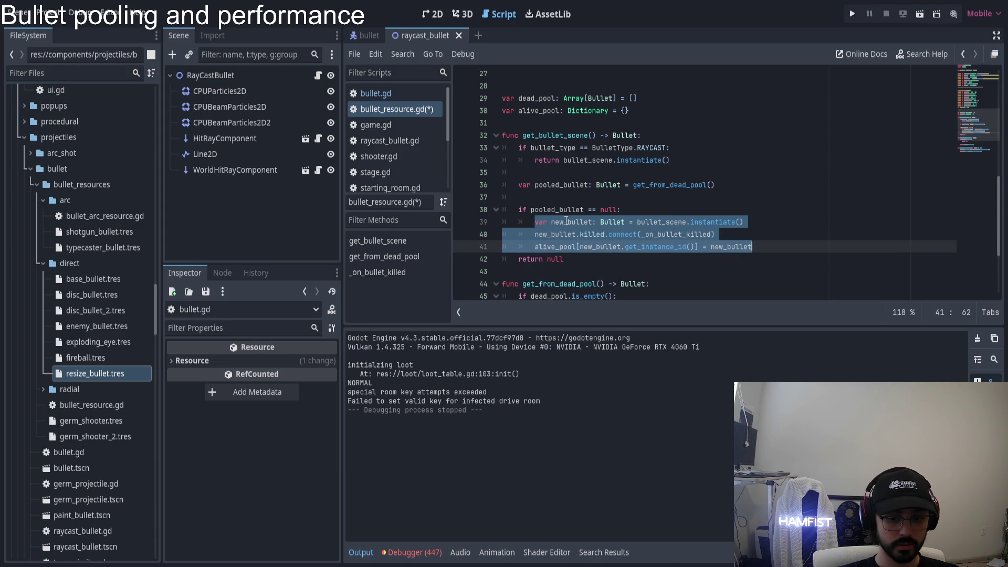
pyautogui.doubleClick(556, 262)
# - Replace the new_bullet declaration with pooled_bullet and return pooled_bullet instead of null
pyautogui.click(558, 222)
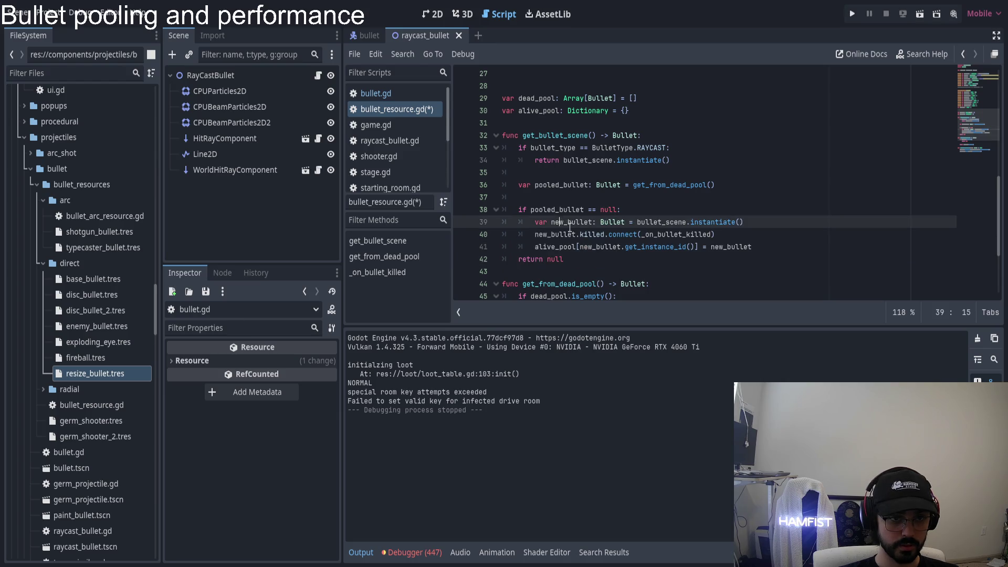
pyautogui.click(566, 186)
pyautogui.doubleClick(568, 186)
pyautogui.hotkey('ctrl', 'c')
pyautogui.moveTo(534, 222); pyautogui.dragTo(629, 222)
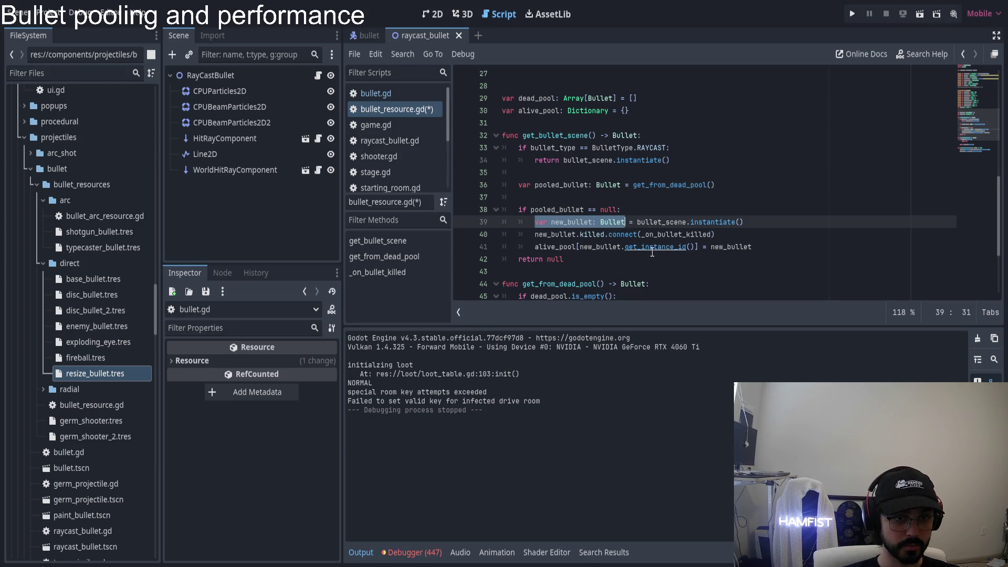
pyautogui.hotkey('ctrl', 'v')
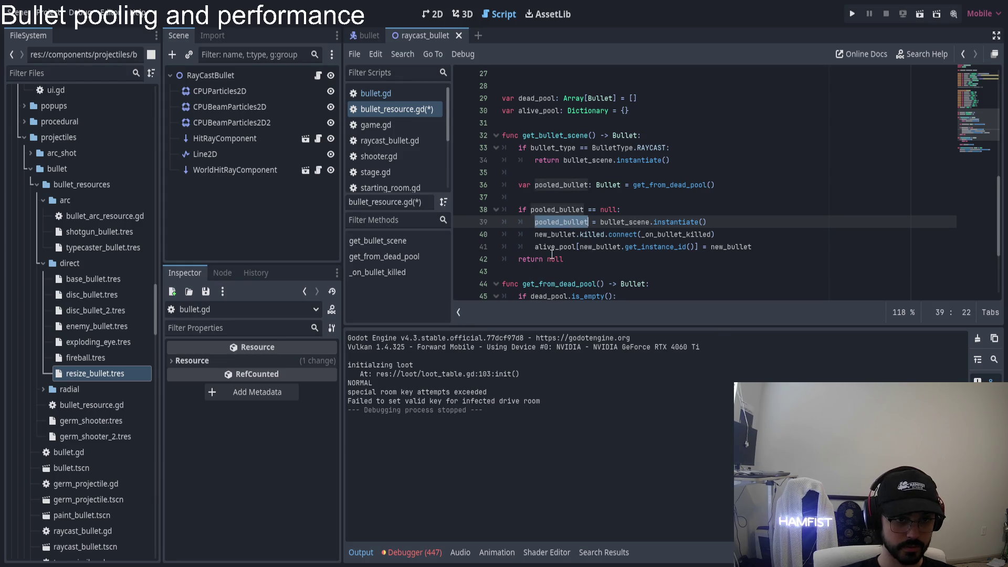
pyautogui.doubleClick(554, 257)
pyautogui.hotkey('ctrl', 'v')
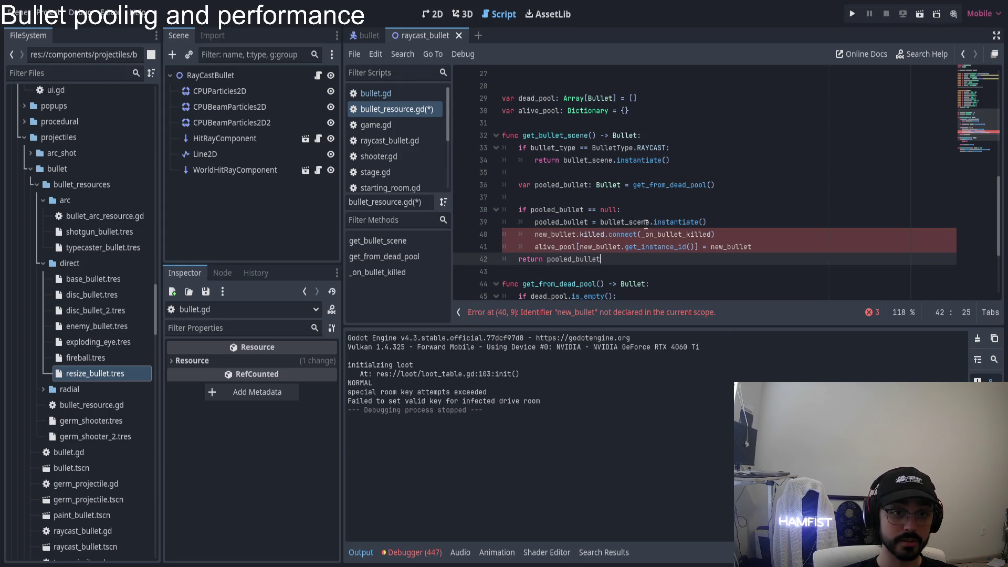
# - Rename every new_bullet on lines 40–41 to pooled_bullet
pyautogui.click(777, 251)
pyautogui.press('Return')
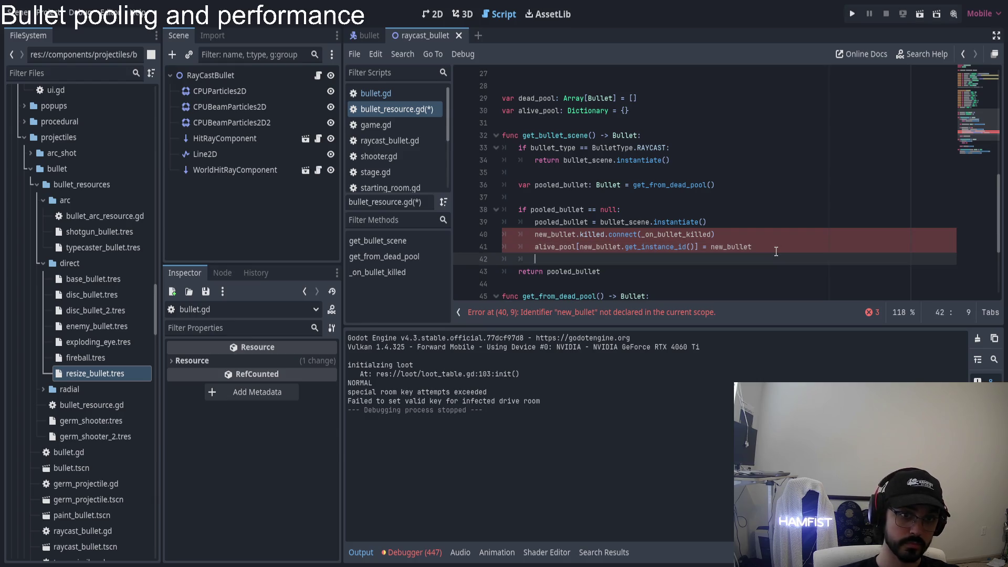
pyautogui.doubleClick(561, 222)
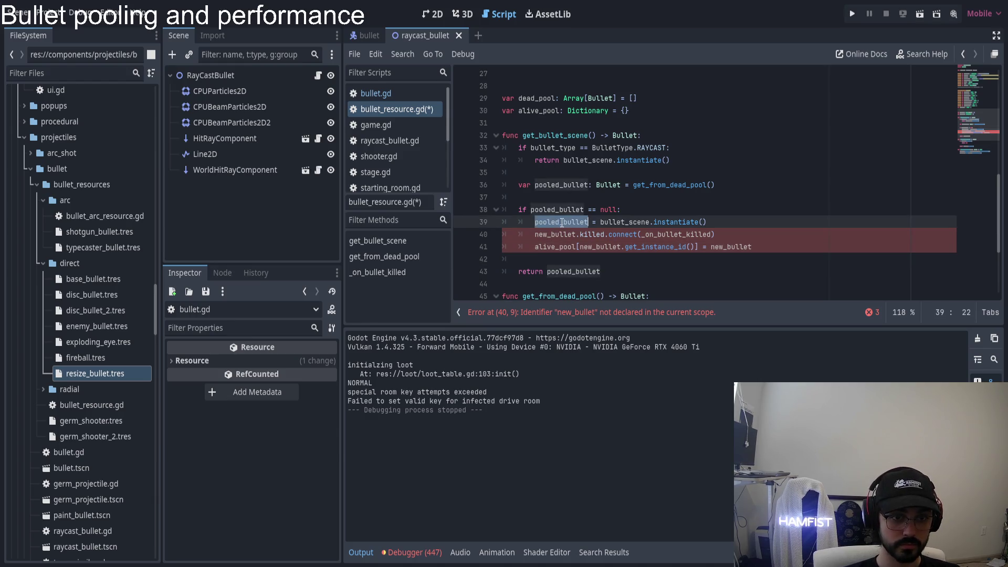
pyautogui.doubleClick(556, 234)
pyautogui.hotkey('ctrl', 'v')
pyautogui.doubleClick(598, 246)
pyautogui.hotkey('ctrl', 'v')
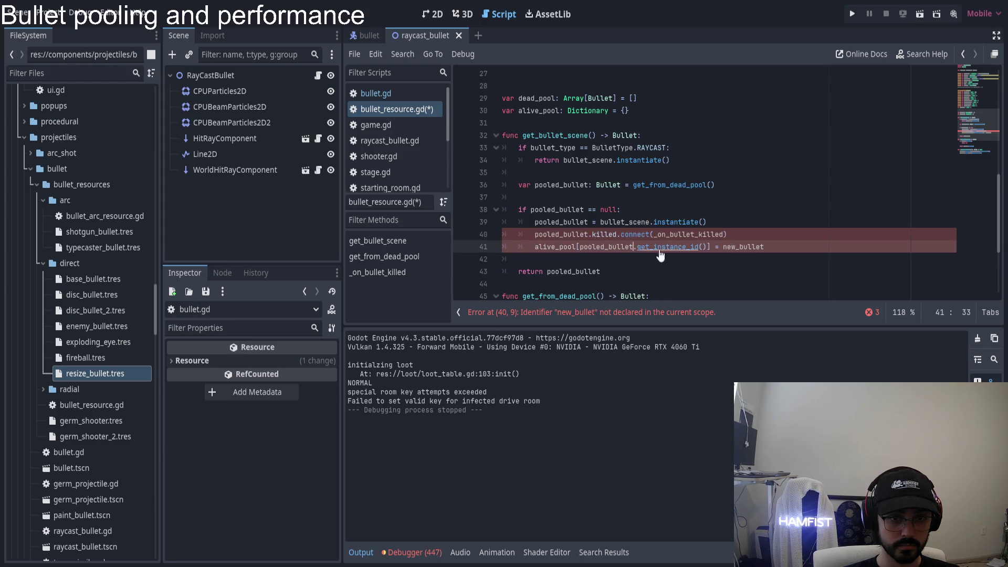
pyautogui.doubleClick(747, 246)
pyautogui.hotkey('ctrl', 'v')
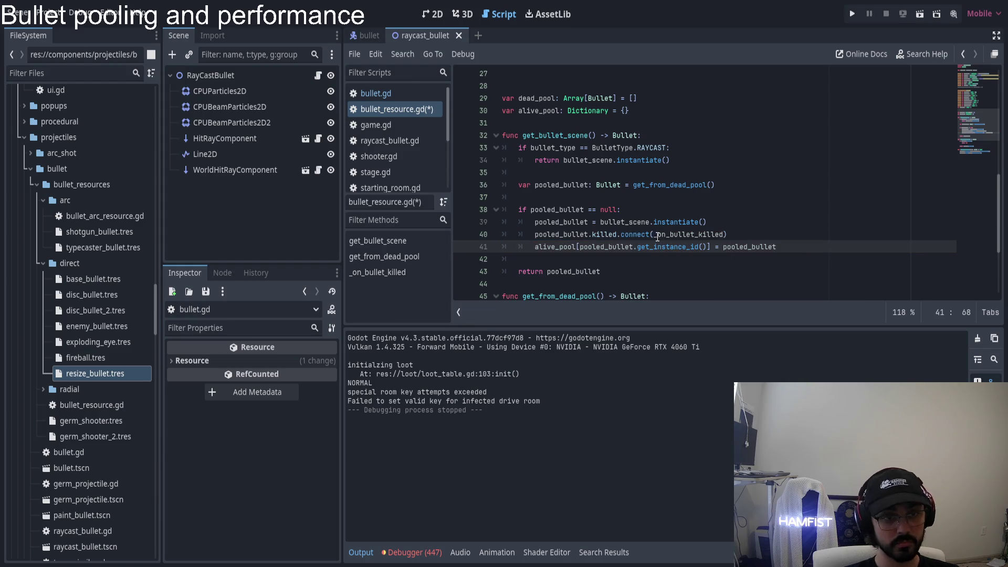
# - Run the game to test bullet pooling
pyautogui.scroll(2, 658, 237)
pyautogui.scroll(-3, 658, 237)
pyautogui.click(851, 13)
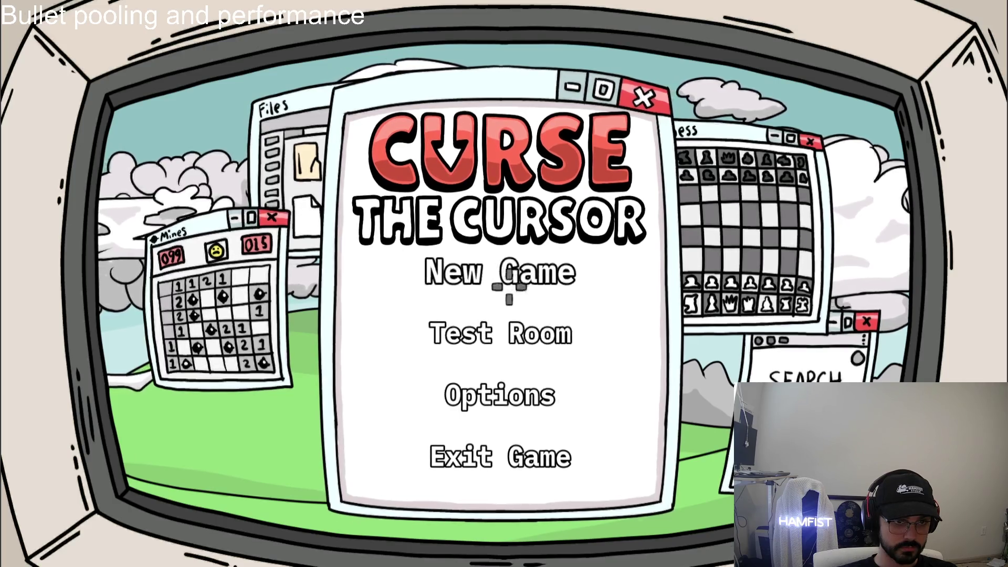
# - Start a new game, then switch back to the Godot editor showing bullet.gd
pyautogui.click(509, 287)
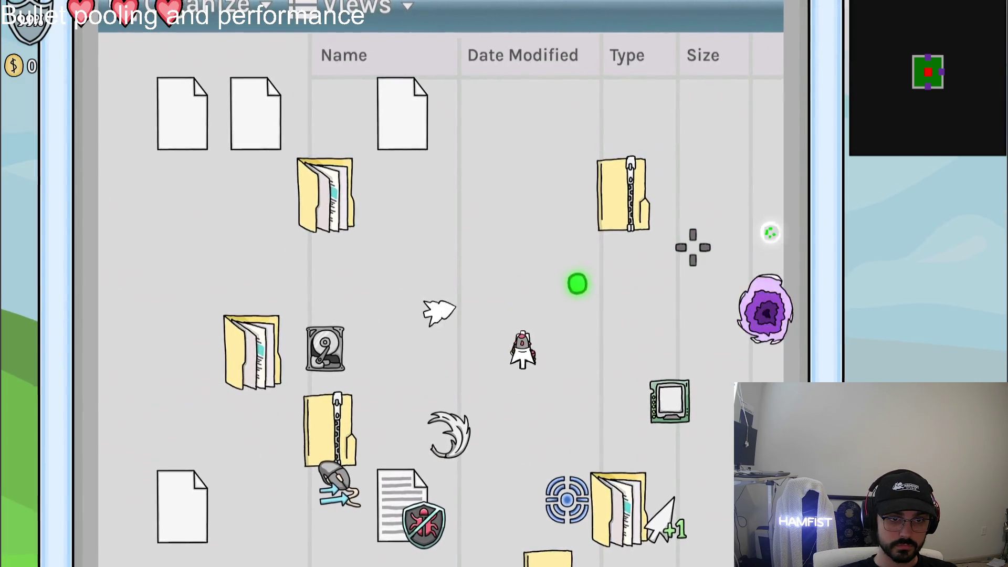
pyautogui.hotkey('alt', 'Tab')
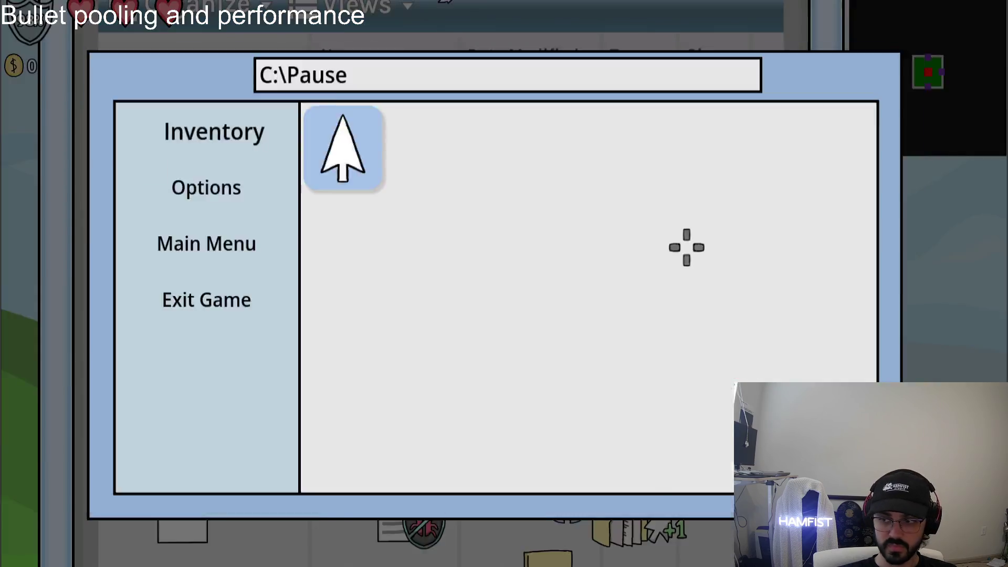
pyautogui.click(386, 88)
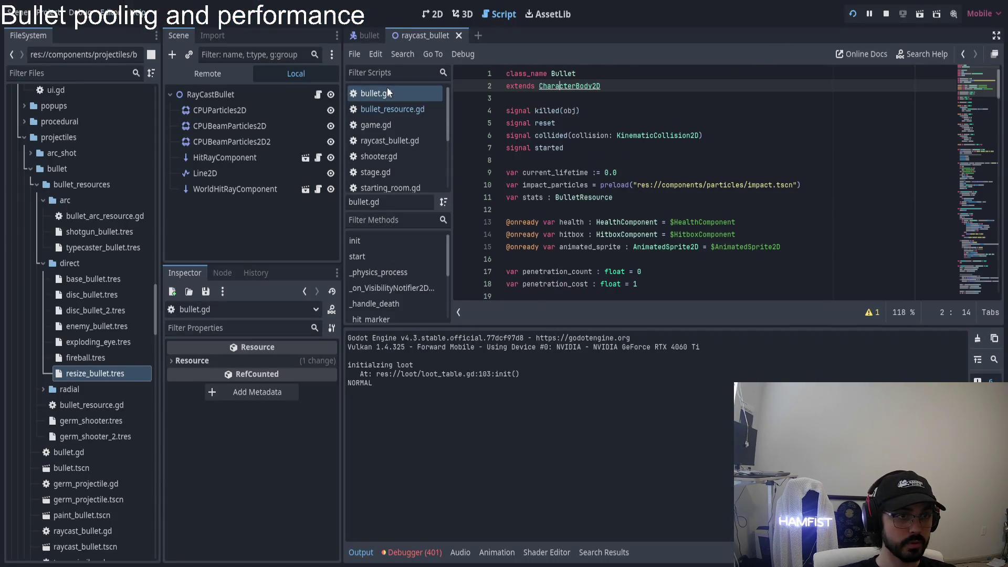
# - Search bullet.gd for killed.emit, landing on line 108
pyautogui.scroll(-10, 959, 124)
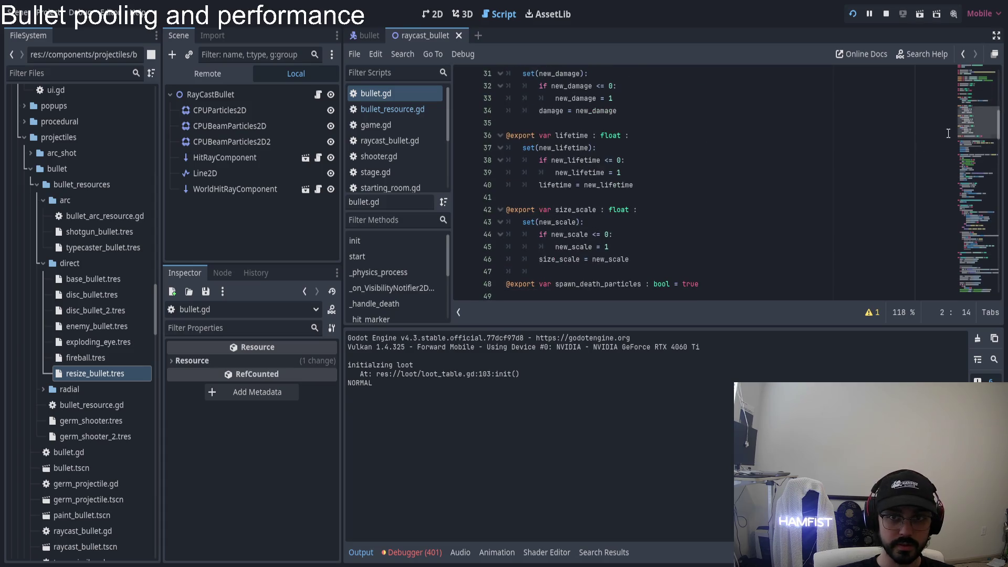
pyautogui.hotkey('ctrl', 'f')
pyautogui.write('killed.emit')
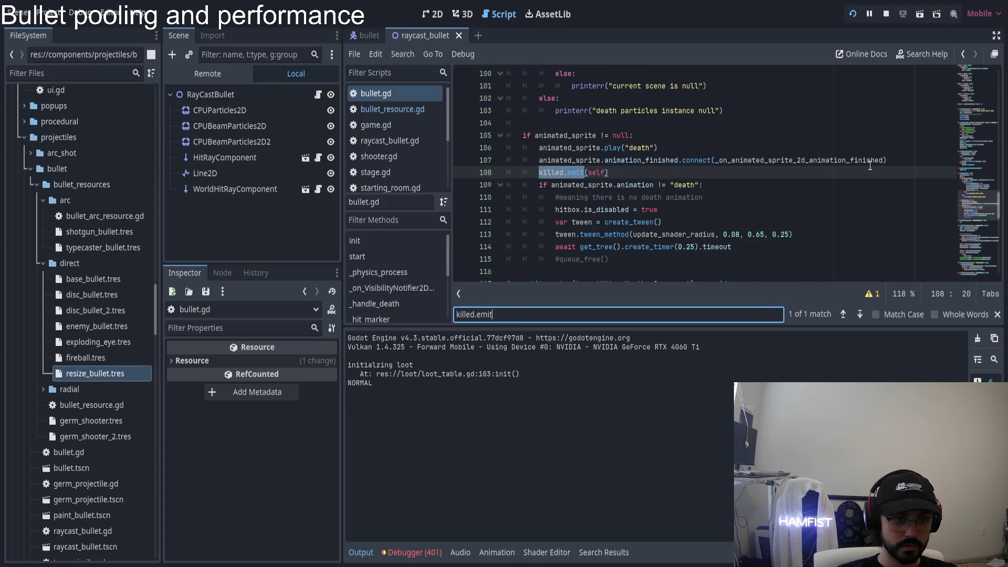
pyautogui.click(640, 173)
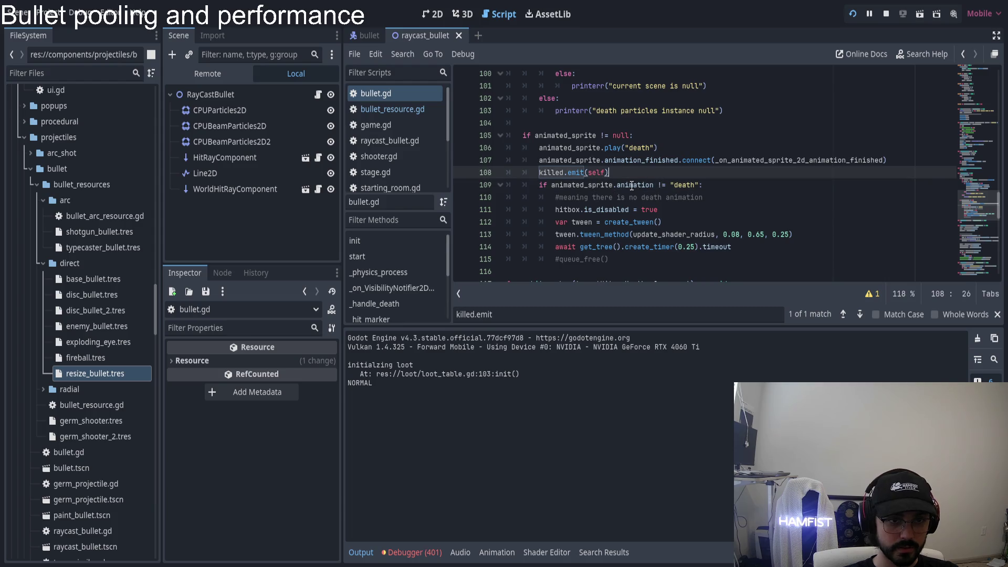
pyautogui.click(612, 222)
pyautogui.press('Up')
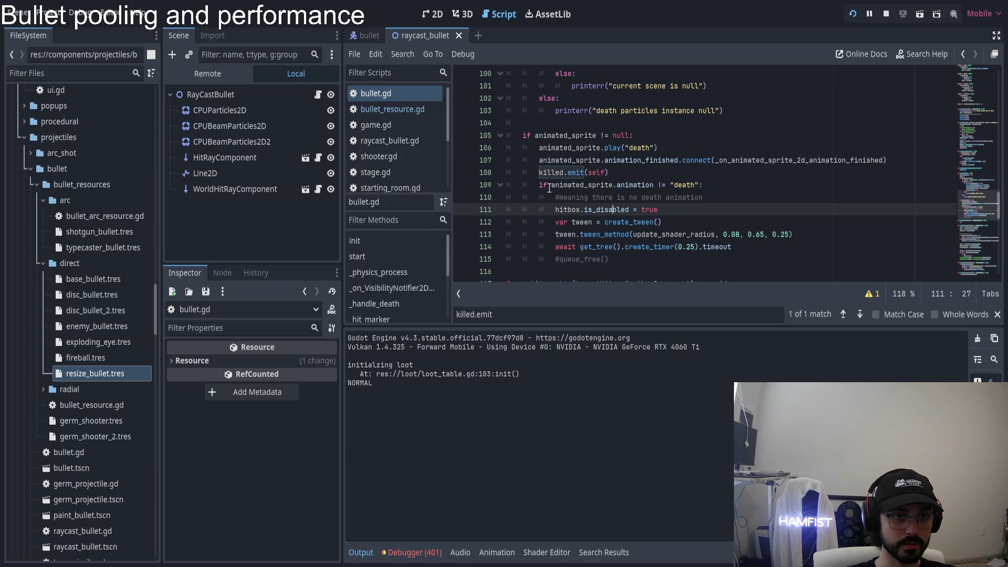
# - Scroll through the _handle_death hitbox code, then show the desktop
pyautogui.scroll(5, 564, 179)
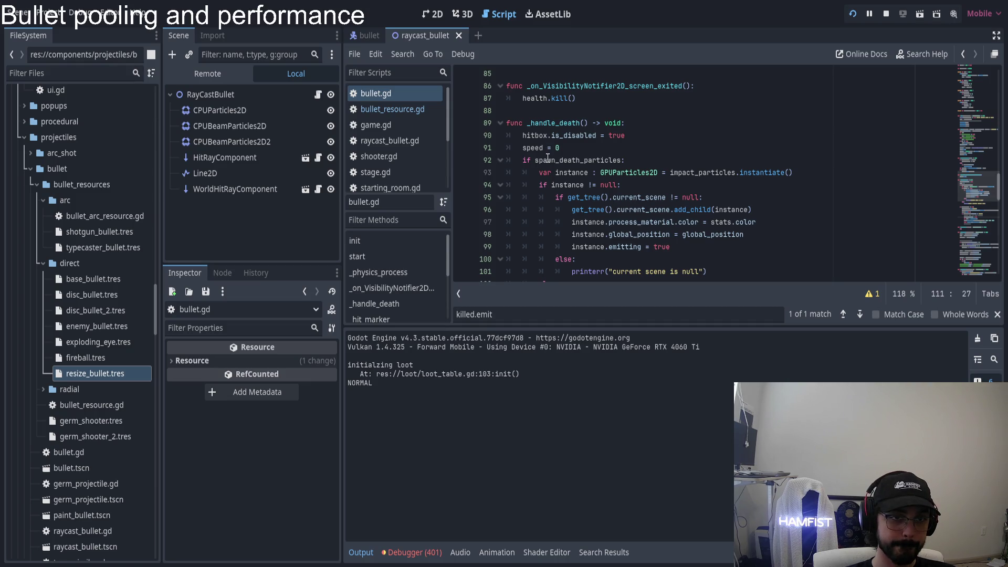
pyautogui.scroll(-2, 547, 158)
pyautogui.scroll(-2, 548, 164)
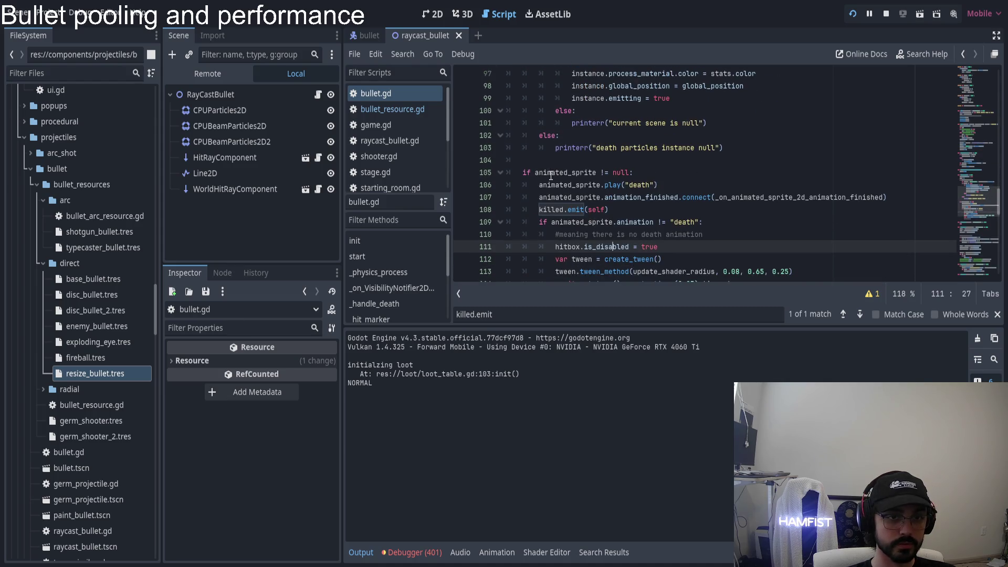
pyautogui.scroll(-1, 550, 176)
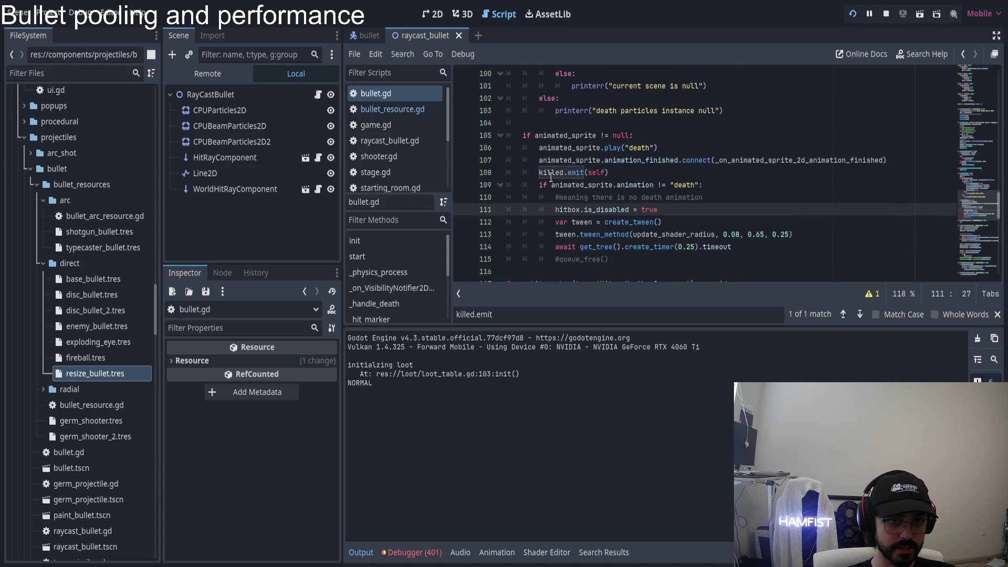
pyautogui.scroll(-1, 550, 176)
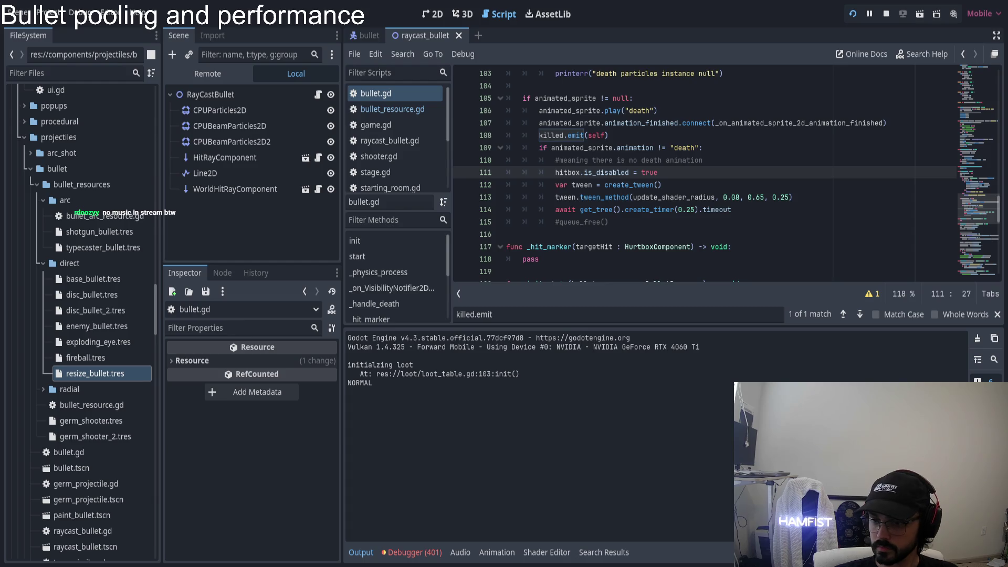
pyautogui.press('super+d')
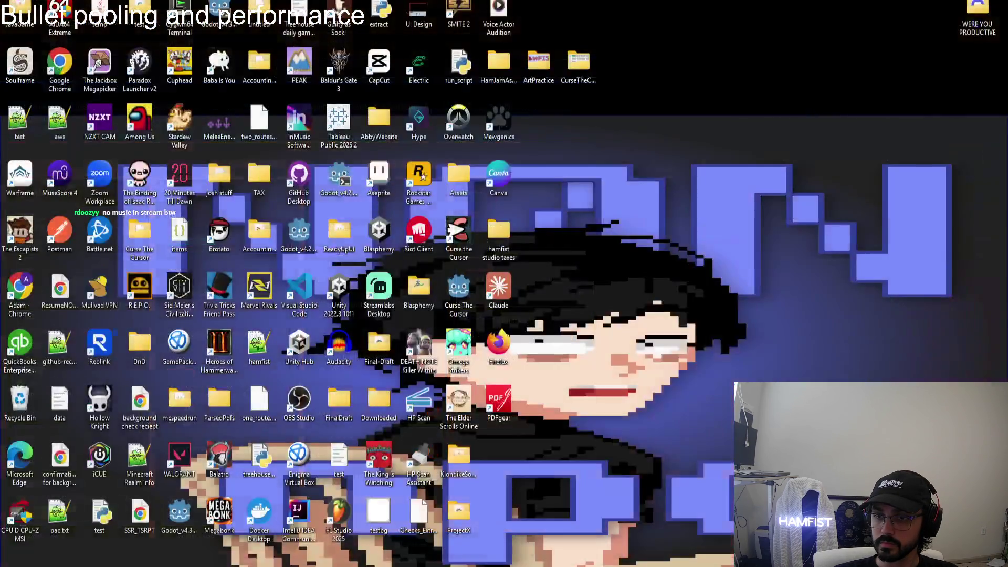
# - Return from the desktop to the Godot editor with Alt+Tab
pyautogui.hotkey('alt', 'Tab')
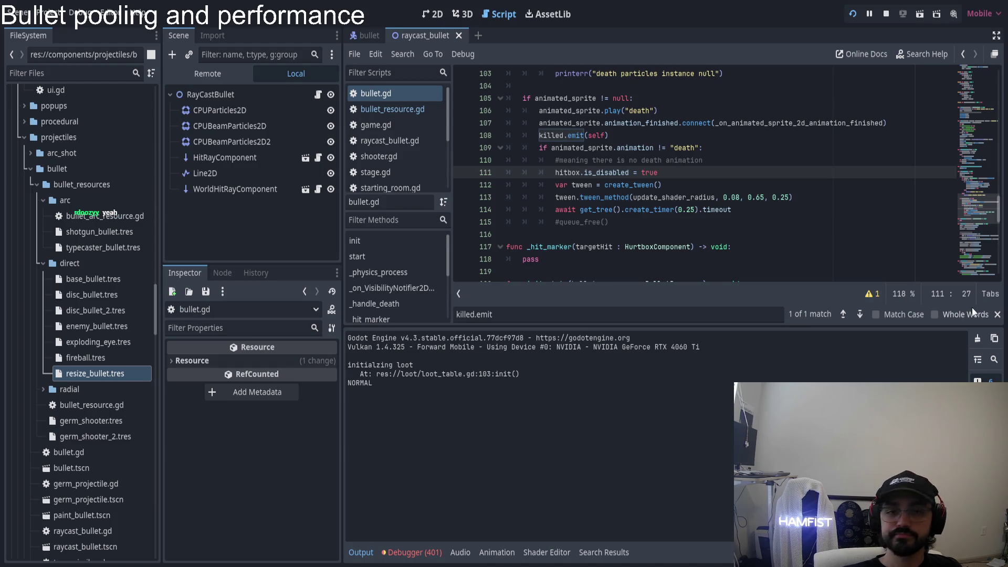
# - Select hitbox.is_disabled = true on line 111 and scroll up to the init function
pyautogui.click(635, 135)
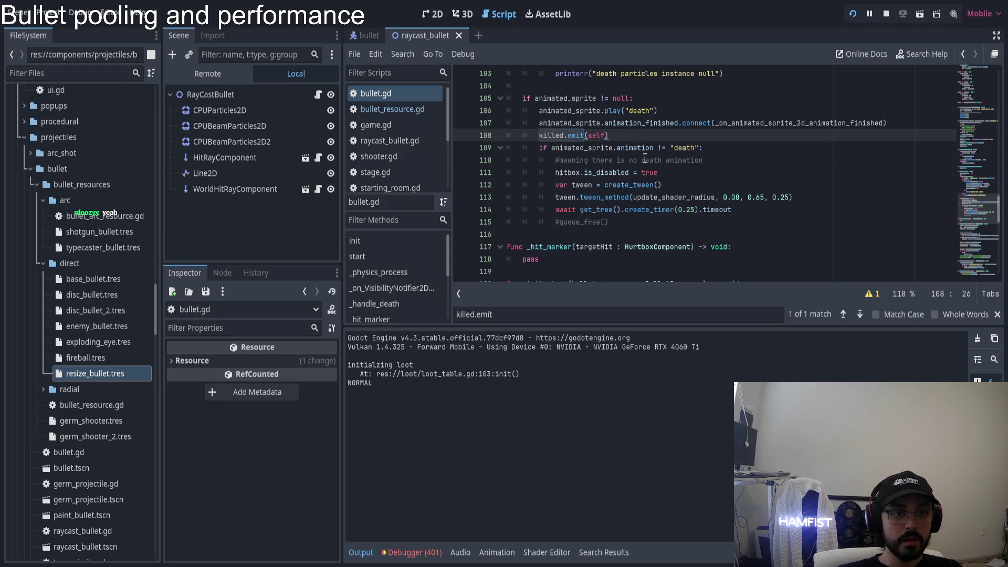
pyautogui.click(667, 175)
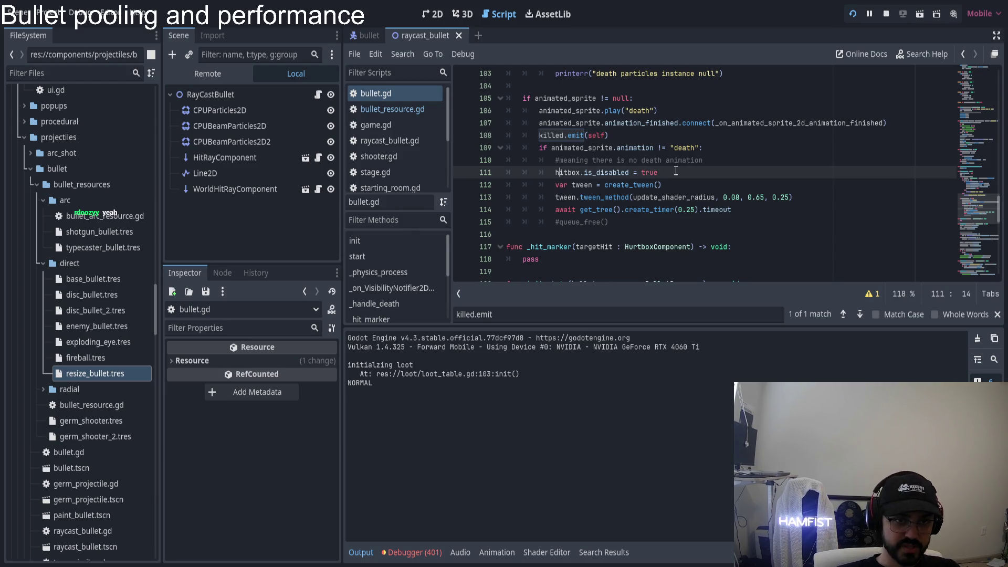
pyautogui.moveTo(554, 175); pyautogui.dragTo(686, 175)
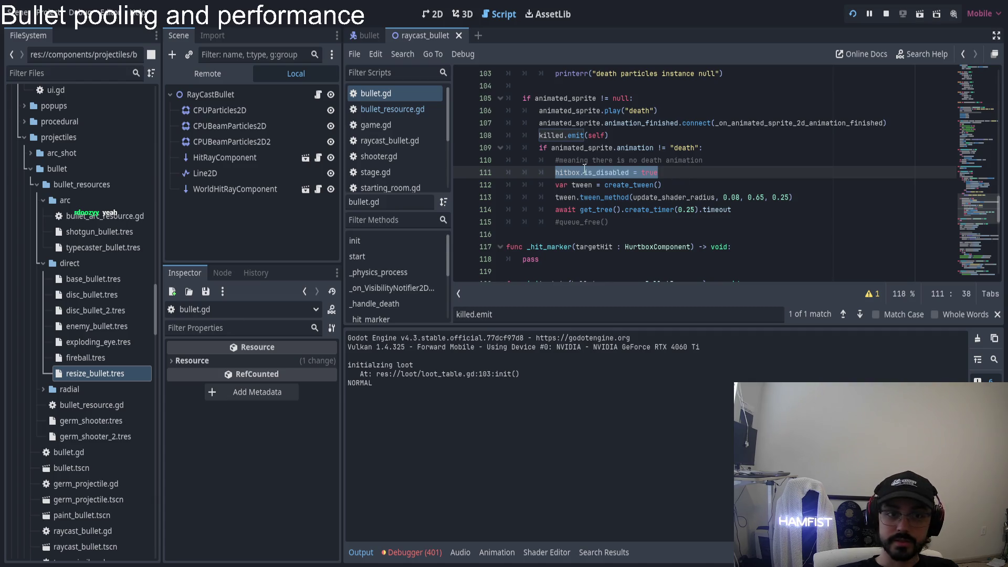
pyautogui.scroll(3, 611, 176)
pyautogui.scroll(3, 597, 188)
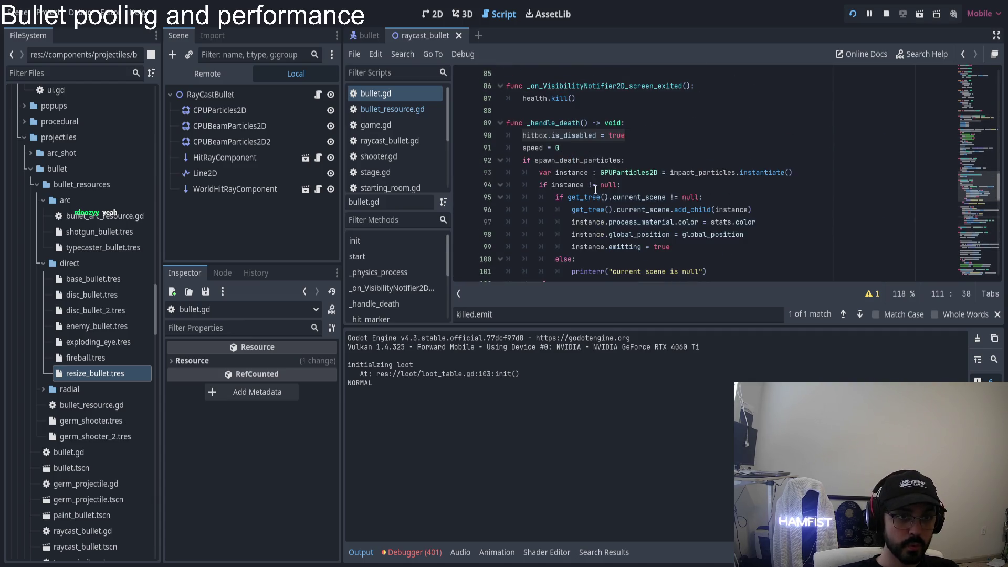
pyautogui.moveTo(522, 135); pyautogui.dragTo(626, 135)
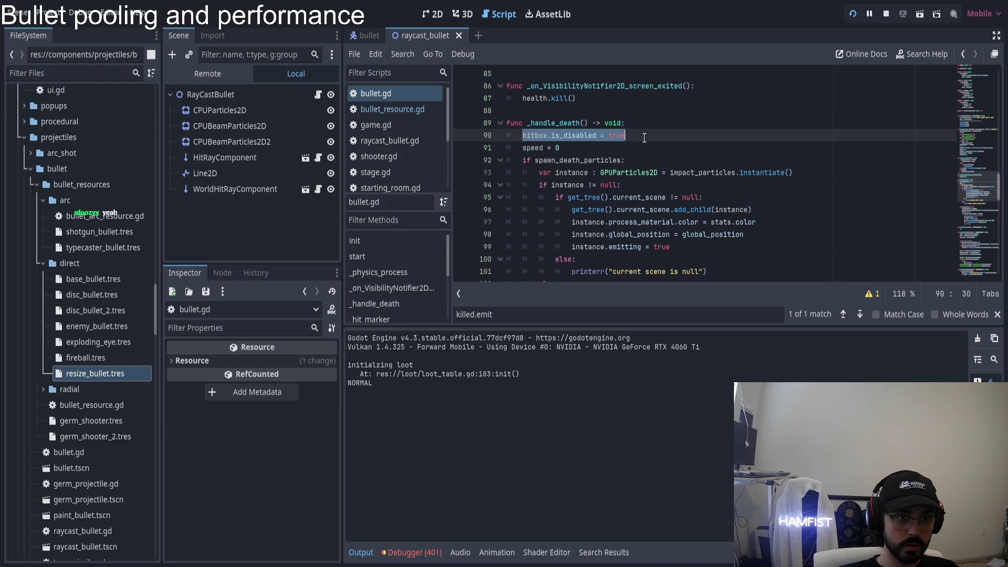
pyautogui.scroll(-4, 656, 172)
pyautogui.scroll(-4, 657, 172)
pyautogui.scroll(4, 656, 173)
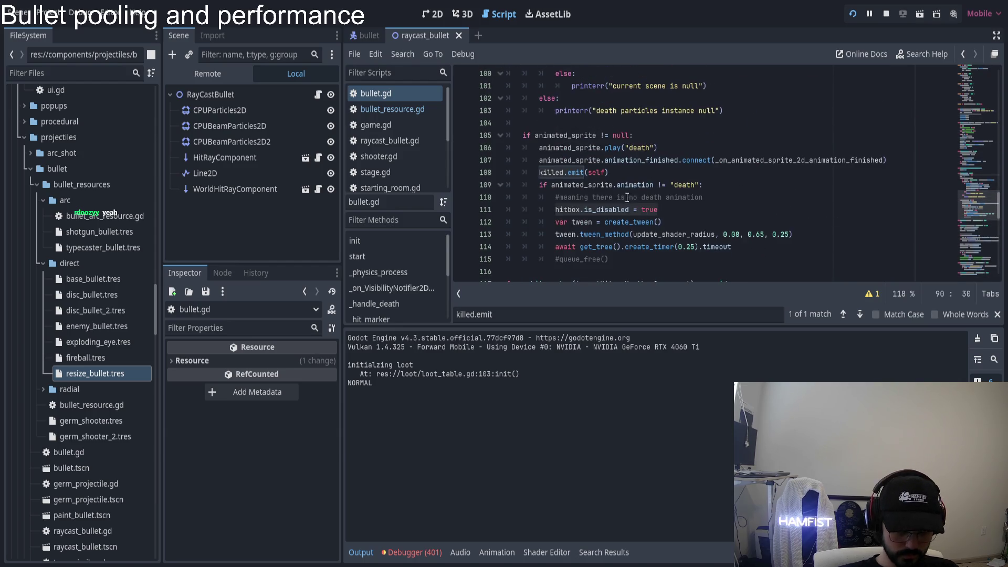
pyautogui.scroll(2, 617, 197)
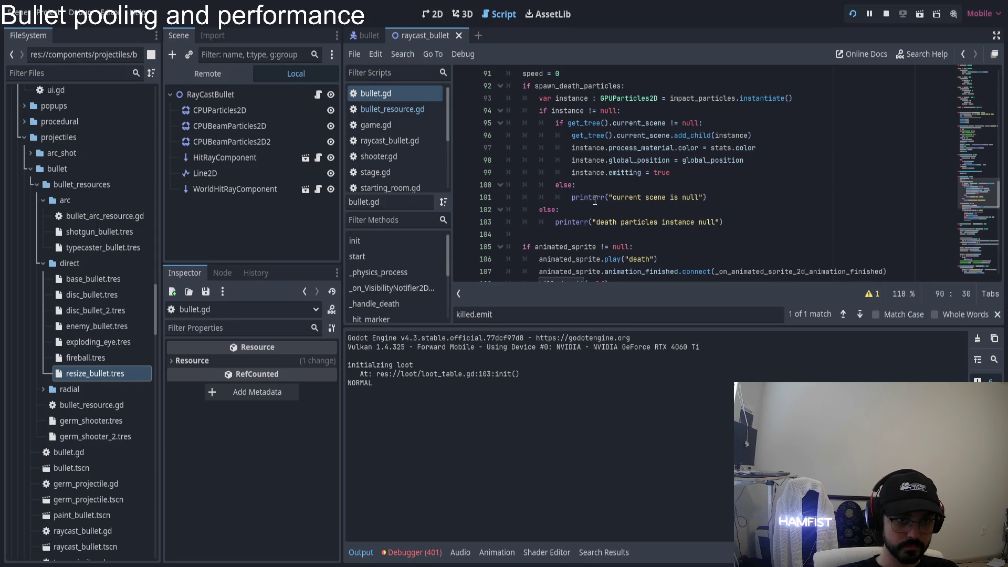
pyautogui.scroll(-1, 622, 199)
pyautogui.scroll(-5, 584, 166)
pyautogui.scroll(6, 605, 209)
pyautogui.scroll(-4, 606, 210)
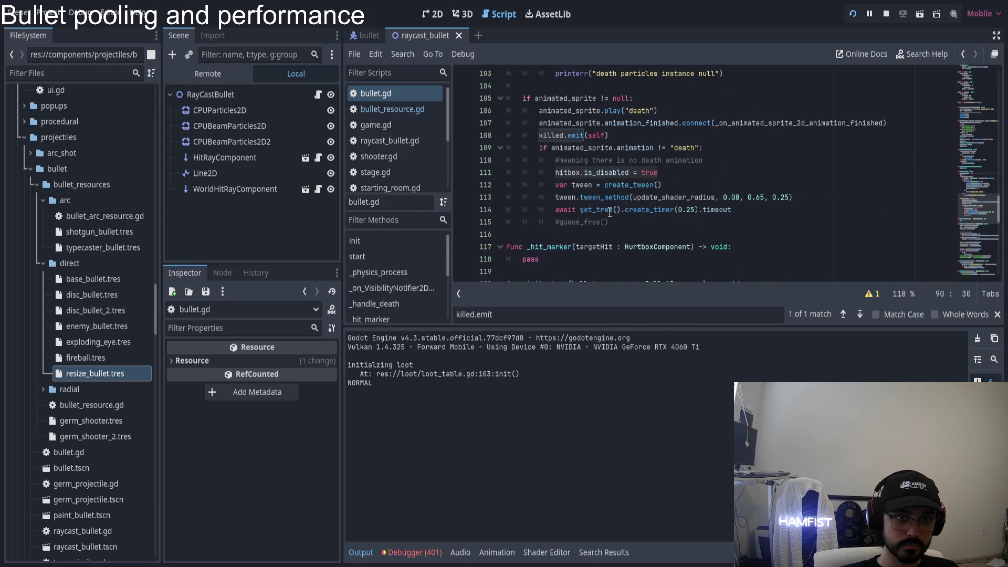
pyautogui.moveTo(978, 213)
pyautogui.mouseDown()
pyautogui.moveTo(976, 100)
pyautogui.moveTo(976, 138)
pyautogui.mouseUp()
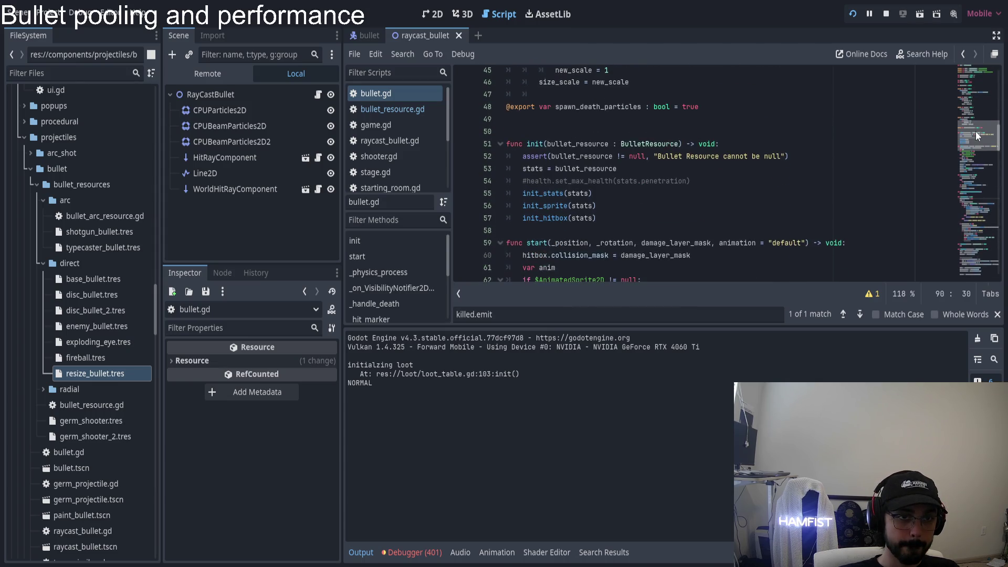
# - Add hitbox.is_disabled = false on a new line after stats = bullet_resource in init
pyautogui.click(682, 170)
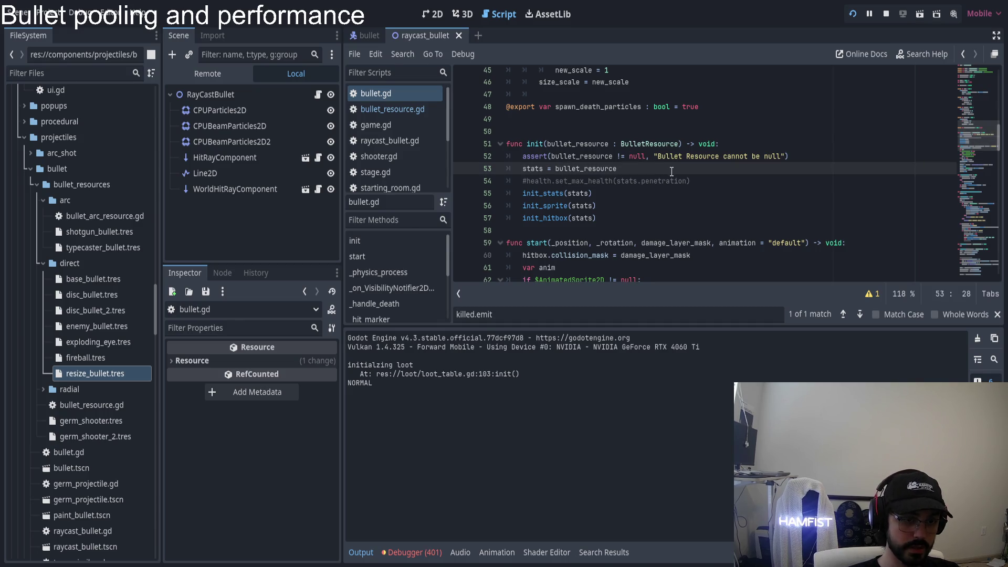
pyautogui.press('Return')
pyautogui.write('hitbox.is_disabled = true')
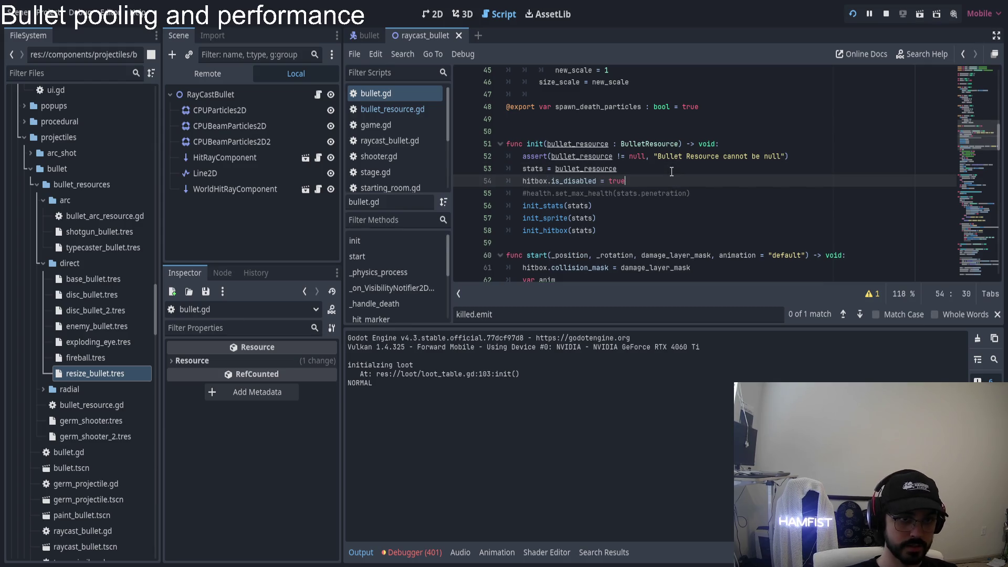
pyautogui.press('BackSpace')
pyautogui.press('BackSpace')
pyautogui.press('BackSpace')
pyautogui.write('false')
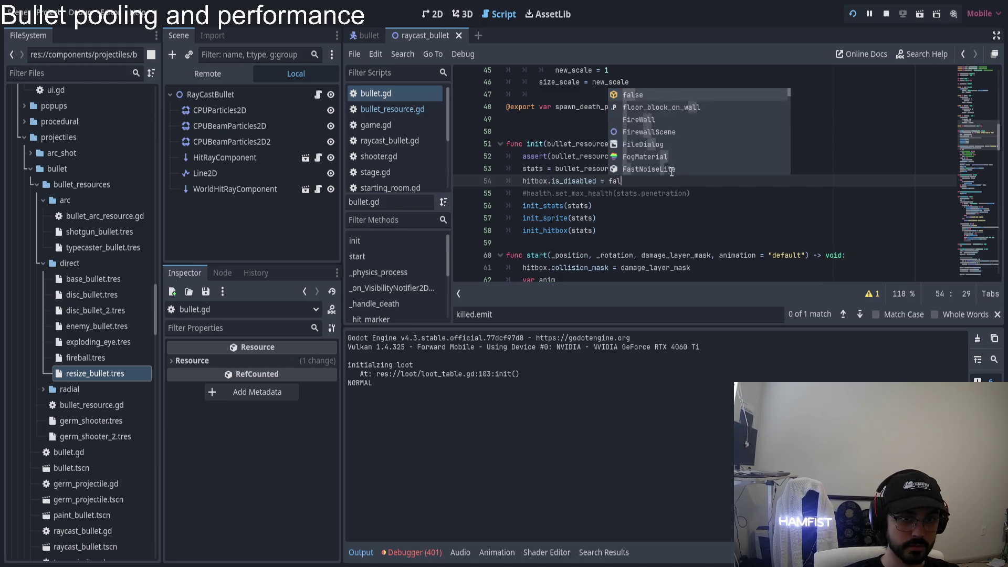
pyautogui.click(537, 144)
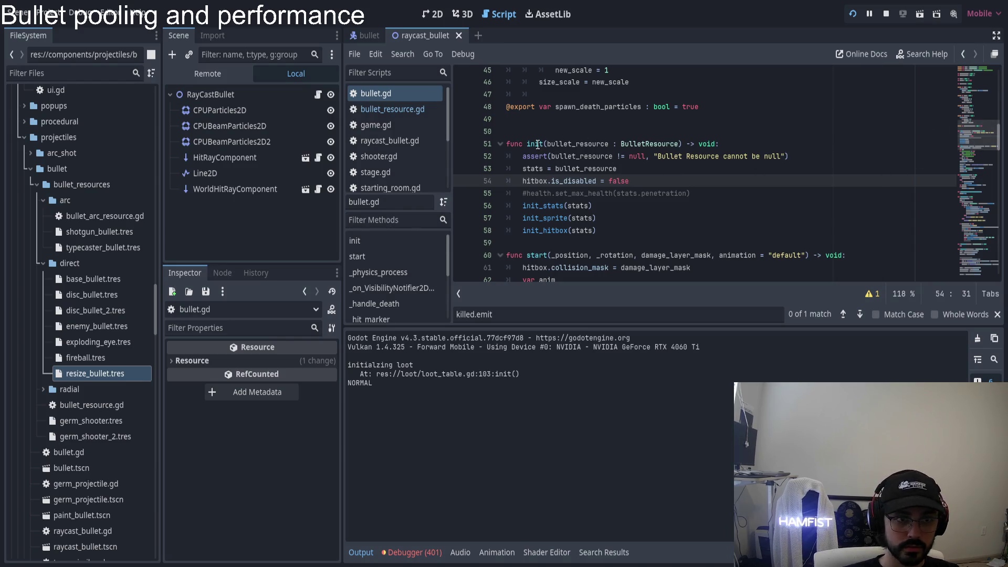
pyautogui.scroll(7, 556, 106)
pyautogui.scroll(7, 557, 106)
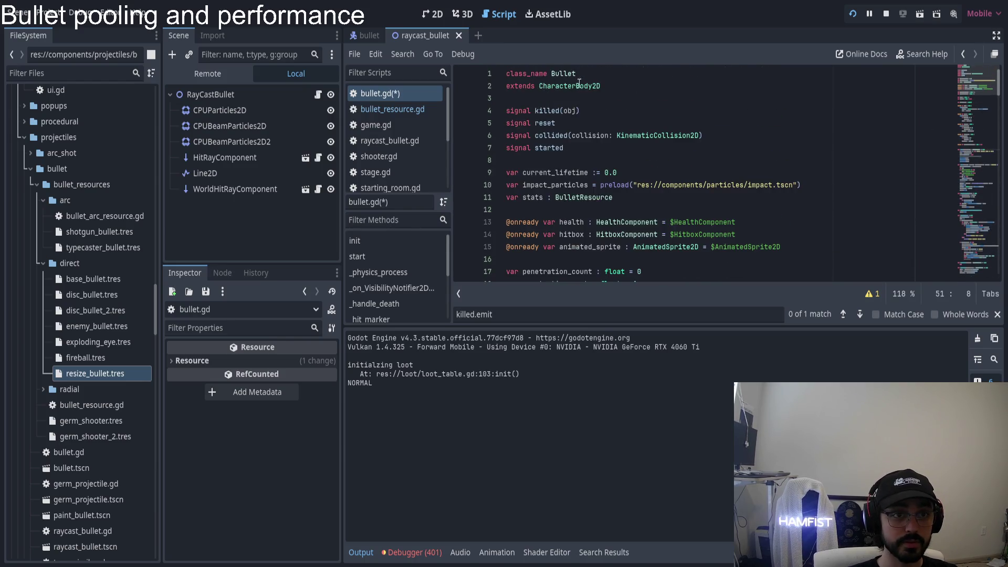
# - Search the whole project for 'extends Bullet'
pyautogui.click(554, 74)
pyautogui.doubleClick(555, 74)
pyautogui.hotkey('ctrl', 'shift', 'f')
pyautogui.press('Home')
pyautogui.write('erx')
pyautogui.press('BackSpace')
pyautogui.press('BackSpace')
pyautogui.press('BackSpace')
pyautogui.write('extends')
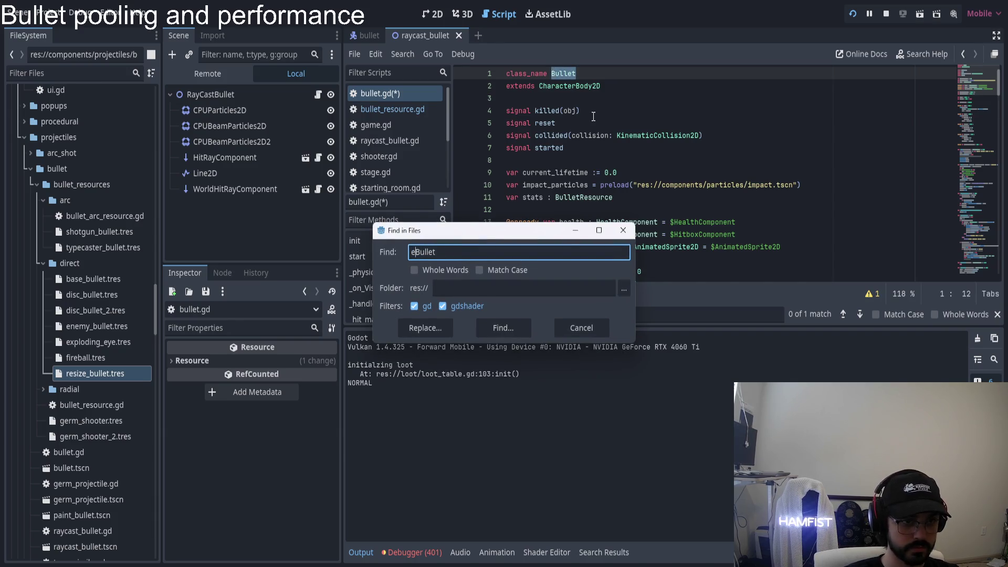
pyautogui.press('Return')
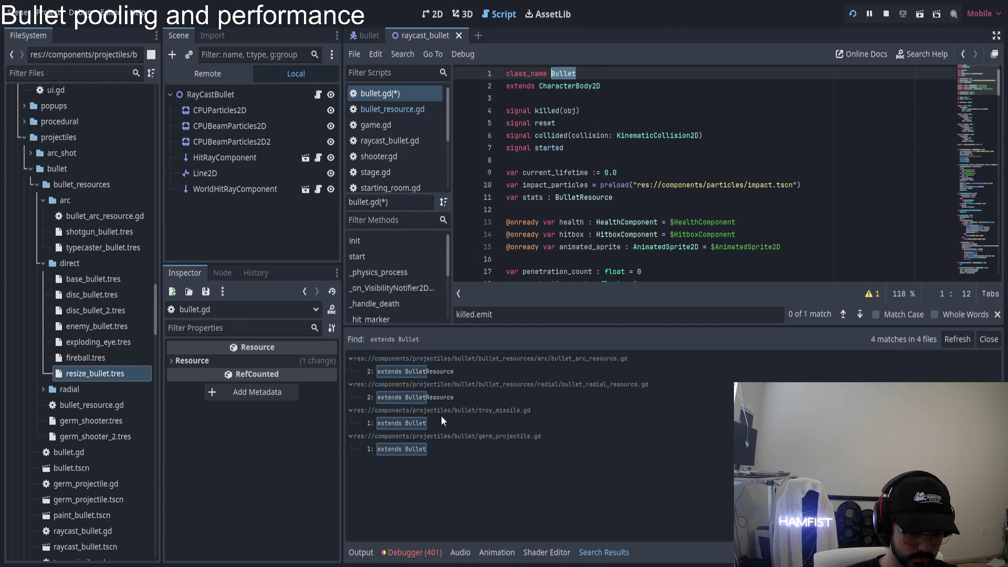
# - Inspect the troy_missile.gd and germ_projectile.gd search matches
pyautogui.click(446, 423)
pyautogui.scroll(-10, 590, 213)
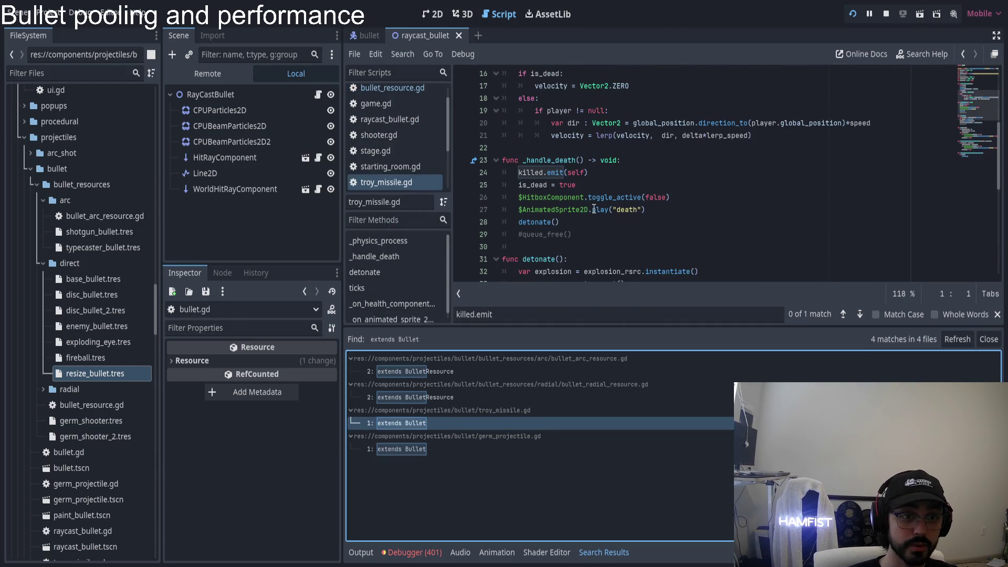
pyautogui.click(431, 450)
pyautogui.scroll(-3, 609, 187)
pyautogui.scroll(3, 609, 187)
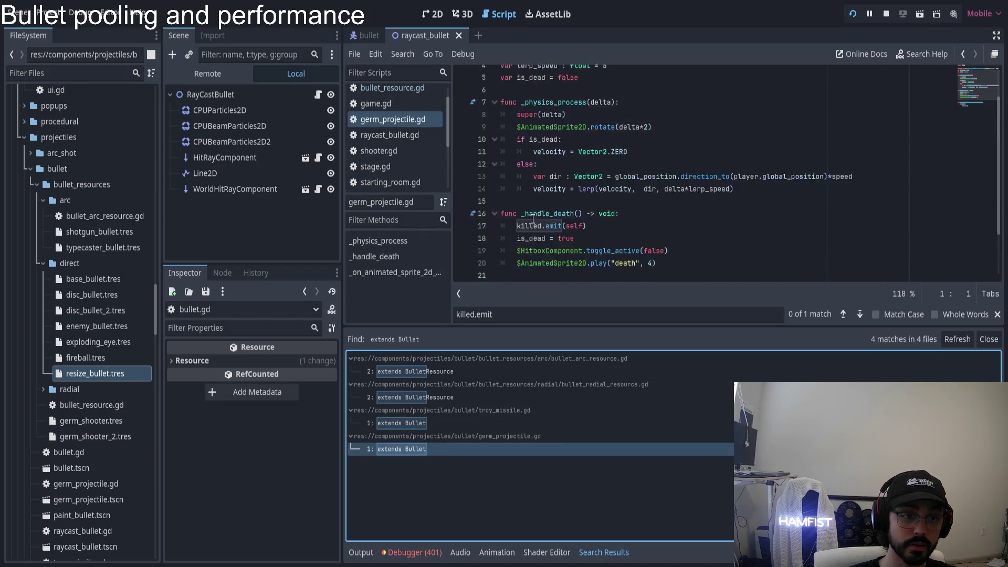
# - Open bullet.gd, locate killed.emit(self) in _handle_death, then return to init()
pyautogui.keyDown('ctrl'); pyautogui.click(546, 74); pyautogui.keyUp('ctrl')
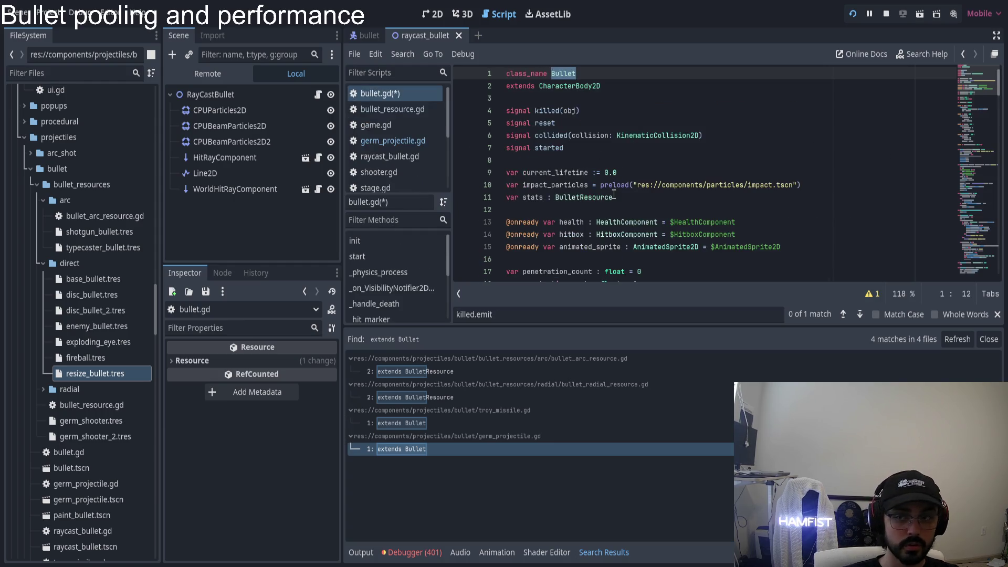
pyautogui.scroll(-3, 614, 192)
pyautogui.scroll(-20, 610, 175)
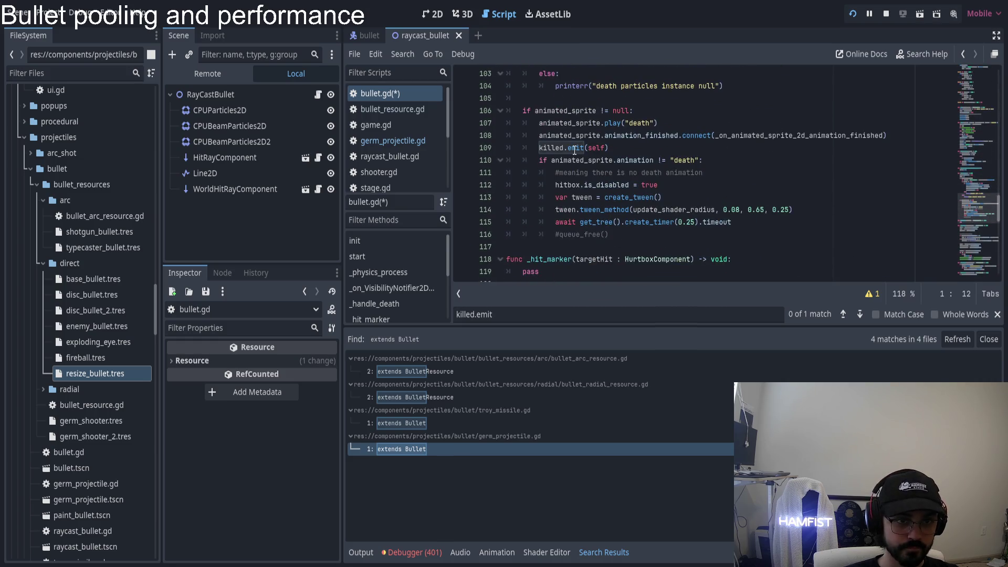
pyautogui.click(615, 149)
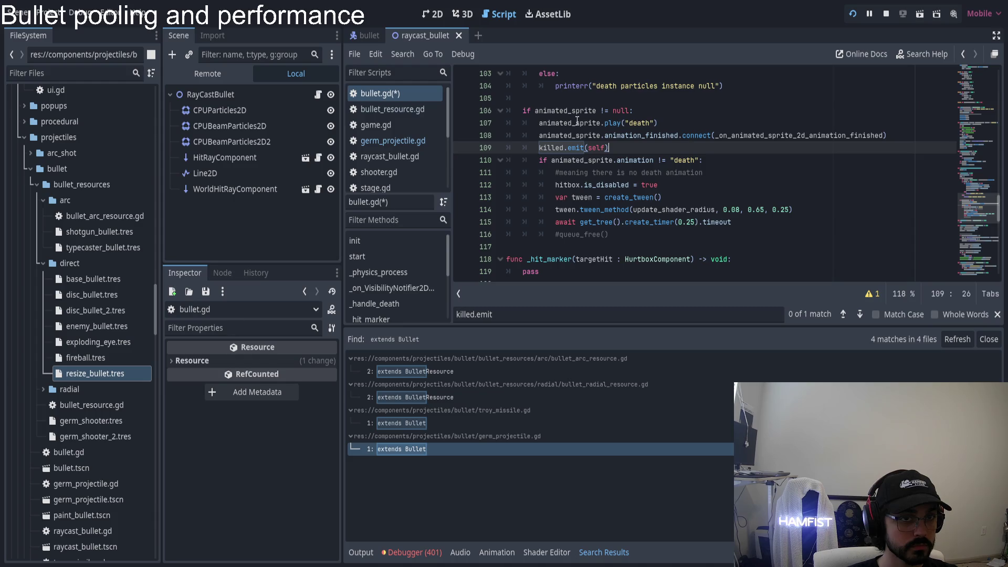
pyautogui.moveTo(968, 208); pyautogui.dragTo(973, 90)
pyautogui.scroll(-12, 753, 176)
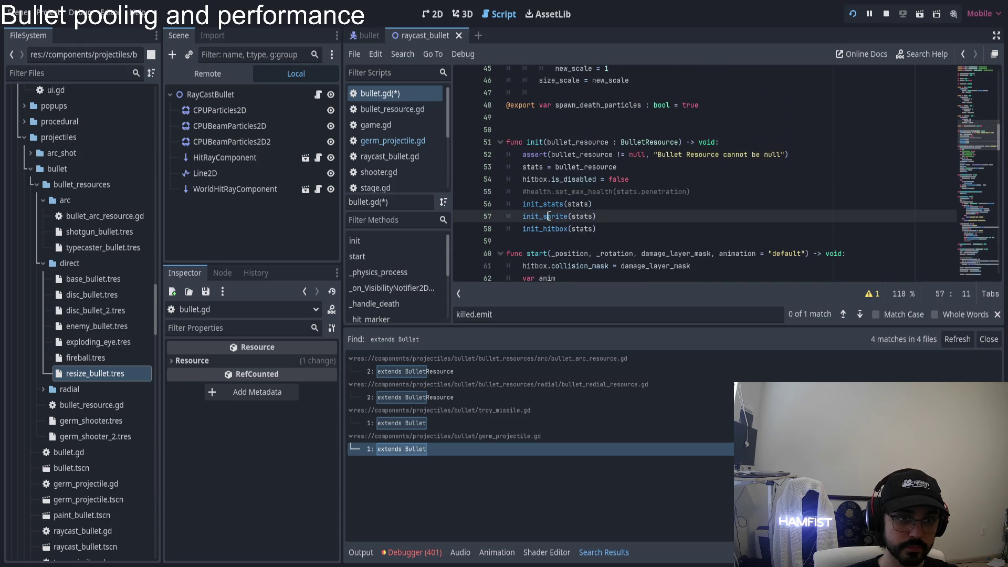
pyautogui.click(552, 203)
# - Launch the game and lower the master volume near zero in Options > Audio
pyautogui.click(549, 182)
pyautogui.click(543, 205)
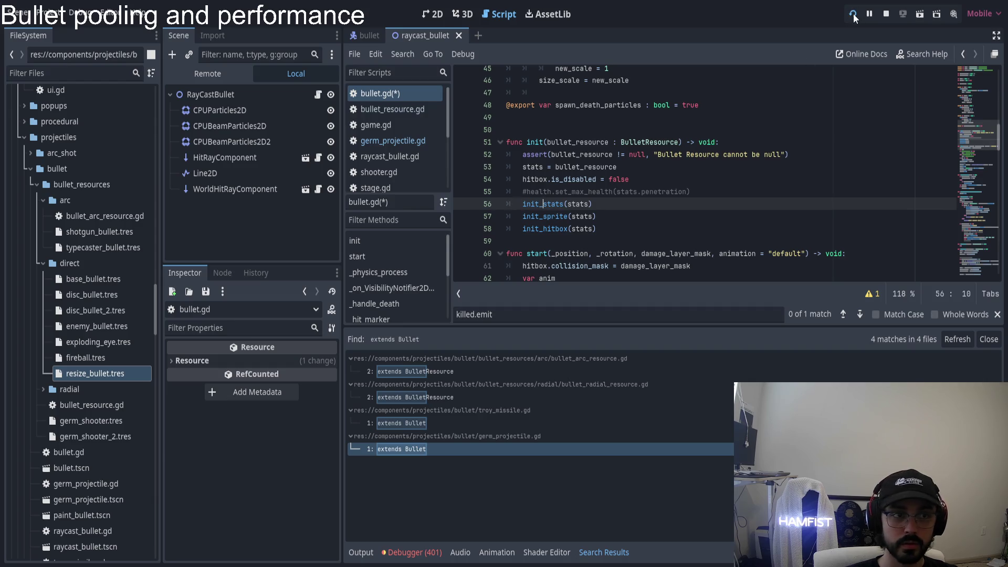
pyautogui.press('F5')
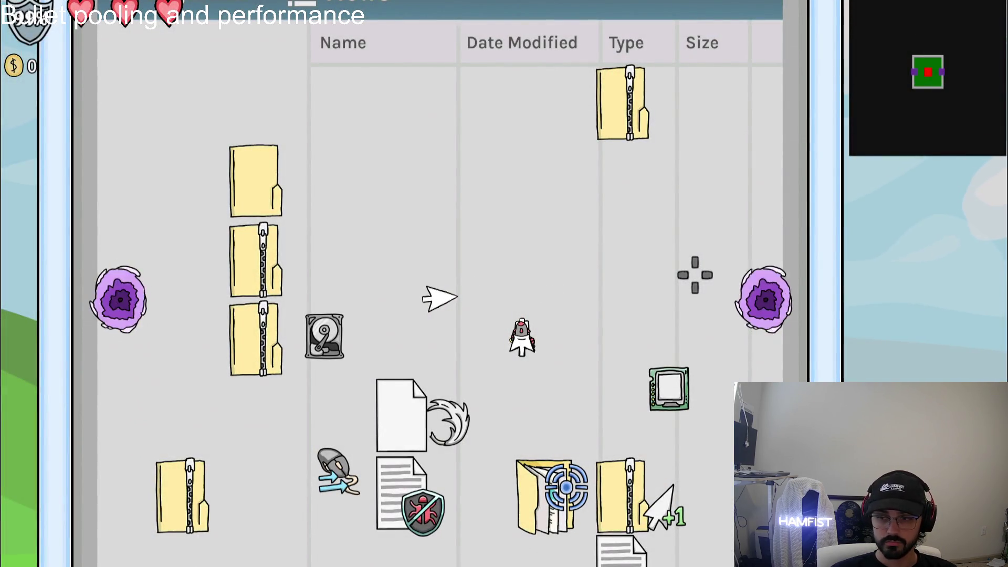
pyautogui.press('Escape')
pyautogui.click(289, 188)
pyautogui.click(370, 183)
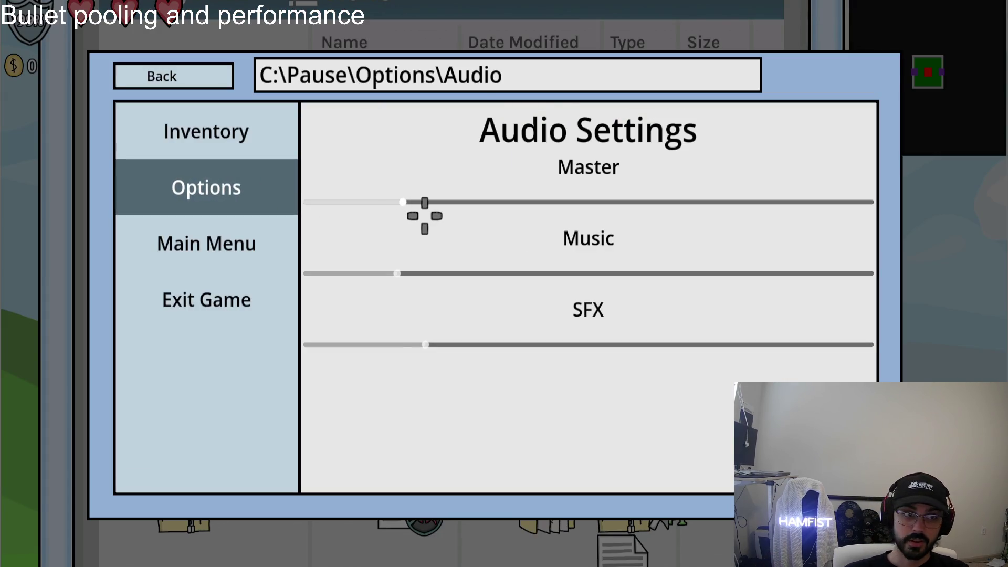
pyautogui.moveTo(406, 205); pyautogui.dragTo(306, 204)
pyautogui.press('Escape')
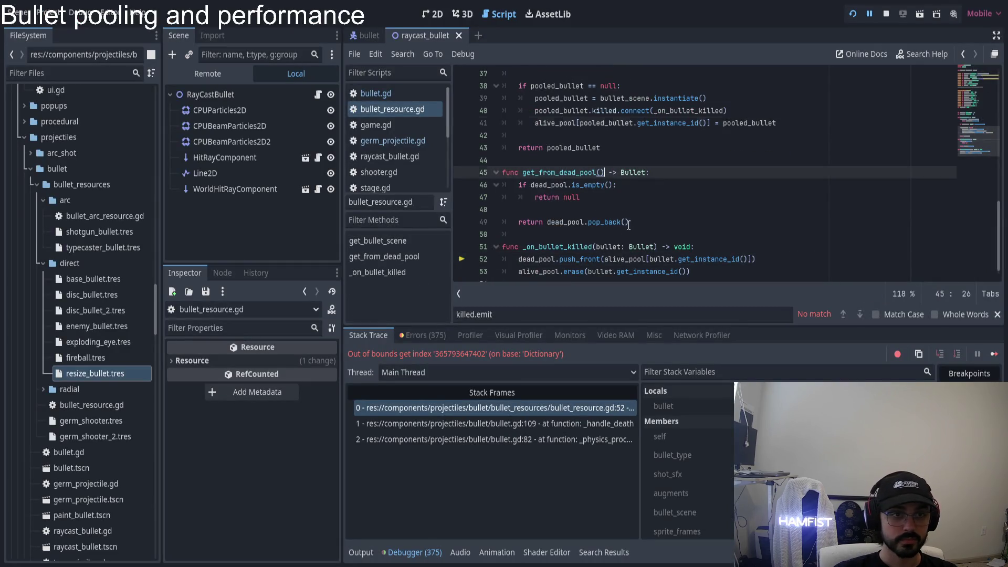
# - Verify line 41's pooled_bullet via undo/redo, inspect the failing push_front on line 52, and restart
pyautogui.hotkey('ctrl', 'z')
pyautogui.hotkey('ctrl', 'y')
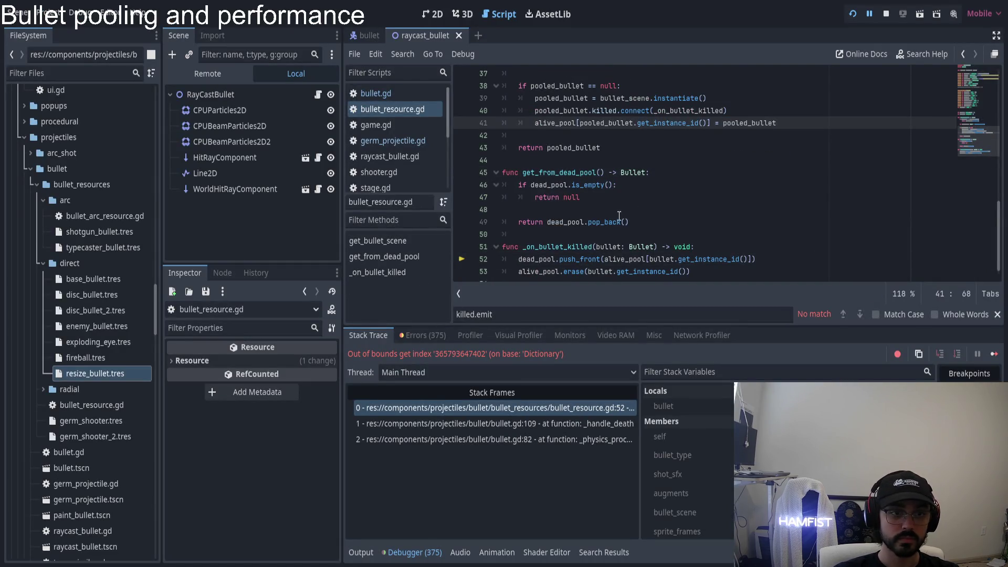
pyautogui.scroll(-1, 620, 215)
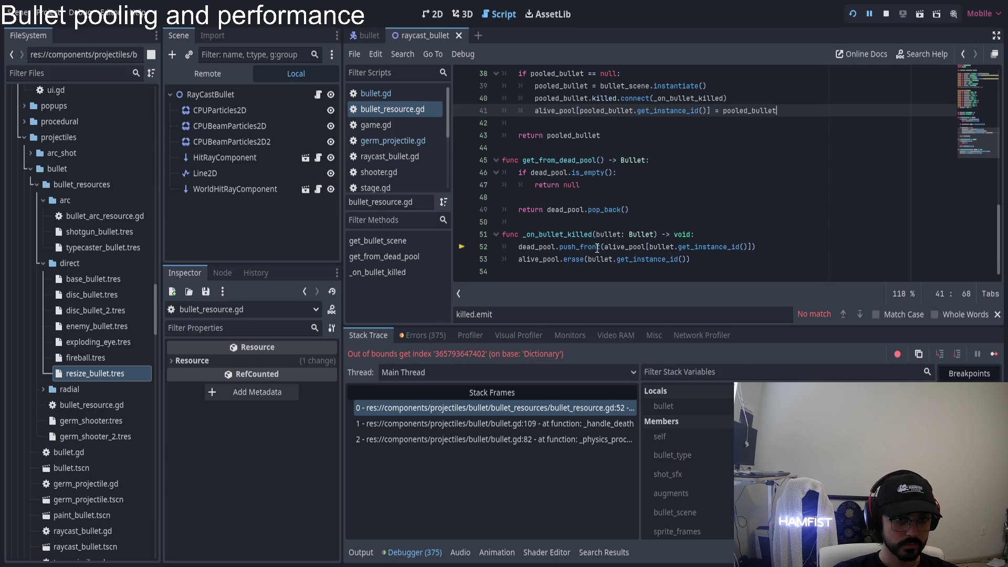
pyautogui.click(666, 246)
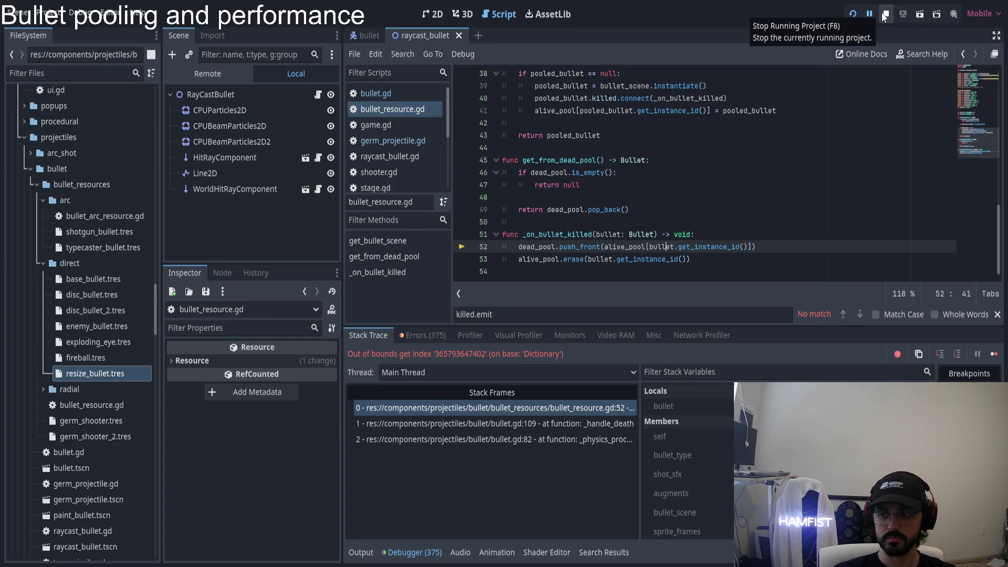
pyautogui.click(852, 14)
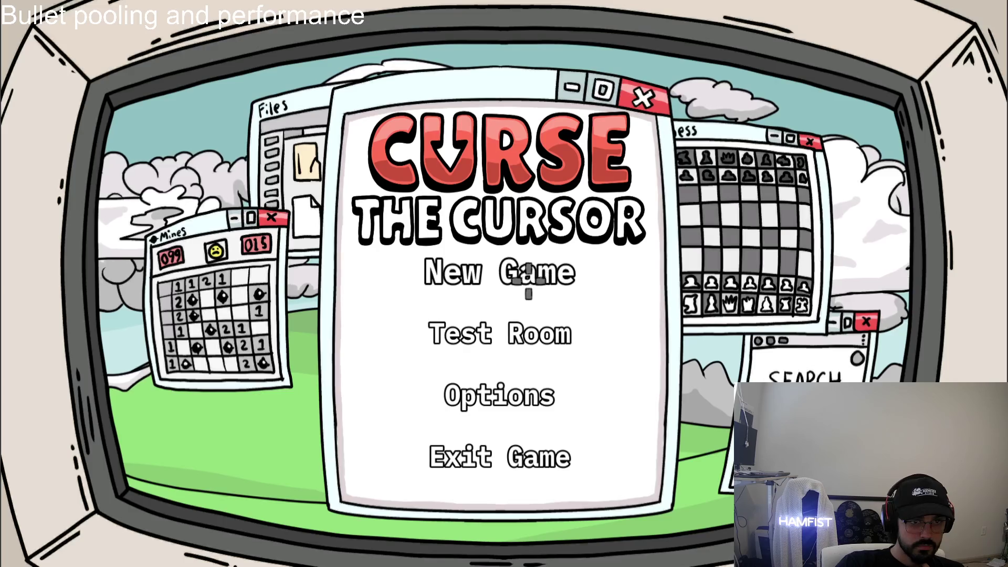
# - Start a new game, inspect dead_pool and alive_pool in Stack Variables, and insert a blank line above line 52
pyautogui.click(528, 282)
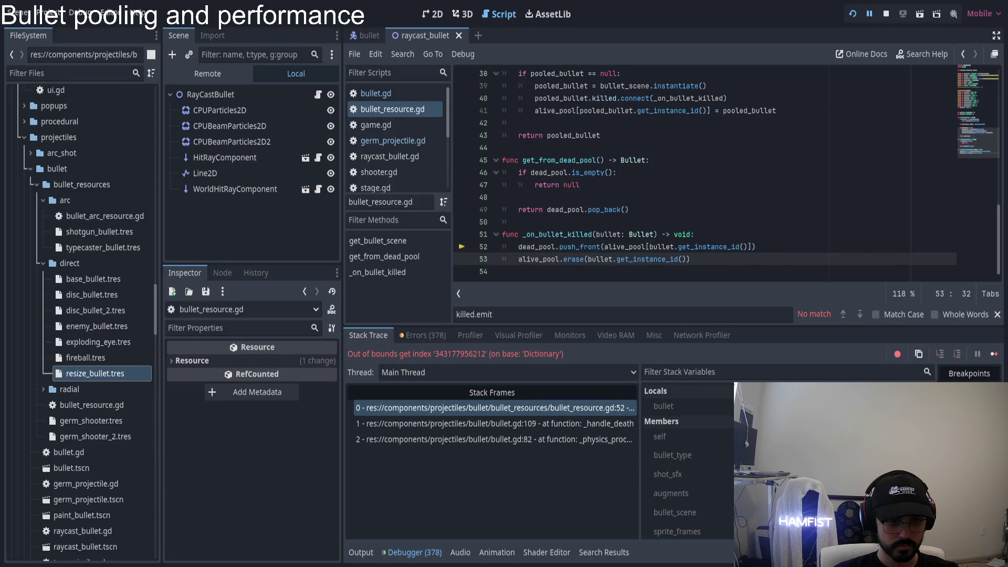
pyautogui.scroll(-5, 685, 462)
pyautogui.scroll(-8, 685, 462)
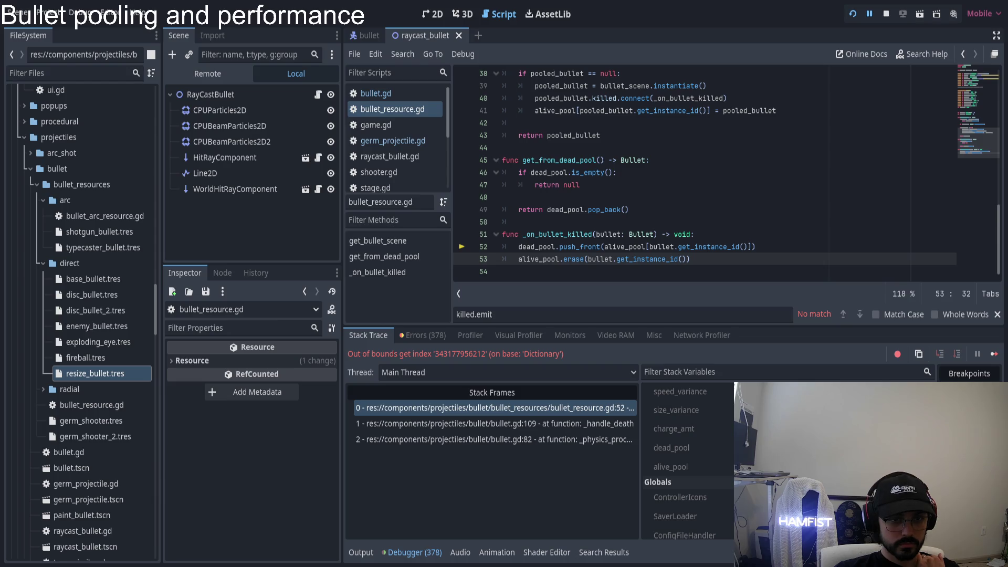
pyautogui.click(507, 247)
pyautogui.press('Return')
pyautogui.press('Up')
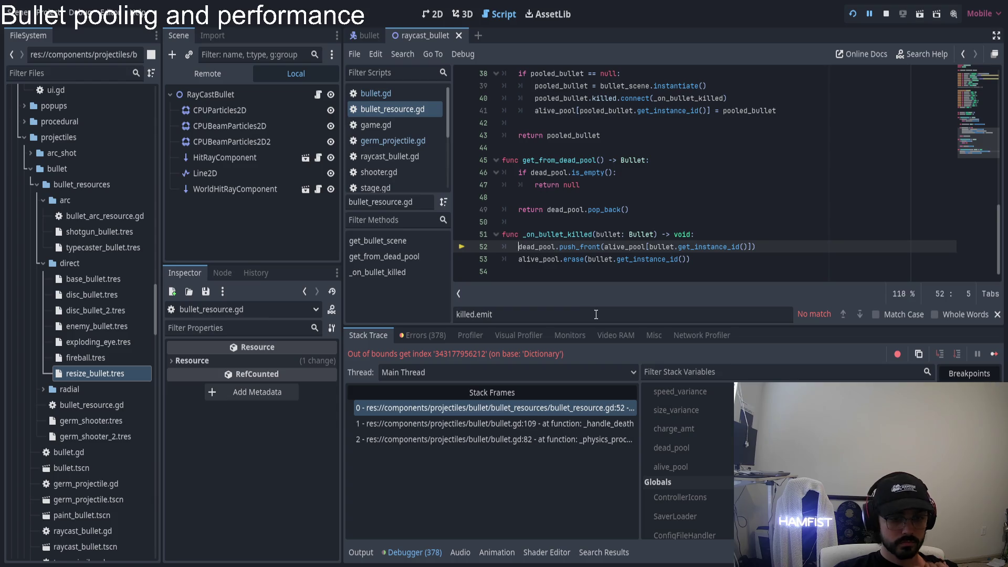
# - Add print("Bullet %s killed" % [bullet.get_instance_id()]) on line 52 and relaunch the game
pyautogui.write('print(')
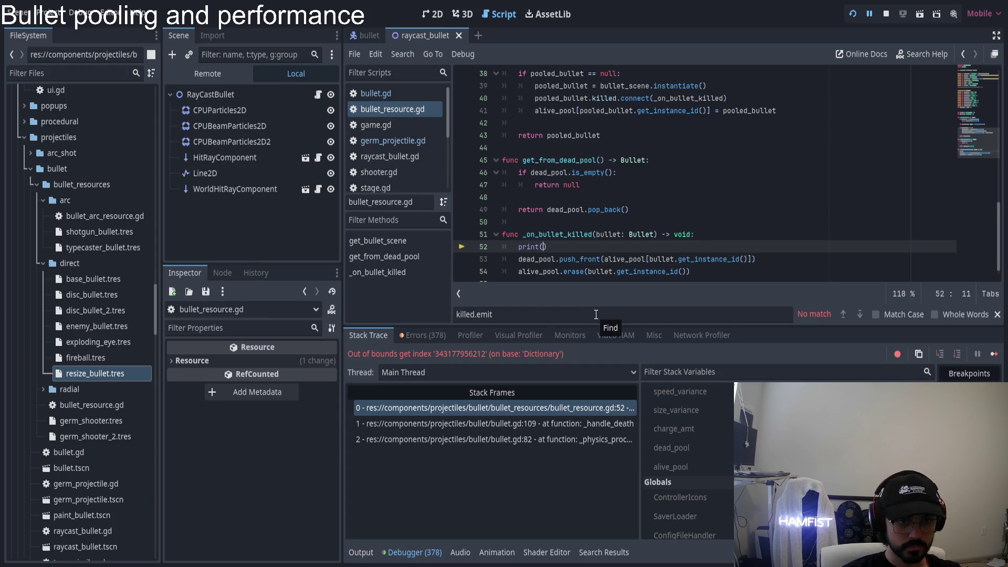
pyautogui.write('"')
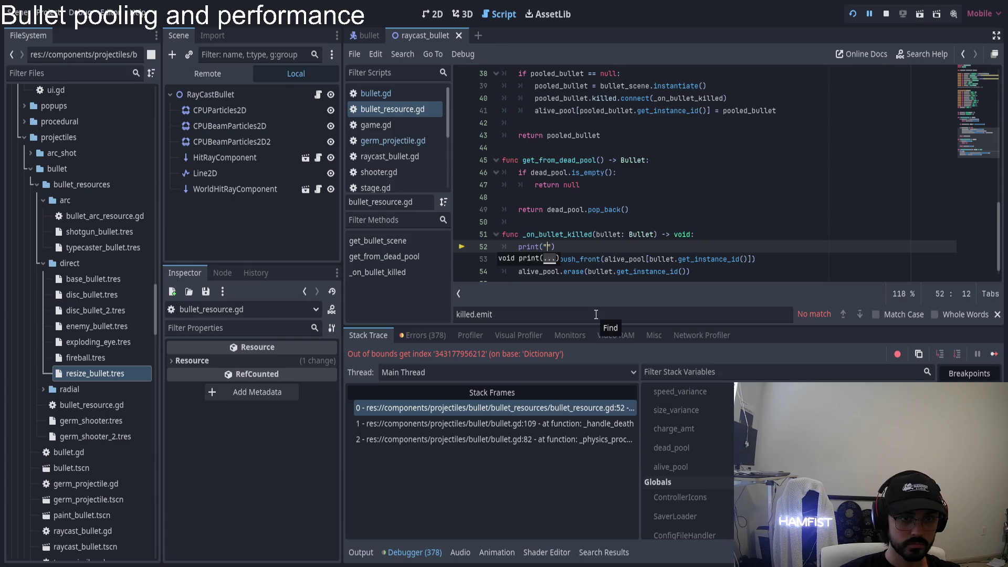
pyautogui.write('ullet %')
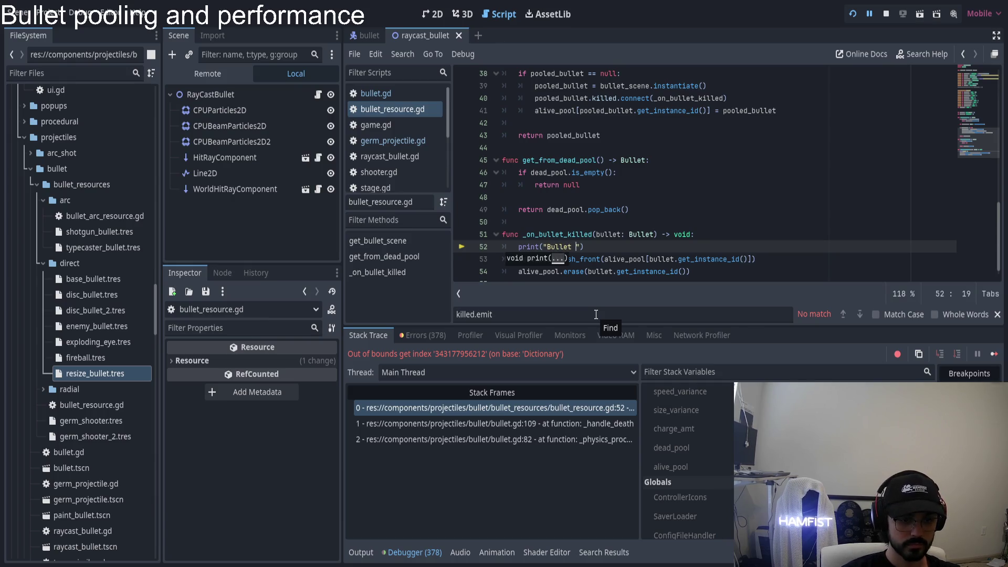
pyautogui.write('s kil')
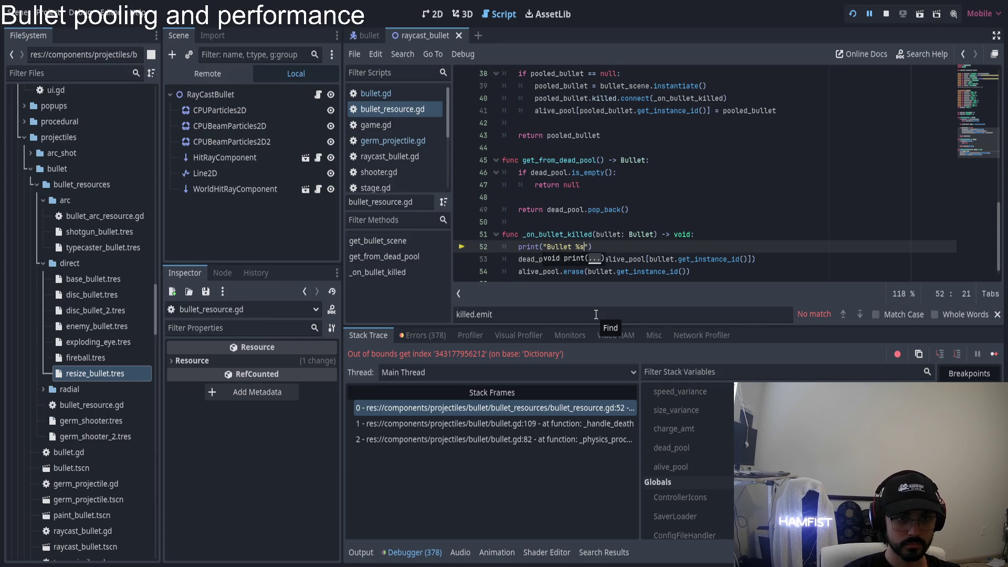
pyautogui.write('led')
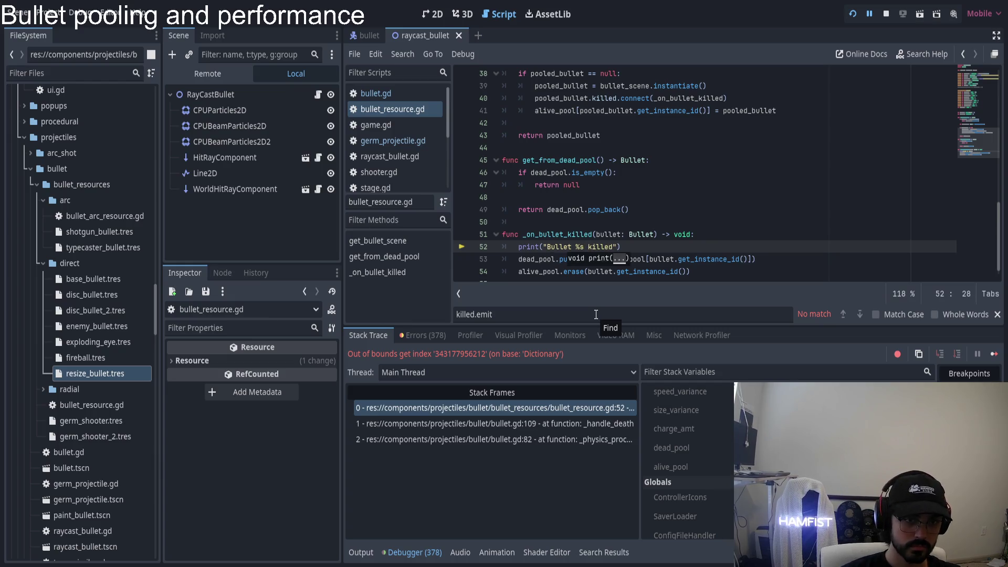
pyautogui.write(' % []')
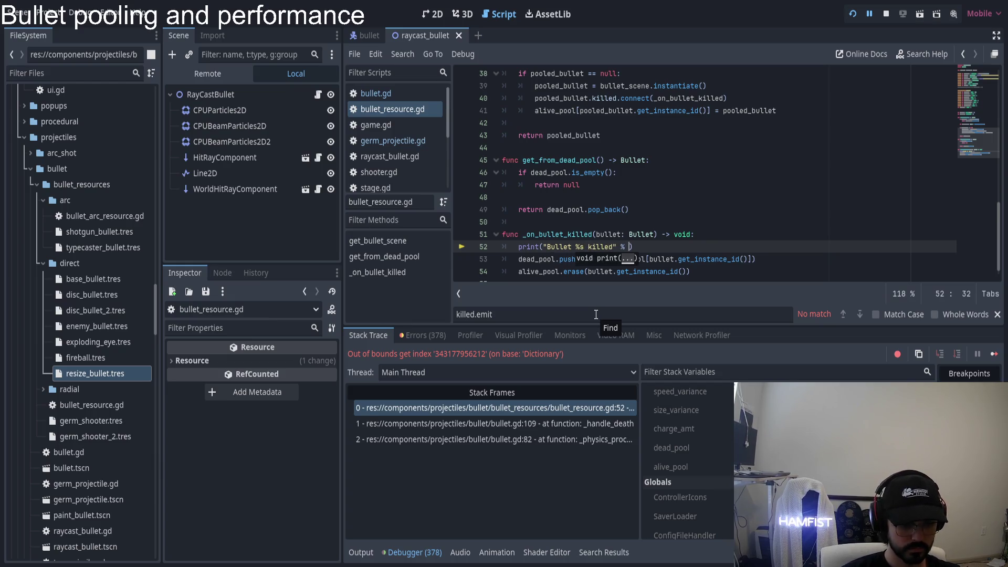
pyautogui.write('bullet.get_in')
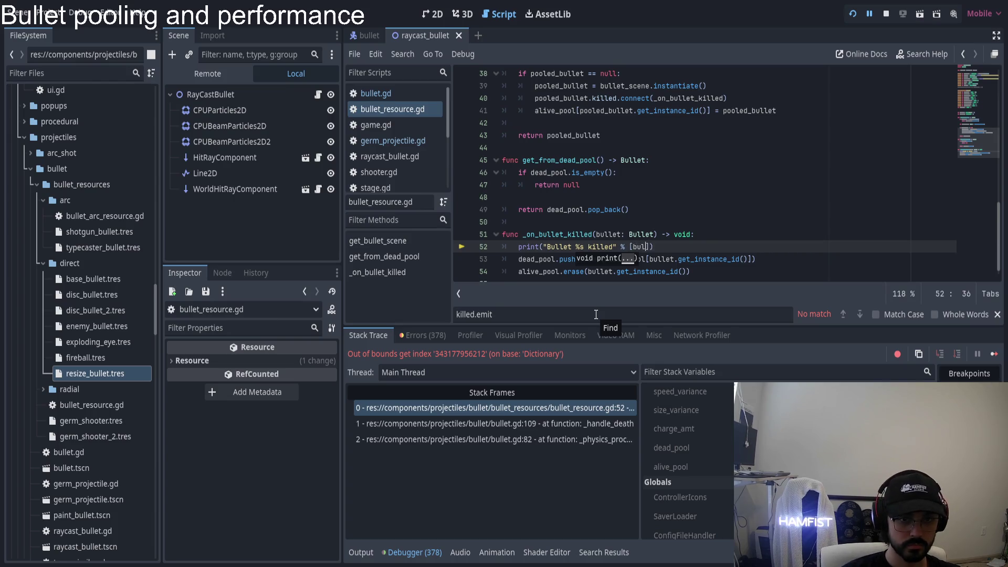
pyautogui.write('stance')
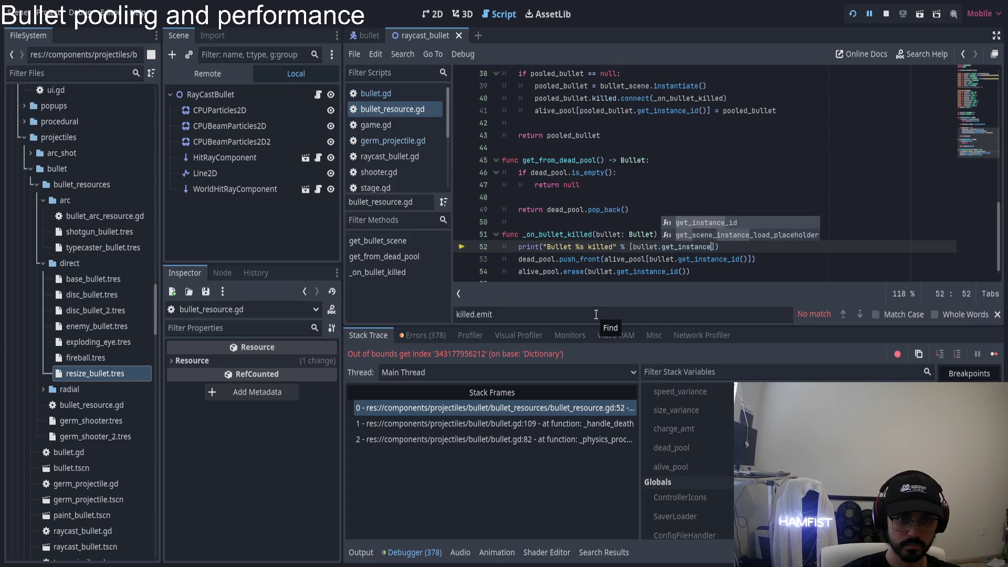
pyautogui.press('Return')
pyautogui.click(849, 17)
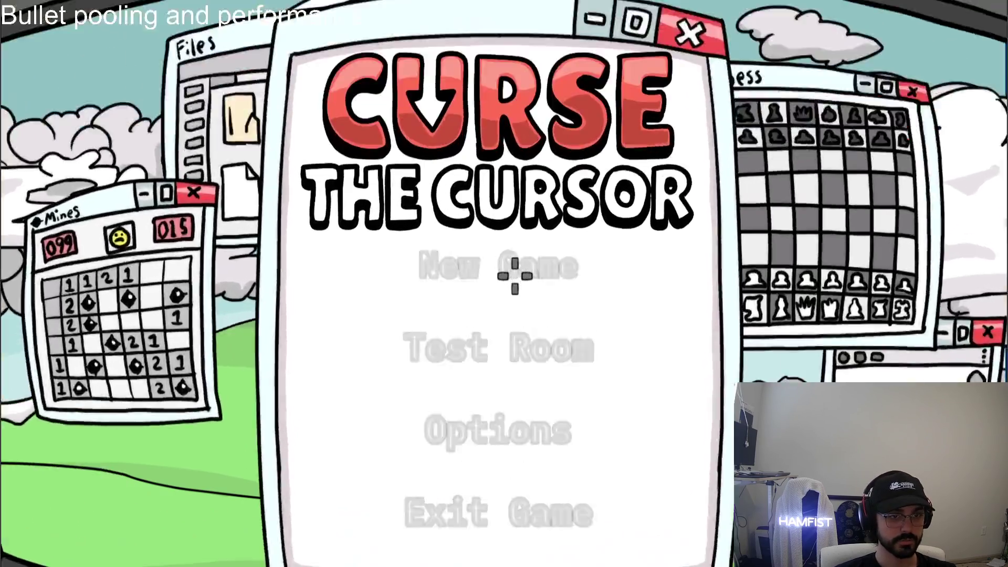
pyautogui.click(514, 276)
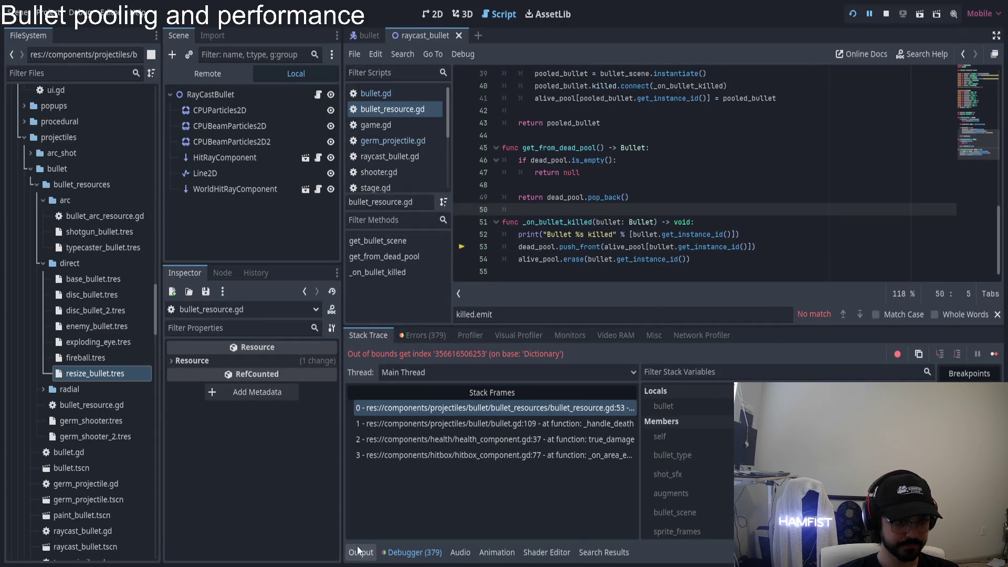
pyautogui.click(365, 552)
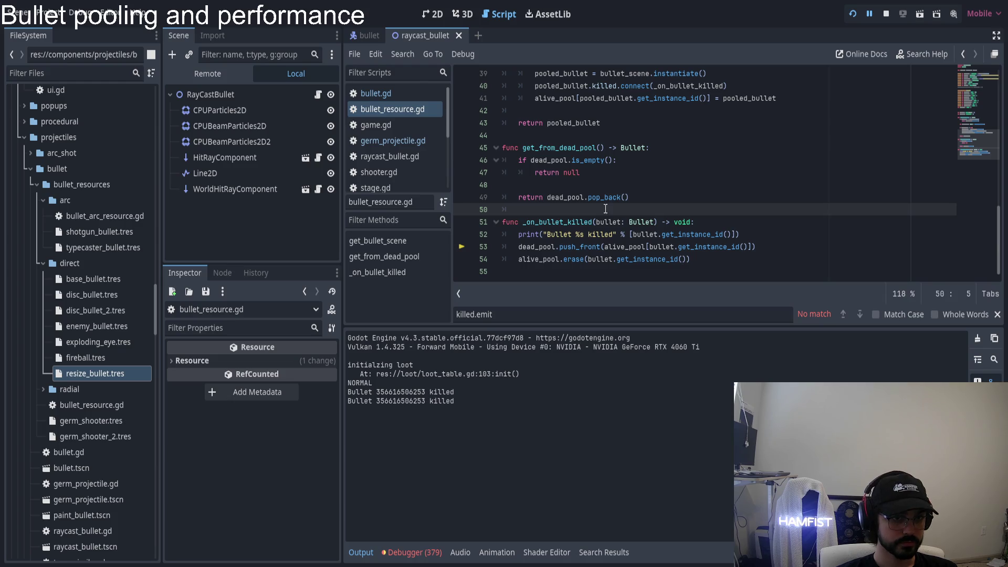
pyautogui.scroll(2, 625, 197)
# - On line 40, after instantiating, print "Bullet %s created" with pooled_bullet.get_instance_id()
pyautogui.click(730, 145)
pyautogui.press('Return')
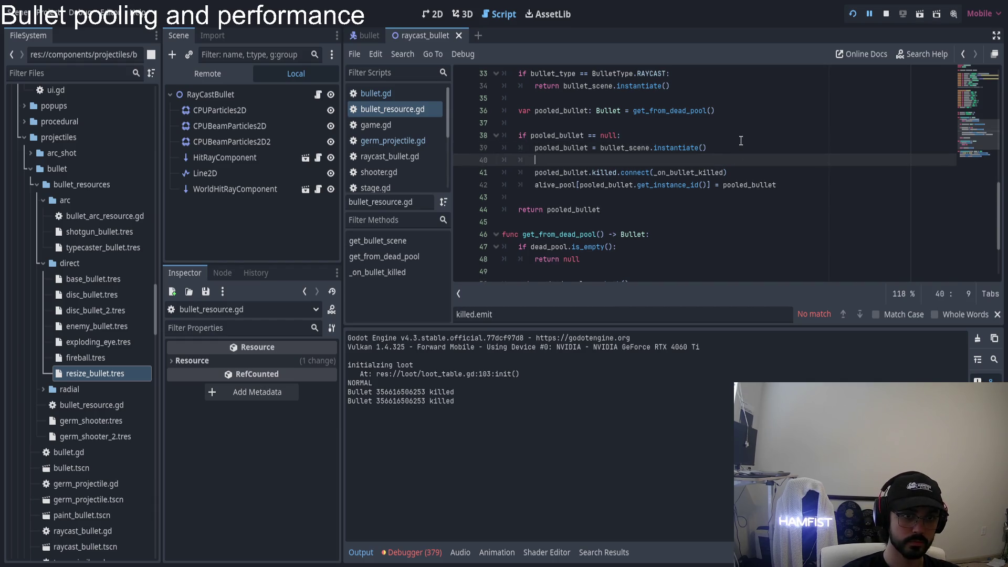
pyautogui.write('print("Bullet ')
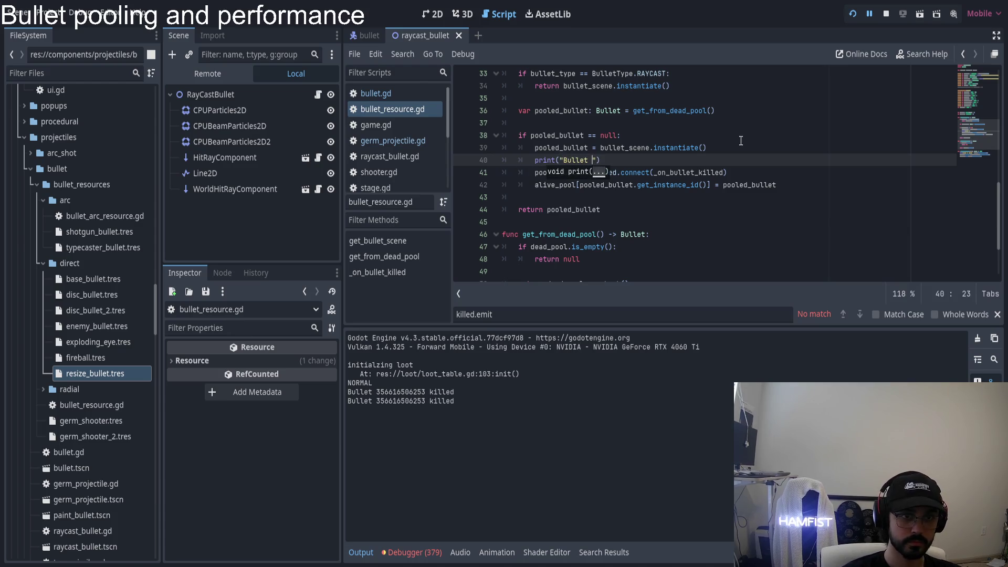
pyautogui.write('%s created')
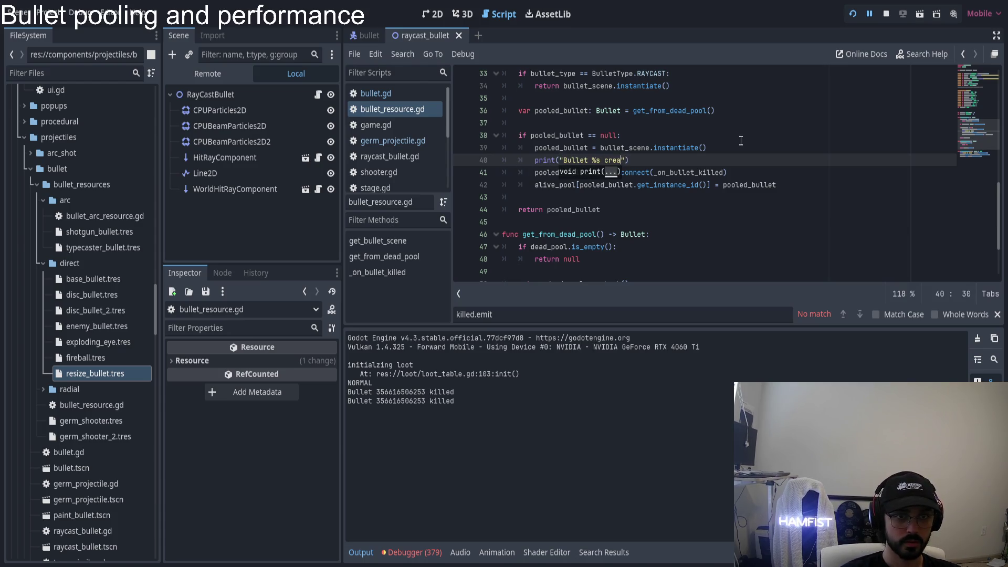
pyautogui.write('" ')
pyautogui.write(' []')
pyautogui.write('pooled_bullet.')
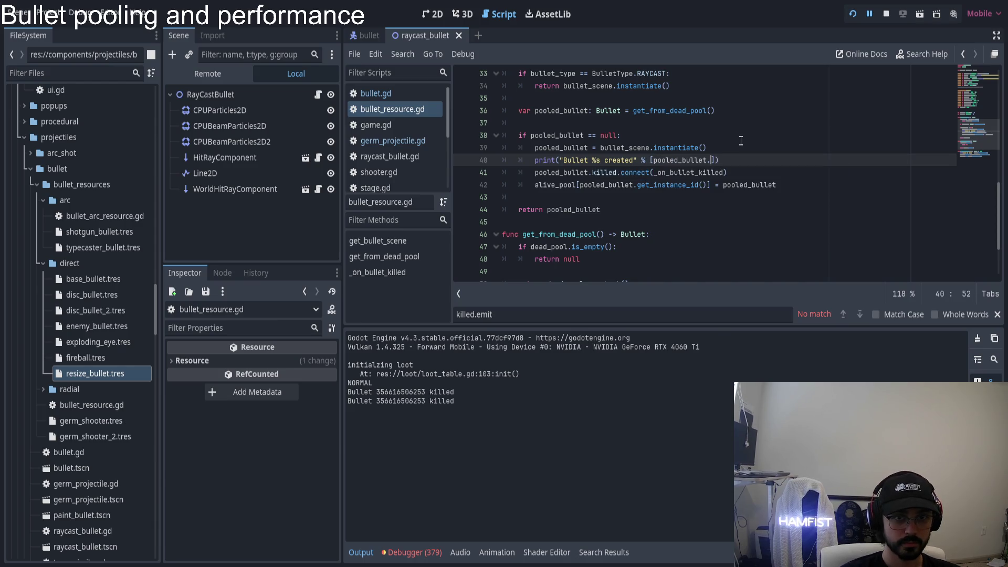
pyautogui.write('get_instan')
pyautogui.press('Return')
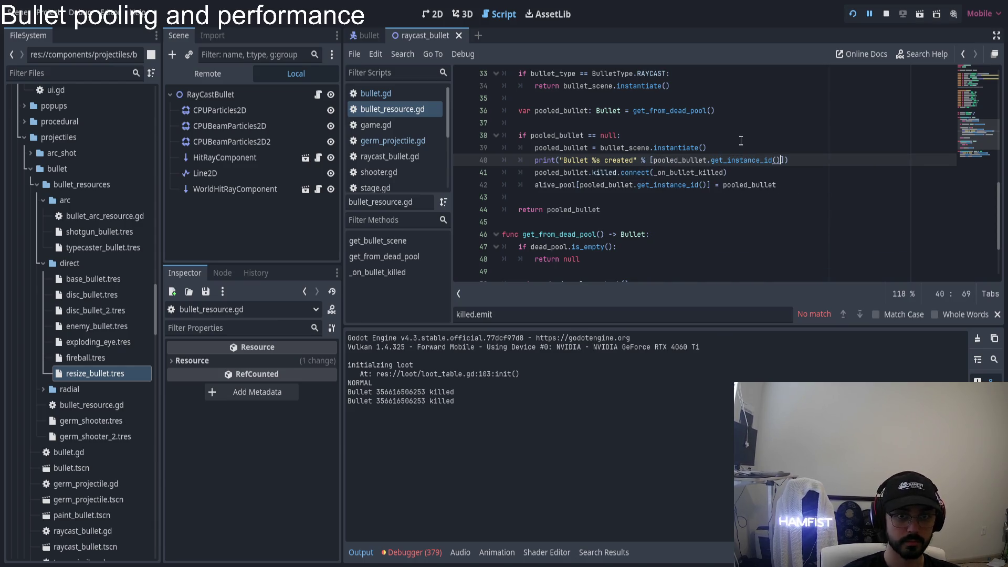
# - Save and run the project, then start a new game until it breaks at line 54
pyautogui.click(852, 14)
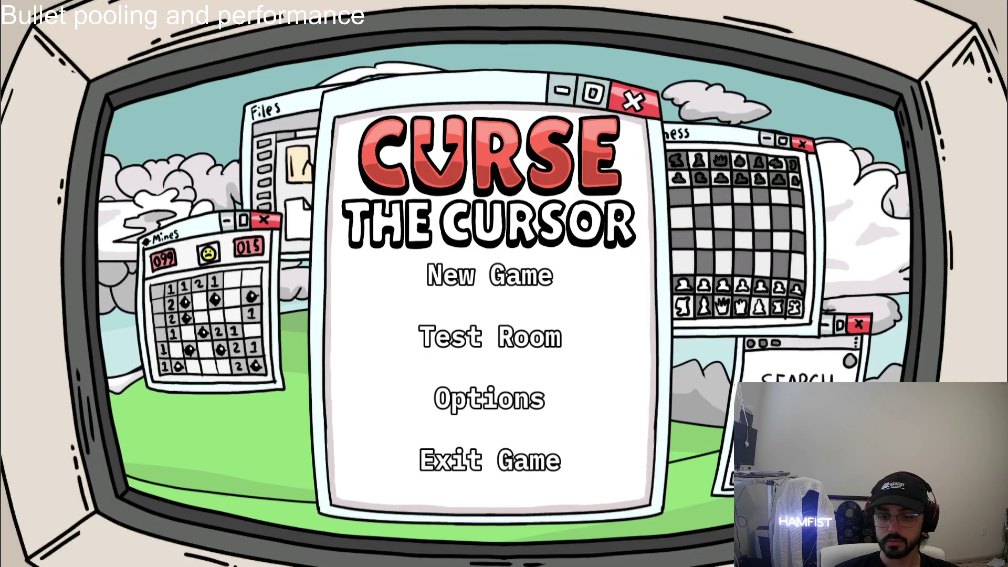
pyautogui.click(544, 271)
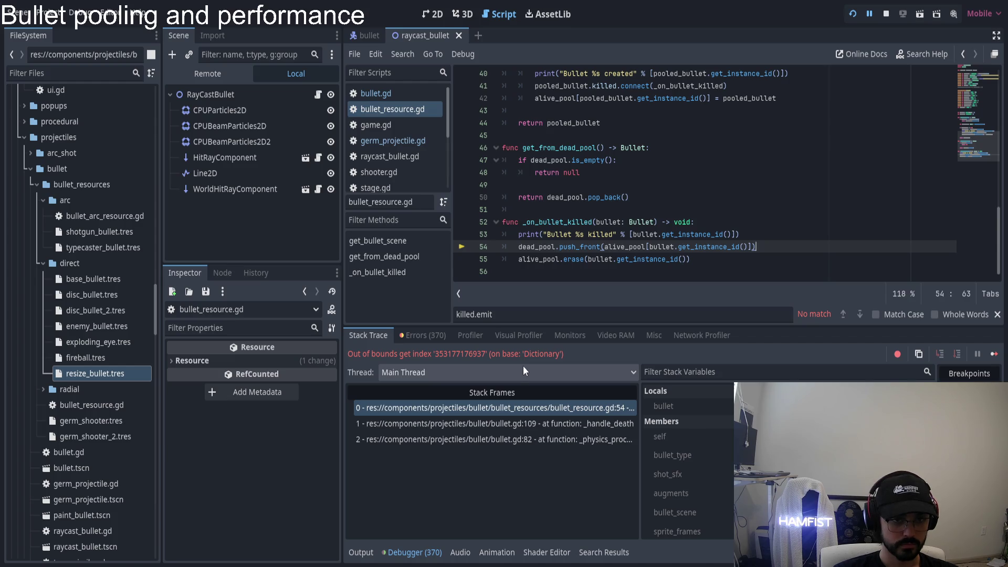
pyautogui.click(361, 552)
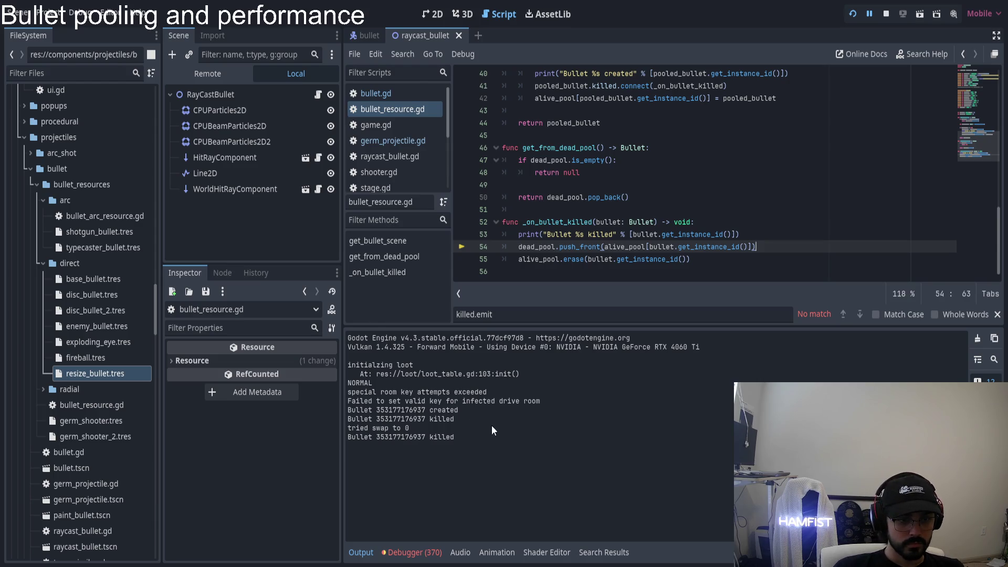
pyautogui.moveTo(388, 410); pyautogui.dragTo(458, 410)
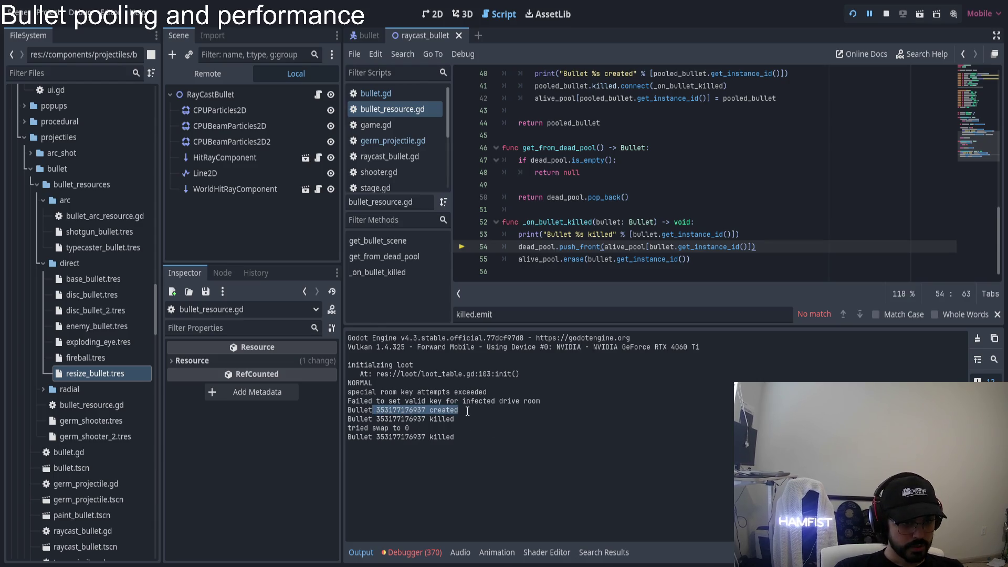
pyautogui.moveTo(347, 419); pyautogui.dragTo(471, 423)
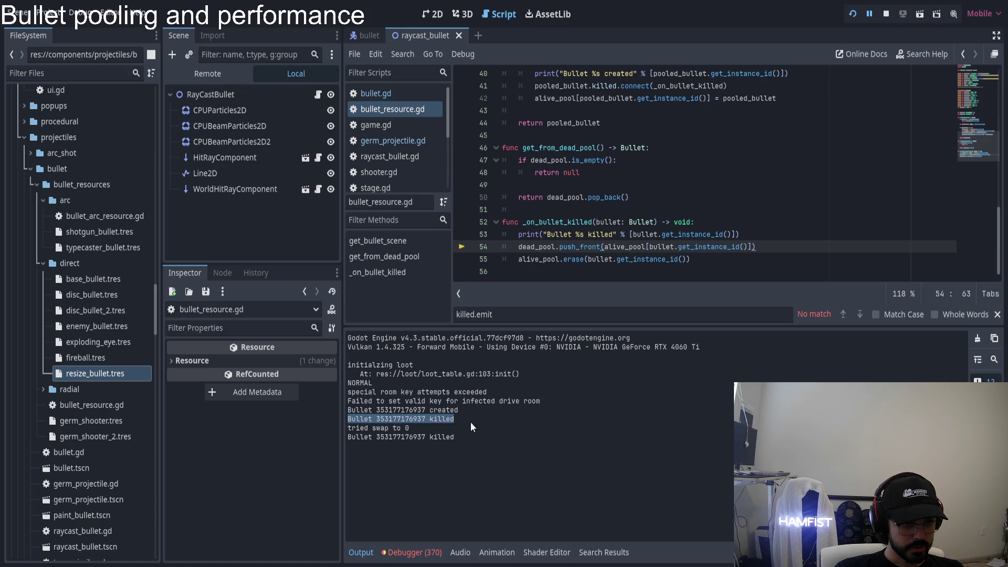
pyautogui.moveTo(347, 437); pyautogui.dragTo(505, 445)
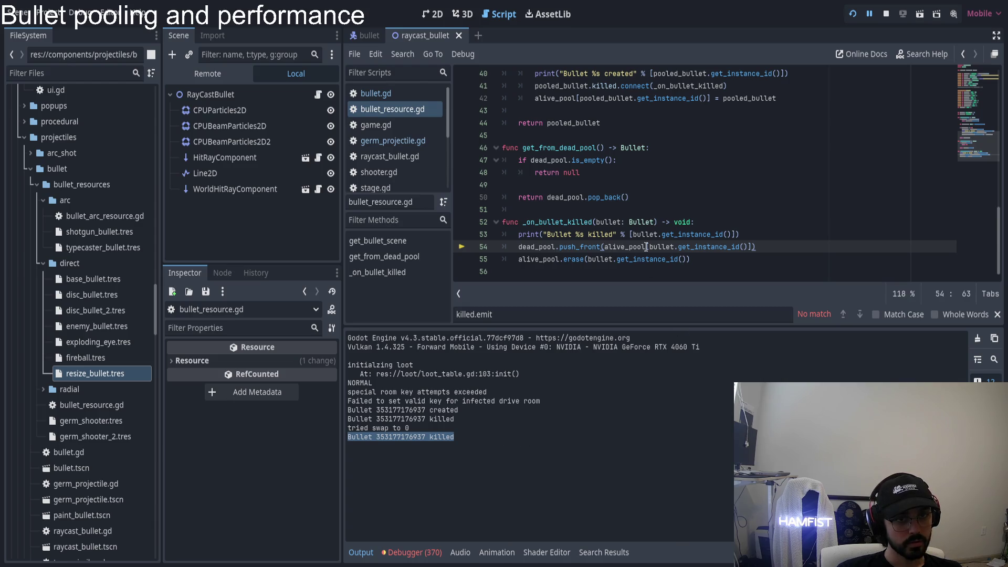
pyautogui.scroll(1, 646, 237)
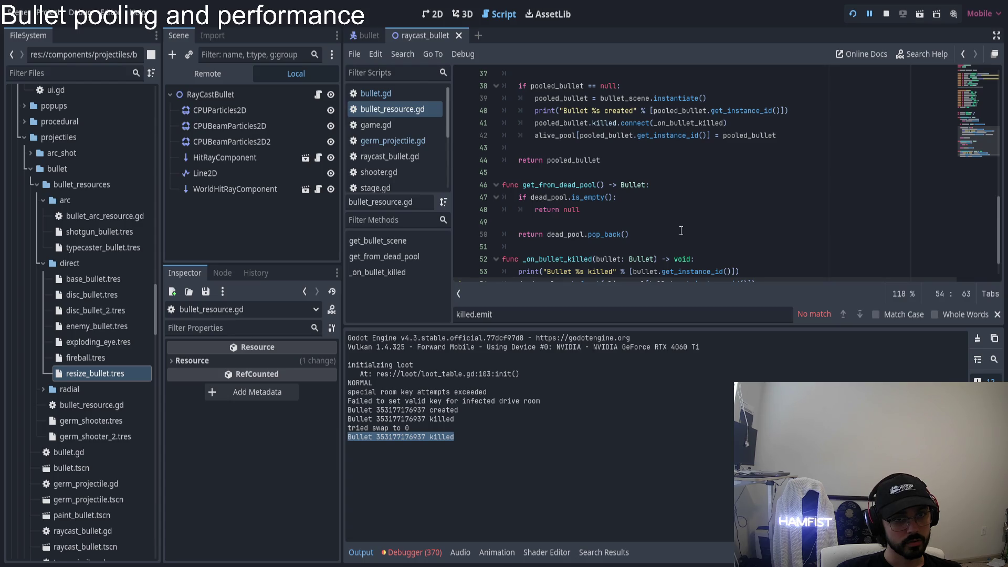
pyautogui.scroll(-1, 646, 232)
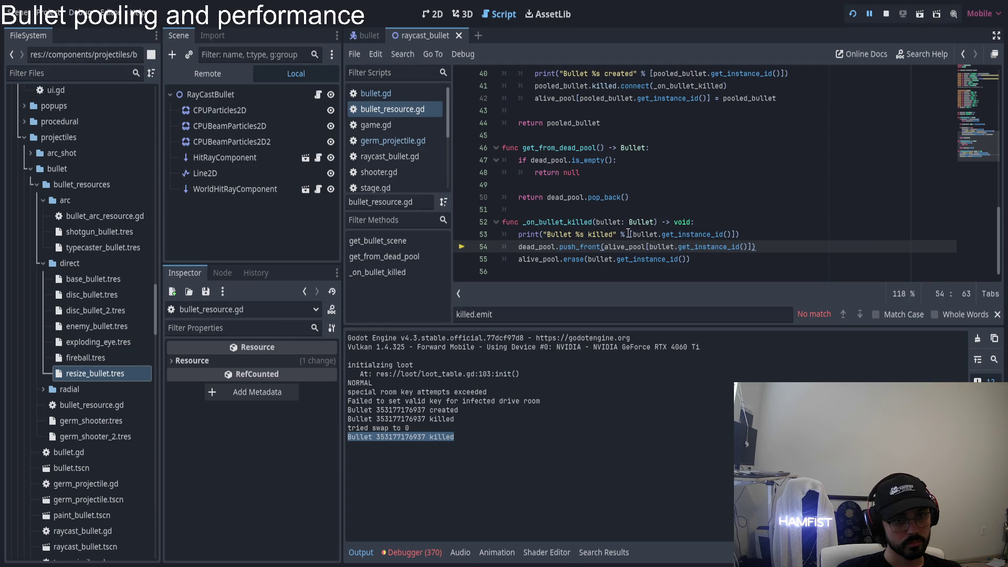
# - Move dead_pool.pop_back() out of the return into var bullet: Bullet = dead_pool.pop_back()
pyautogui.doubleClick(569, 197)
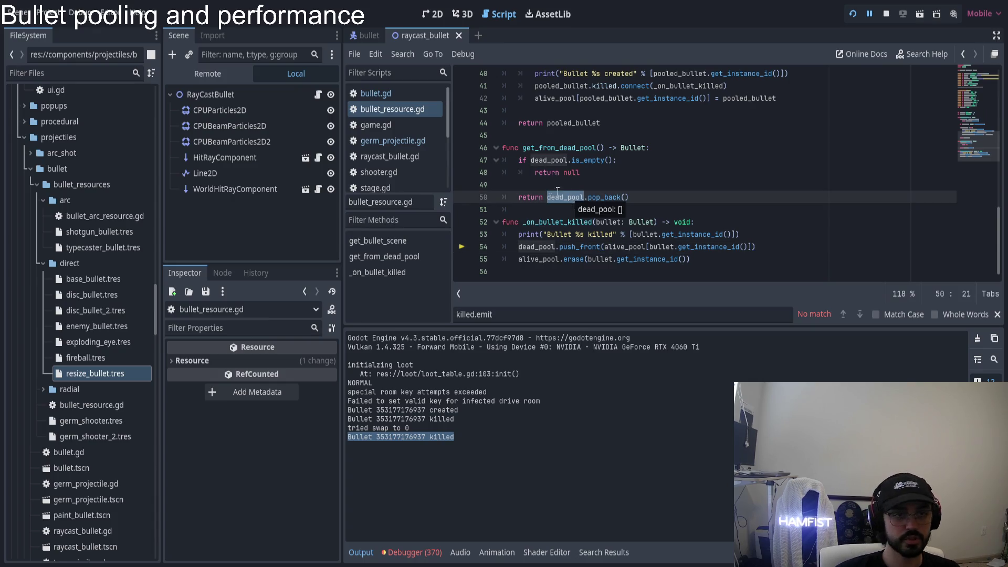
pyautogui.hotkey('shift', 'End')
pyautogui.press('BackSpace')
pyautogui.press('Up')
pyautogui.hotkey('ctrl', 'v')
pyautogui.press('Down')
pyautogui.press('Home')
pyautogui.press('Left')
pyautogui.hotkey('ctrl', 'Left')
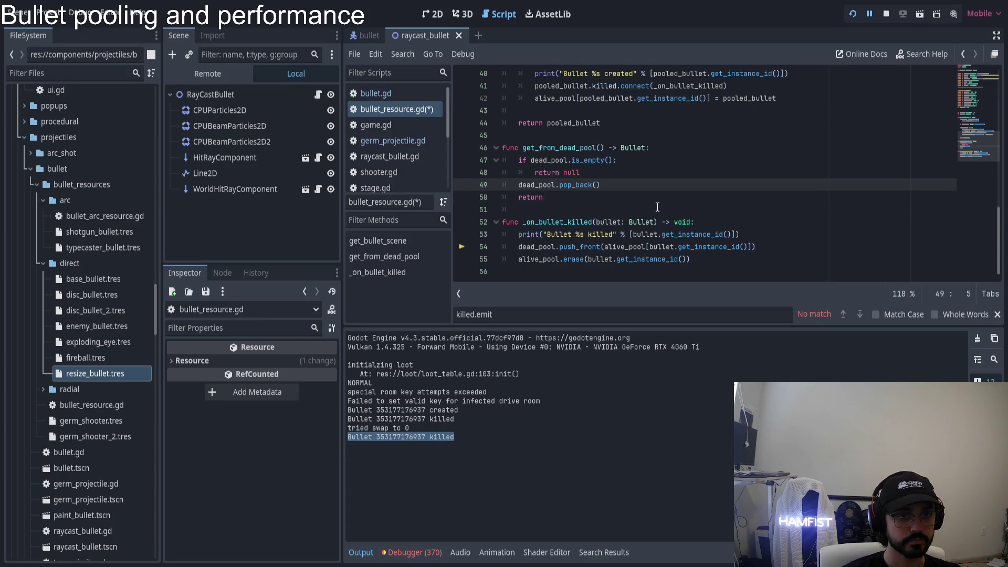
pyautogui.write('var ')
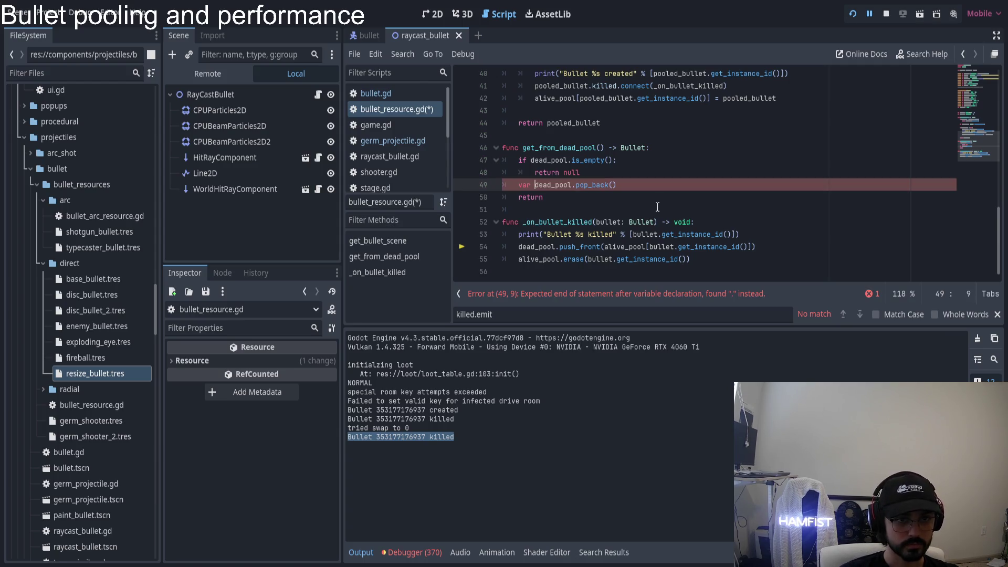
pyautogui.write('bullet')
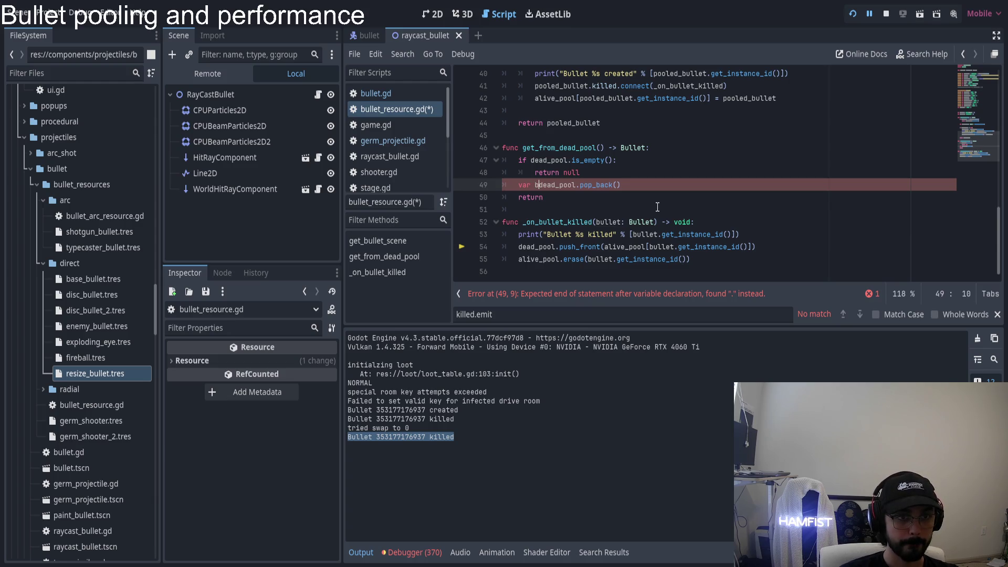
pyautogui.write(' =')
pyautogui.hotkey('ctrl', 'Left')
pyautogui.hotkey('ctrl', 'Left')
pyautogui.write(': Bullet')
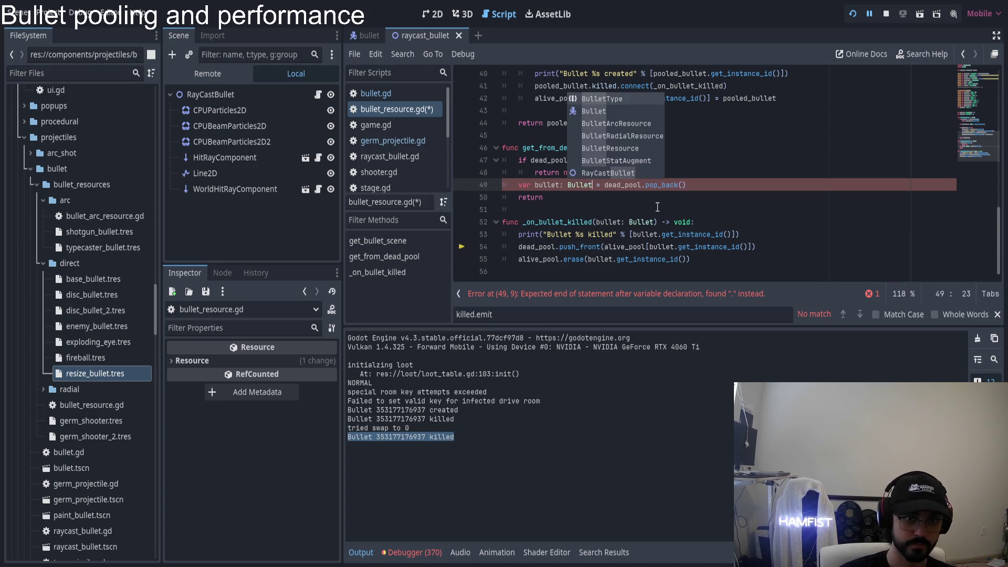
pyautogui.hotkey('ctrl', 'Left')
pyautogui.hotkey('ctrl', 'Left')
pyautogui.hotkey('ctrl', 'Left')
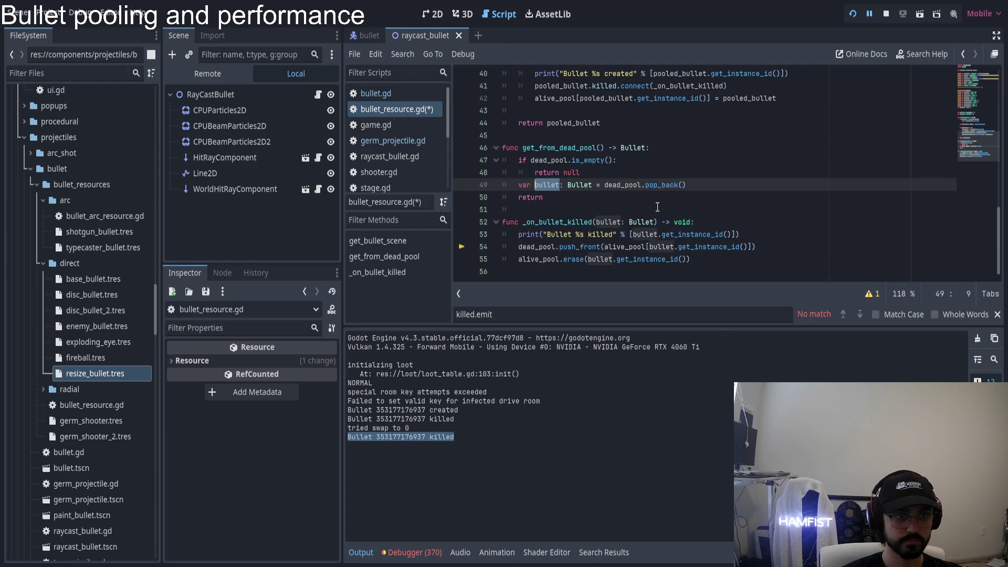
# - Add alive_pool[bullet.get_instance_id()] = bullet, make it return bullet, and rerun the game
pyautogui.press('End')
pyautogui.press('Return')
pyautogui.write('alive_pool.')
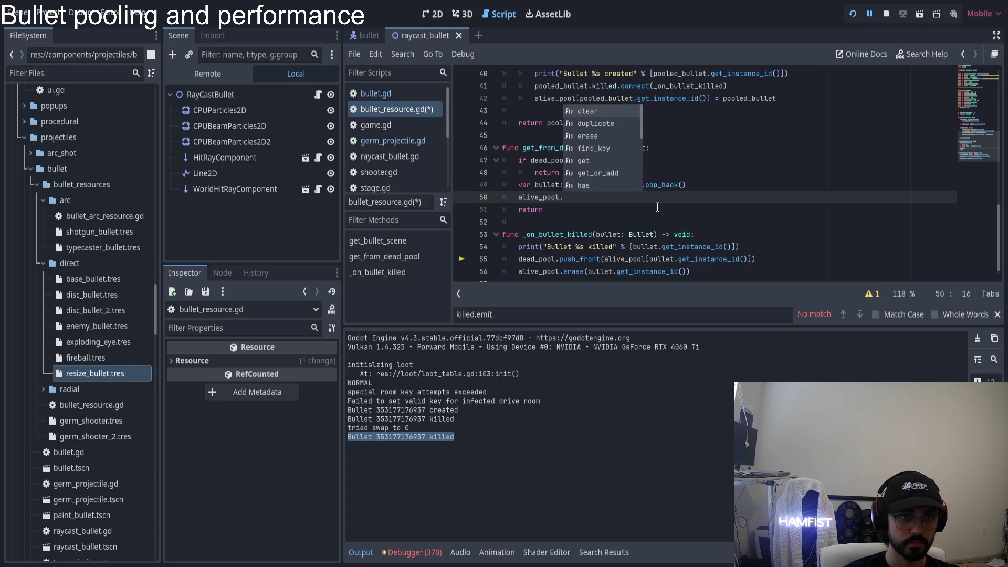
pyautogui.press('BackSpace')
pyautogui.write('bullet')
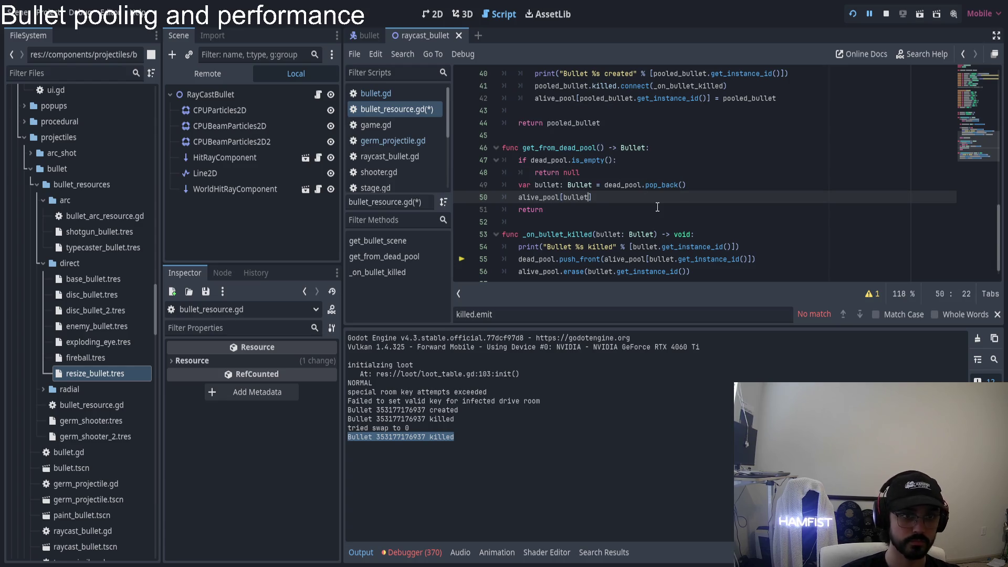
pyautogui.write('.get_instance')
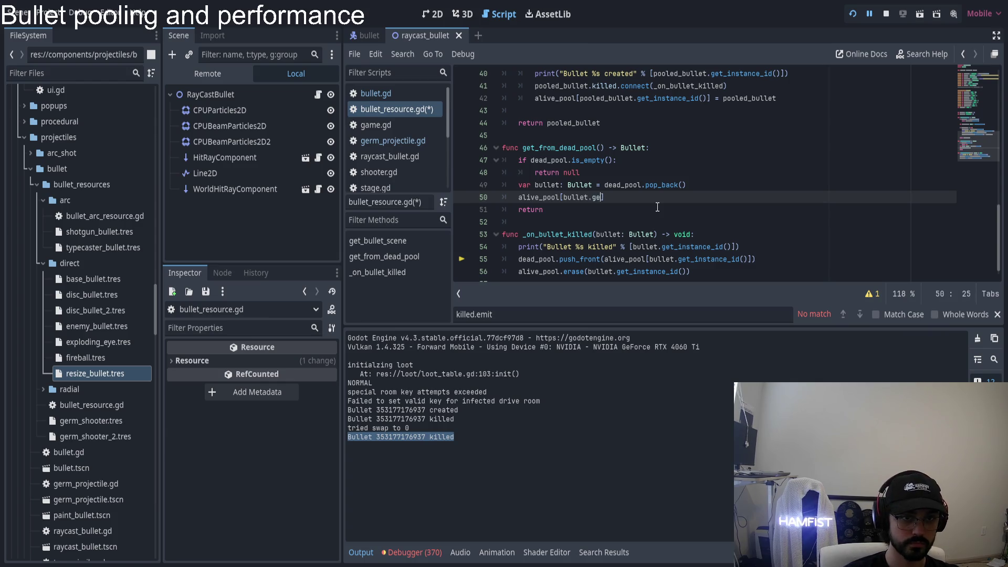
pyautogui.write('_id()] = ')
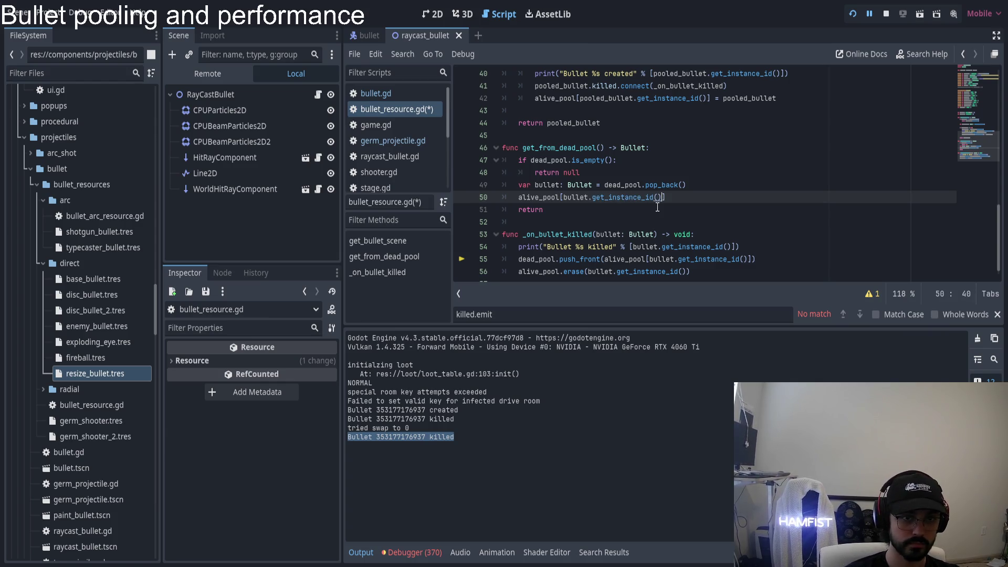
pyautogui.write('bullet')
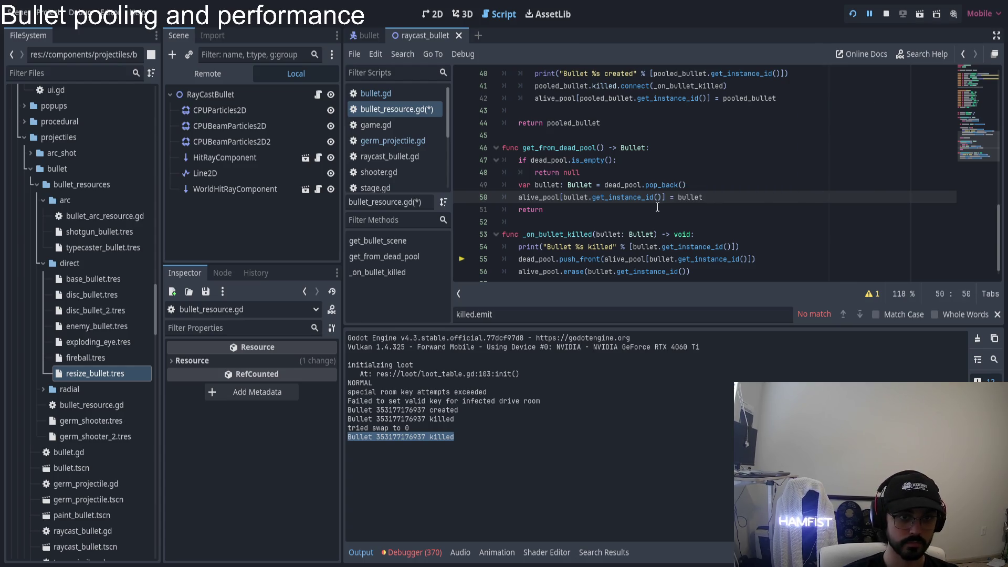
pyautogui.click(657, 208)
pyautogui.write('llet')
pyautogui.press('F5')
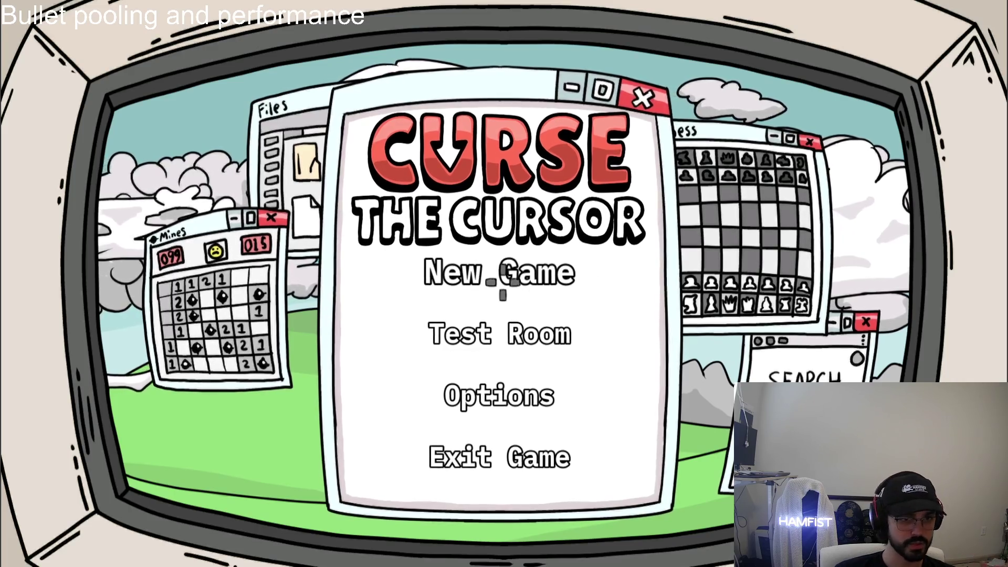
# - Start a new game, then browse the radial and radial_shot folders in the FileSystem dock
pyautogui.click(502, 282)
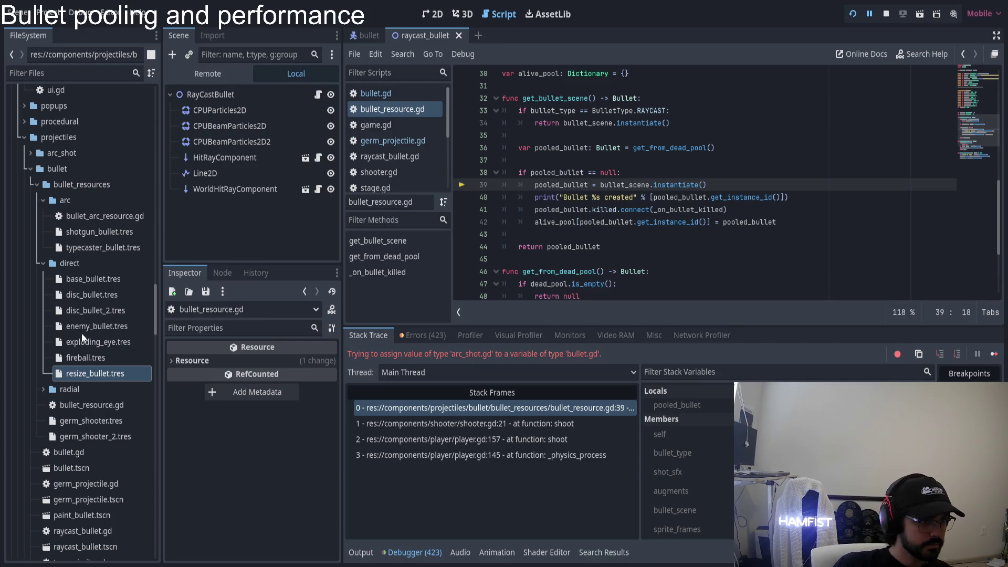
pyautogui.scroll(-2, 111, 404)
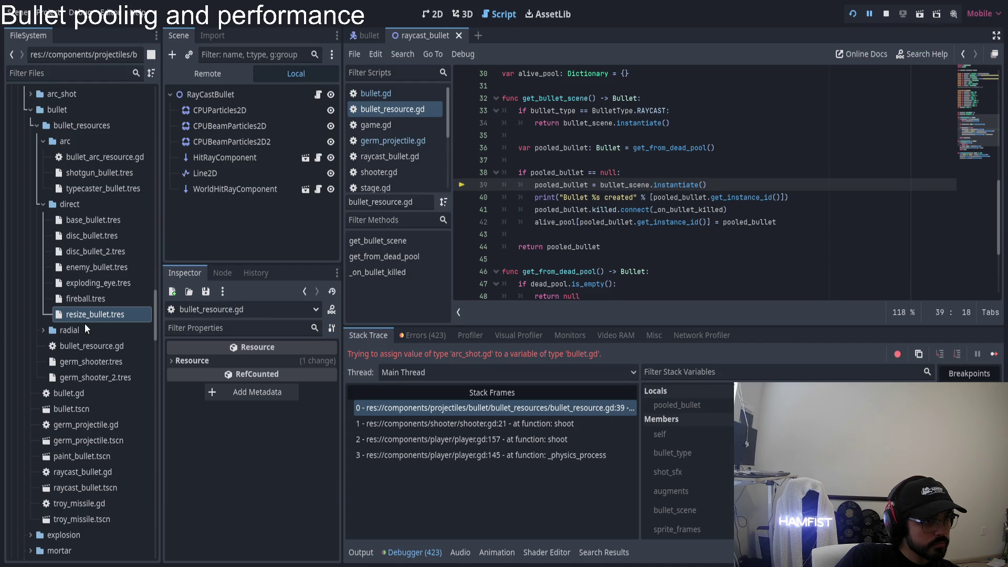
pyautogui.click(43, 330)
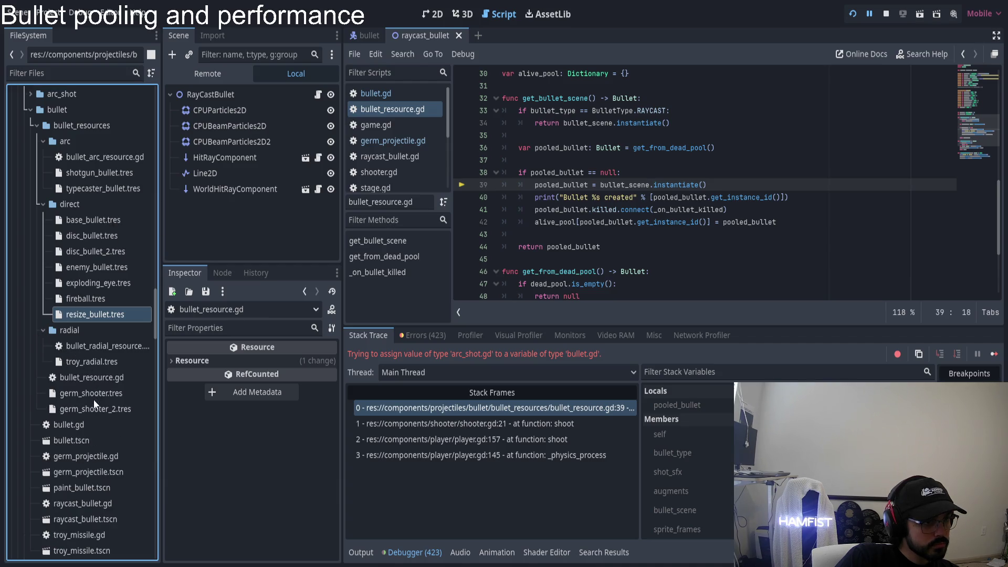
pyautogui.scroll(-5, 94, 399)
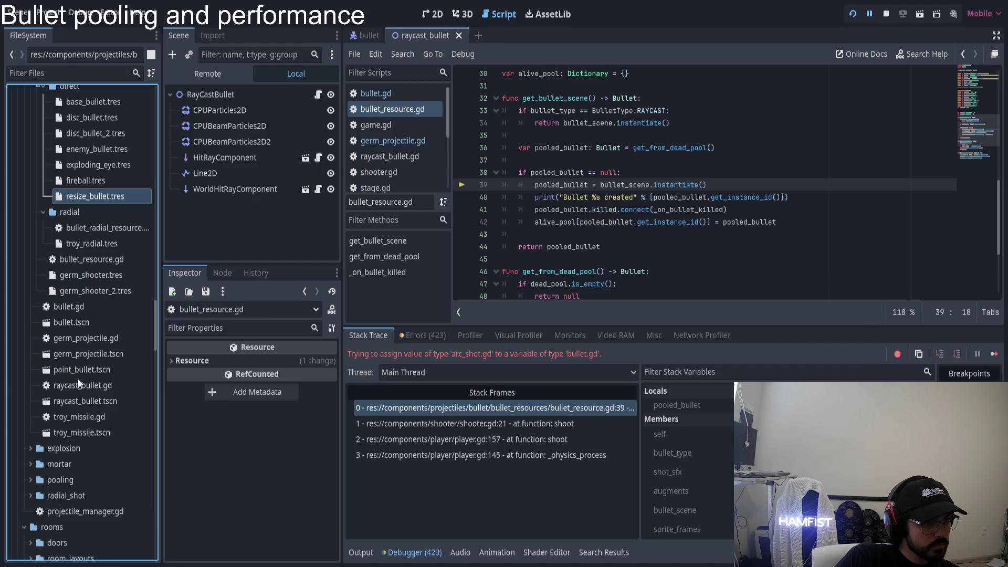
pyautogui.click(31, 494)
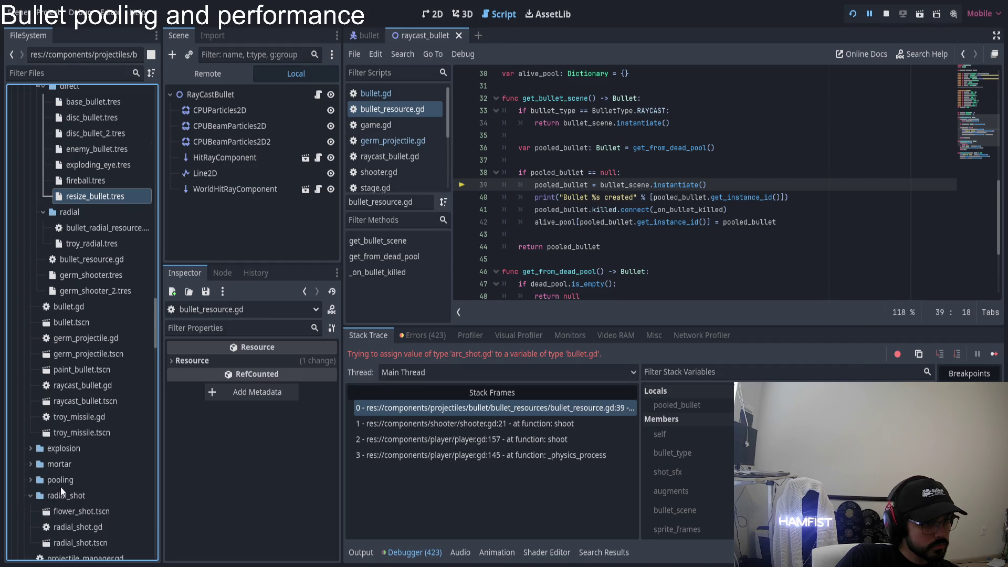
pyautogui.scroll(-5, 71, 478)
pyautogui.click(29, 377)
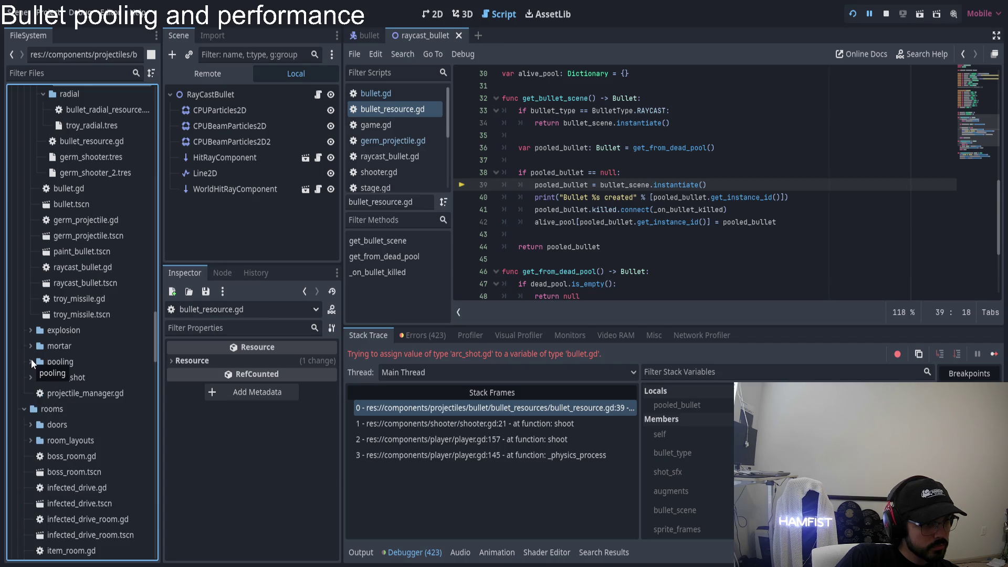
# - Glance into the explosion folder, then filter the FileSystem dock by 'arc'
pyautogui.click(27, 332)
pyautogui.click(27, 331)
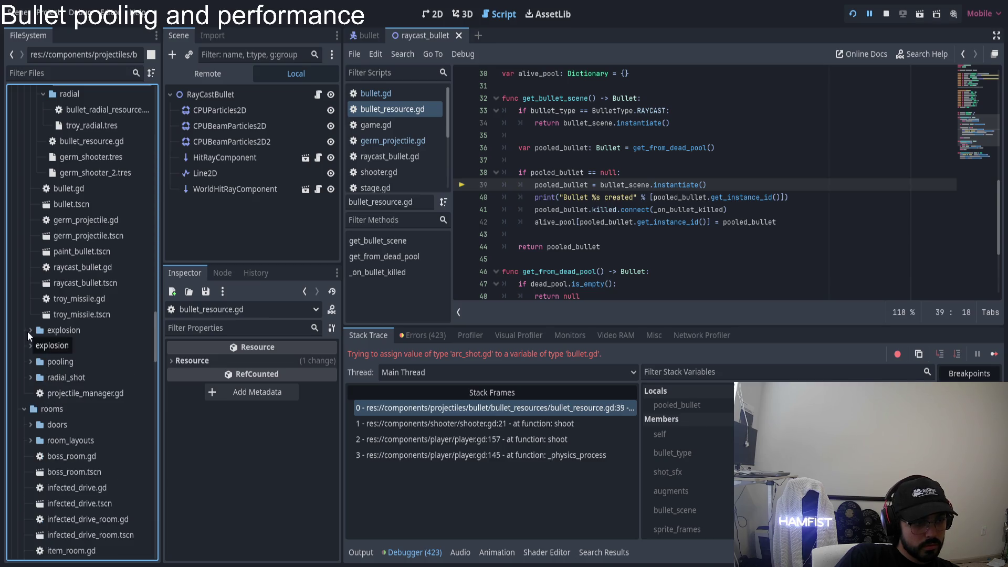
pyautogui.click(81, 73)
pyautogui.write('arc')
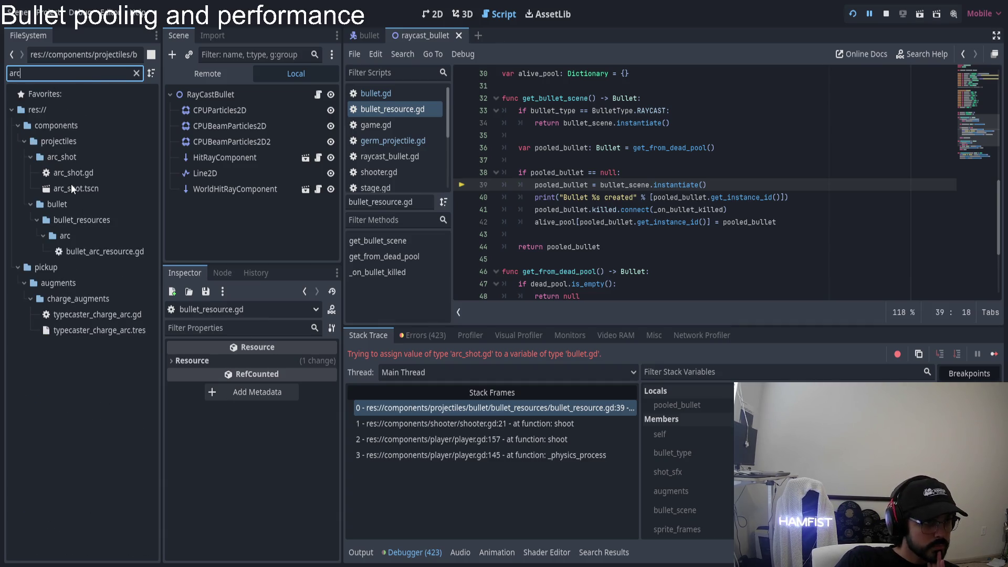
# - Clear the filter, open arc_shot.gd from the arc_shot folder, read it, then switch to the notes
pyautogui.click(136, 73)
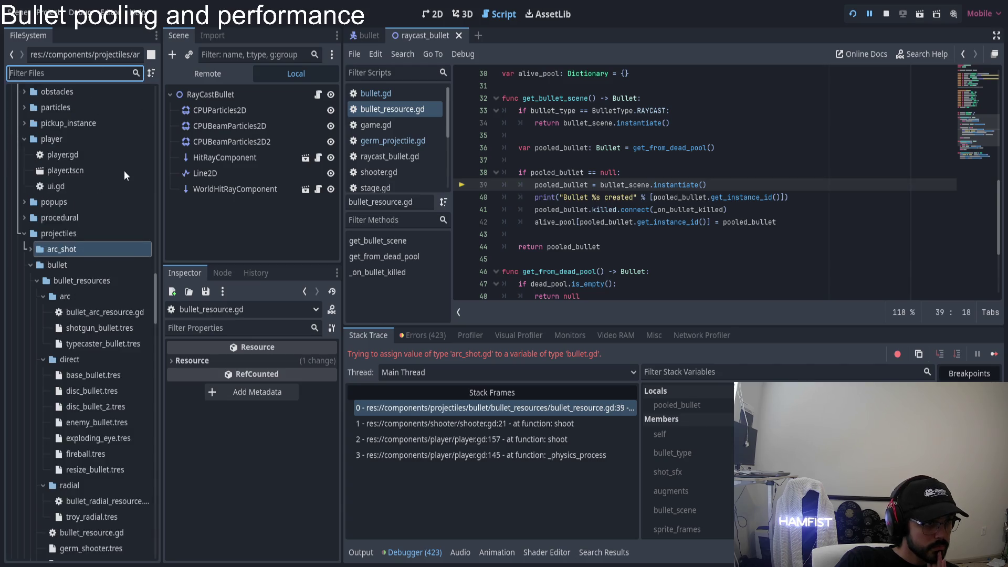
pyautogui.click(30, 250)
pyautogui.click(71, 264)
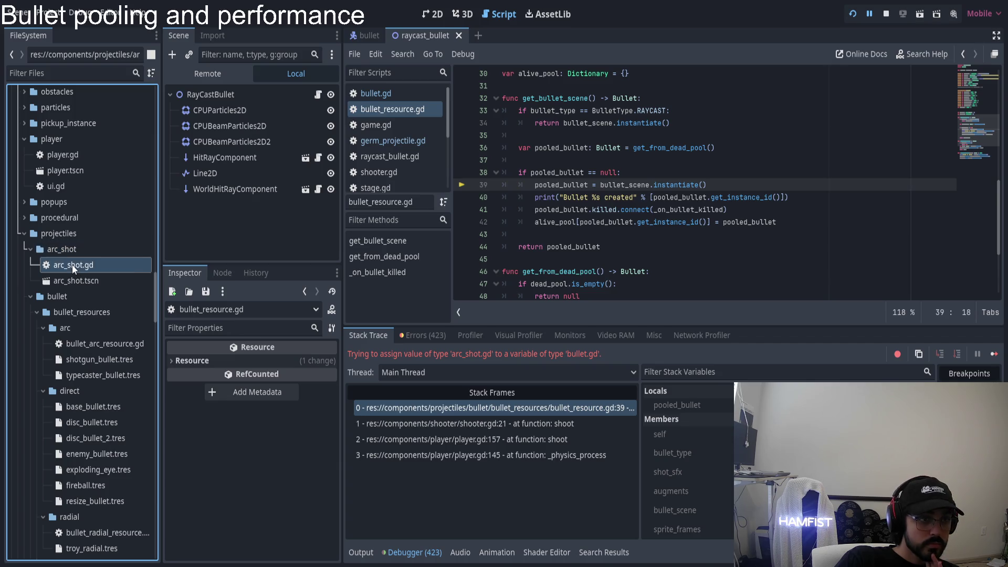
pyautogui.doubleClick(75, 269)
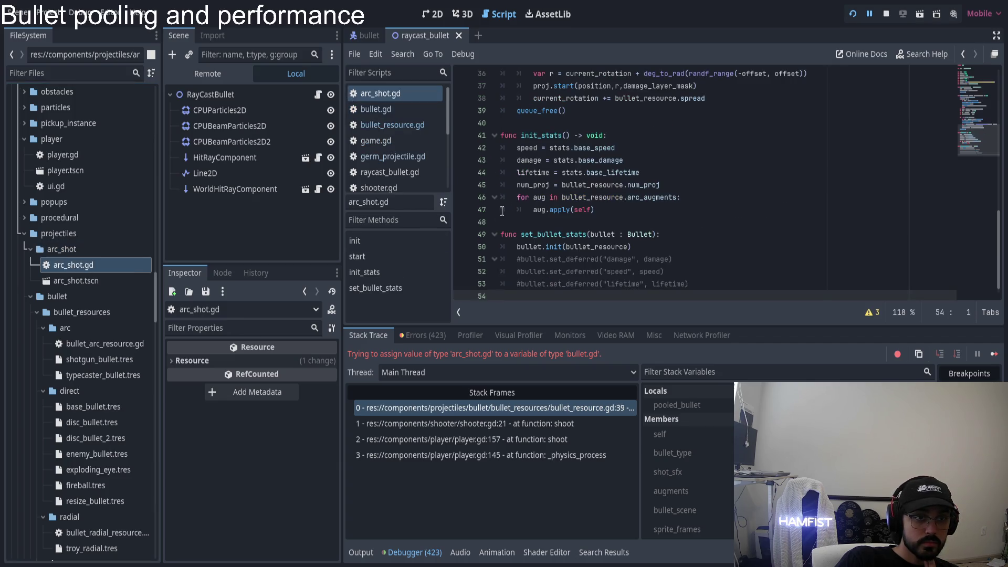
pyautogui.scroll(10, 579, 210)
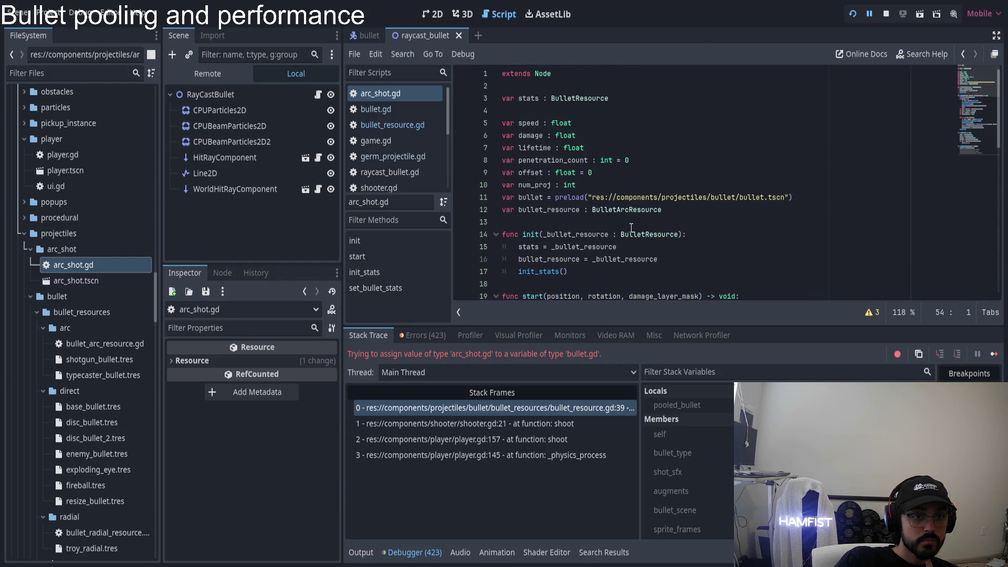
pyautogui.scroll(-2, 635, 231)
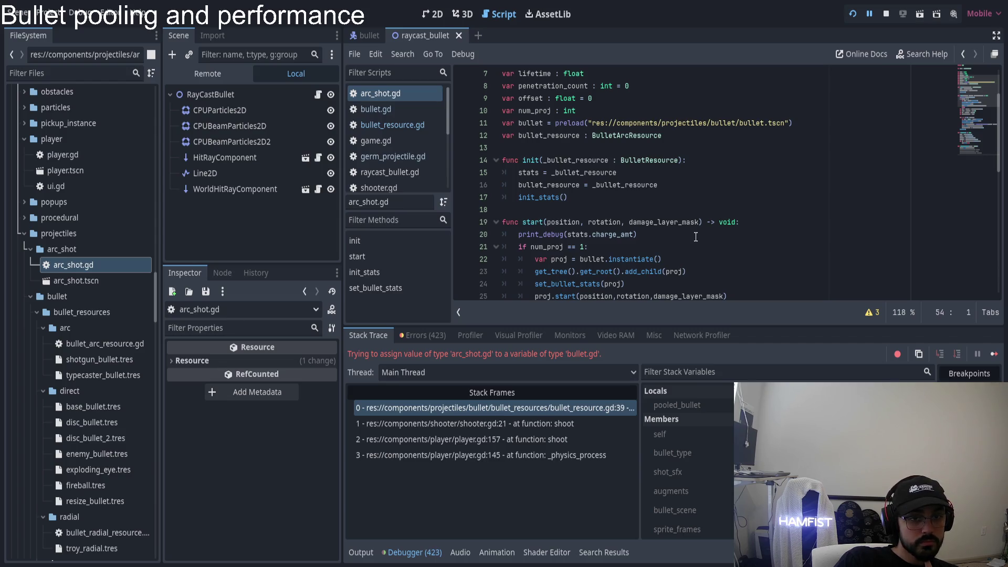
pyautogui.scroll(-6, 695, 236)
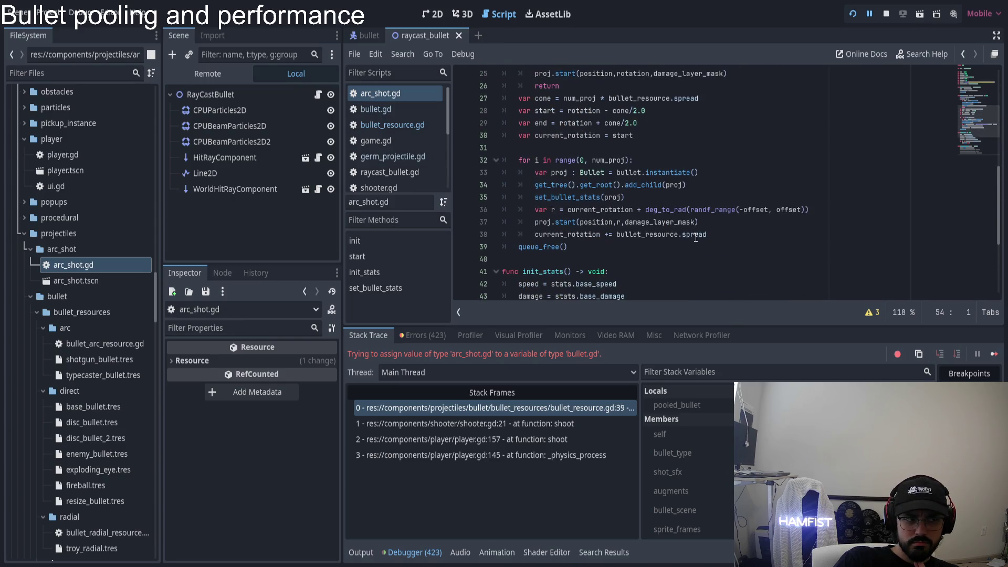
pyautogui.scroll(5, 695, 236)
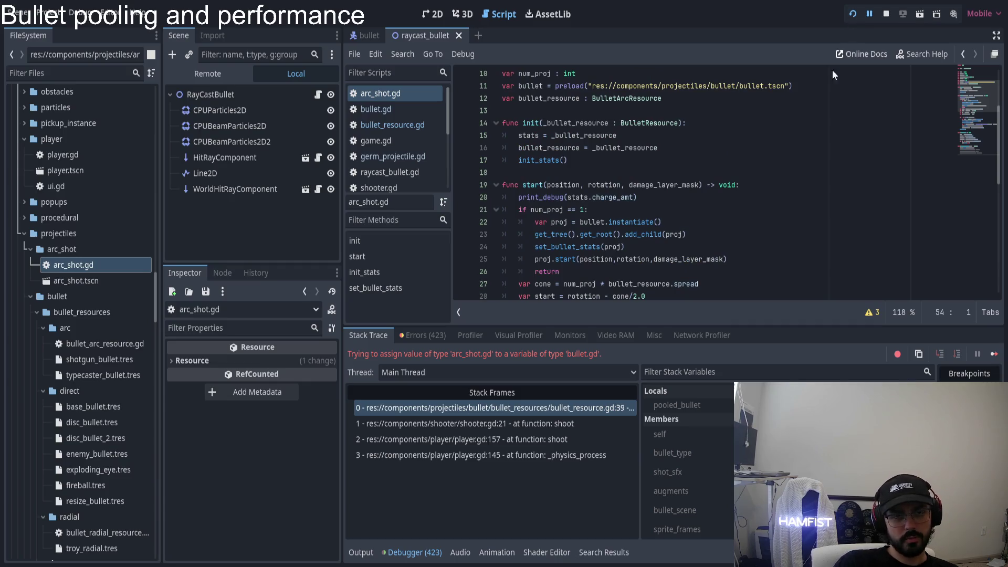
pyautogui.hotkey('alt', 'Tab')
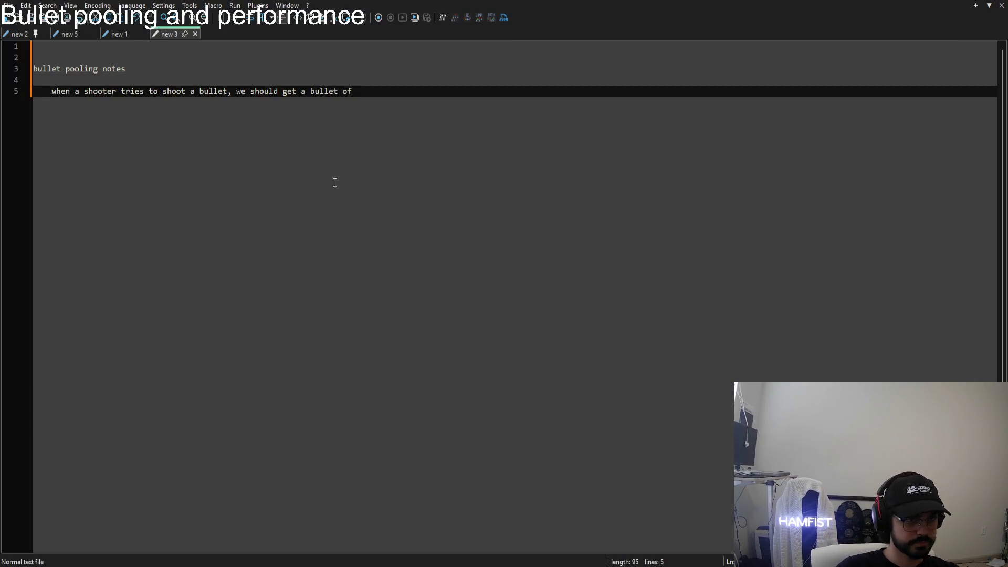
# - Replace note line 5 with 'Go back and look at arc shot why its not extending bullet'
pyautogui.hotkey('shift', 'Home')
pyautogui.hotkey('shift', 'Home')
pyautogui.press('BackSpace')
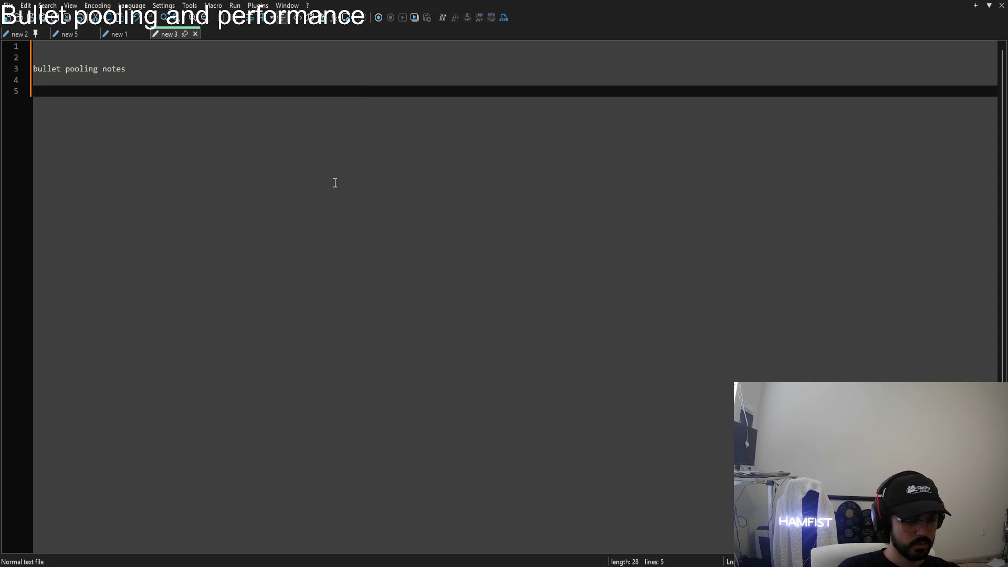
pyautogui.press('Return')
pyautogui.write('Go back ')
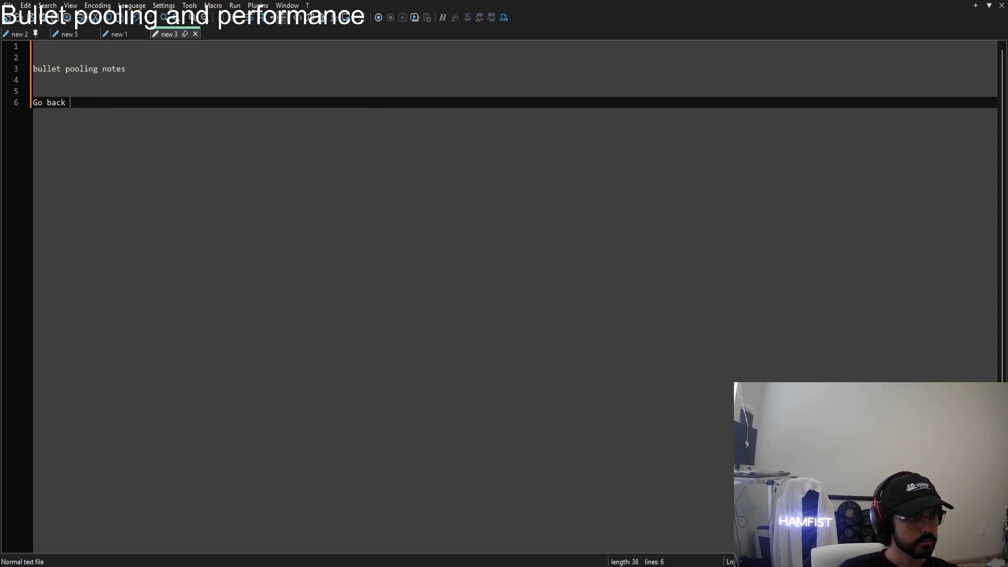
pyautogui.write('and ooook')
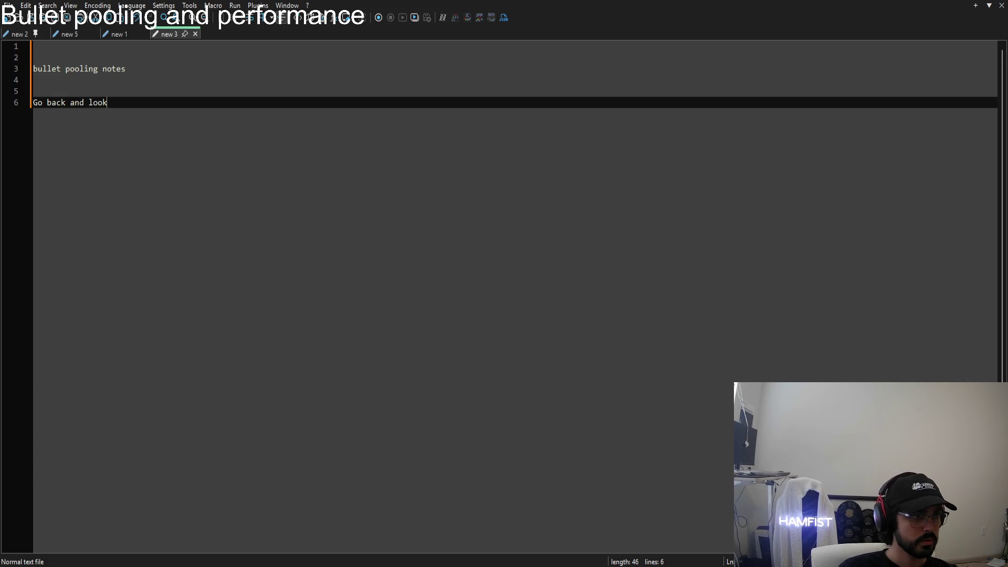
pyautogui.write(' at shot why its not ')
pyautogui.write('a ')
pyautogui.write('extends')
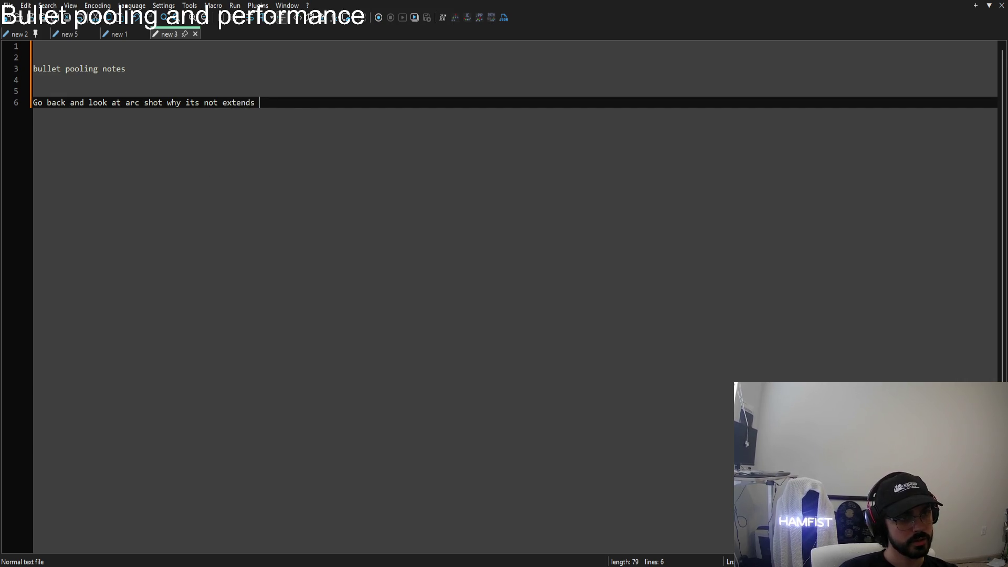
pyautogui.press('BackSpace')
pyautogui.press('BackSpace')
pyautogui.write('ing bullet')
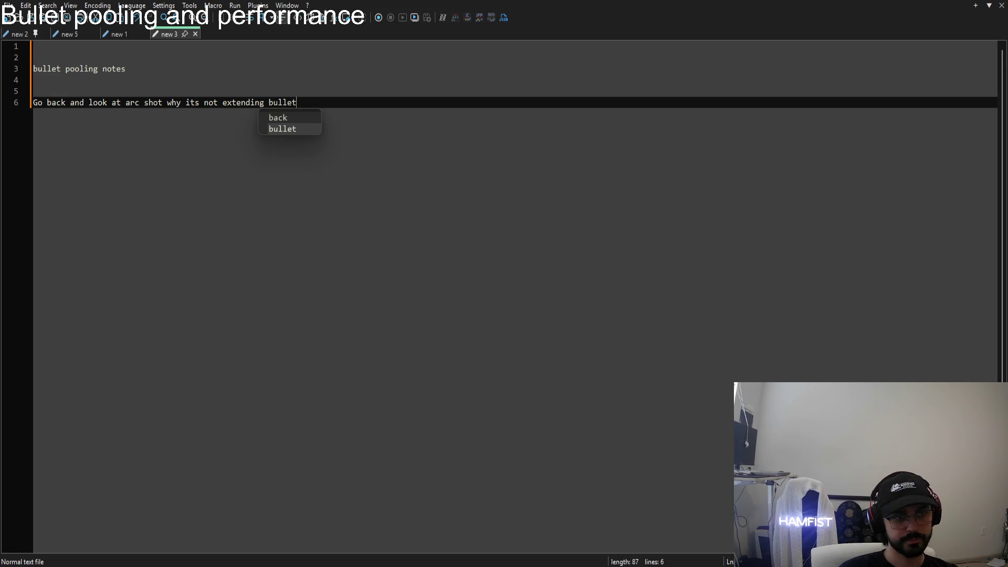
pyautogui.hotkey('alt', 'Tab')
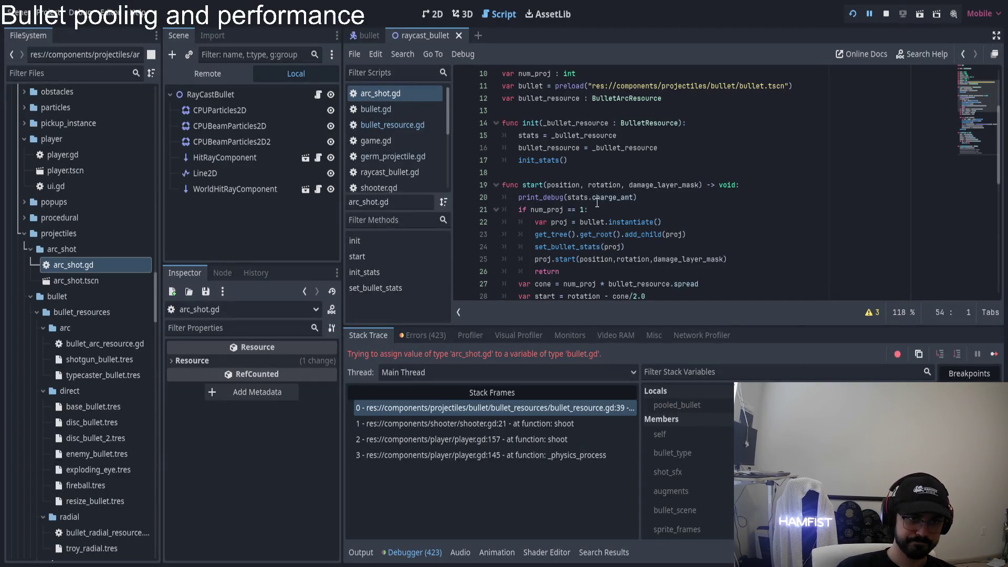
# - Stop the debug session, start a new game, fire some bullets, then pause and leave for the main menu
pyautogui.press('F8')
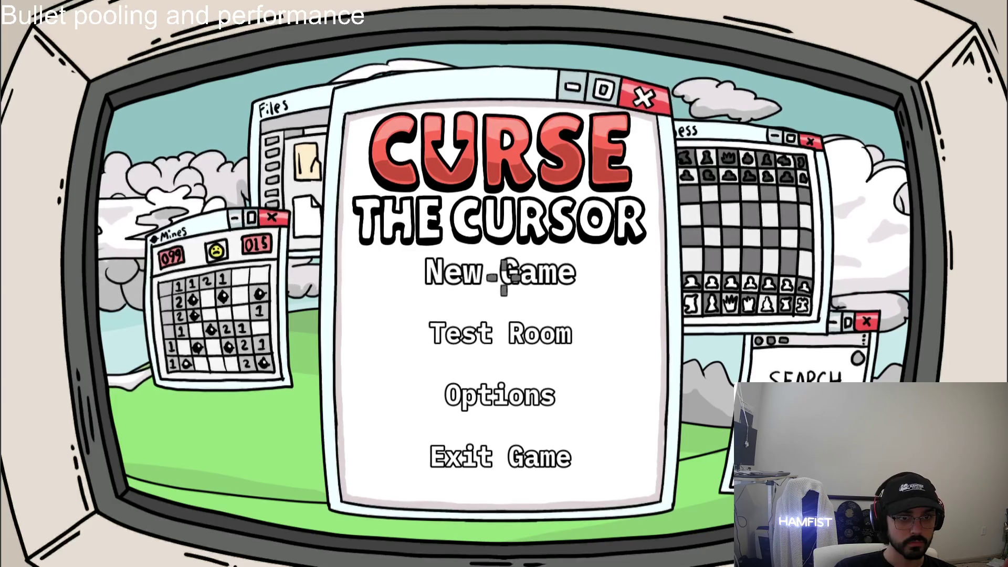
pyautogui.click(504, 276)
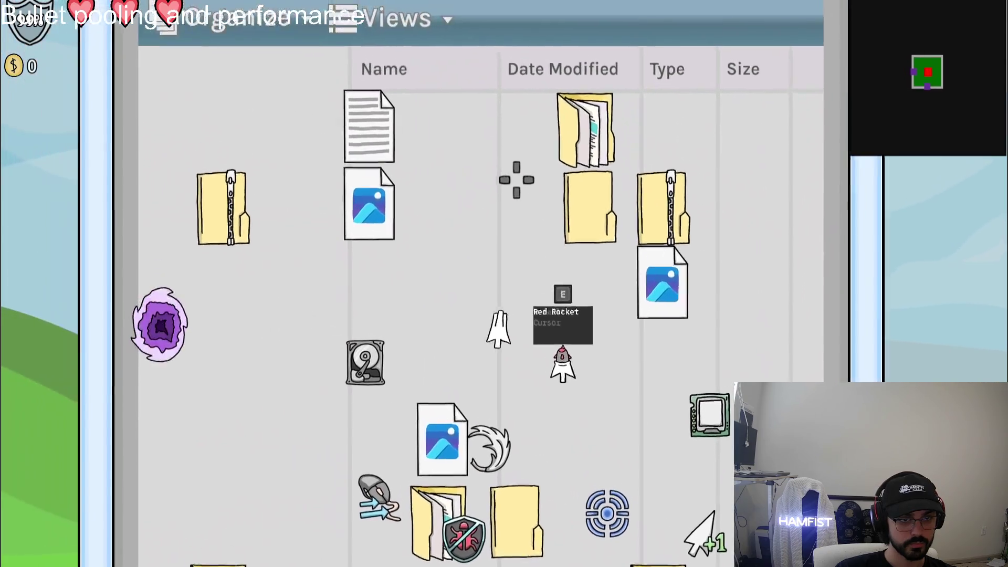
pyautogui.click(515, 178)
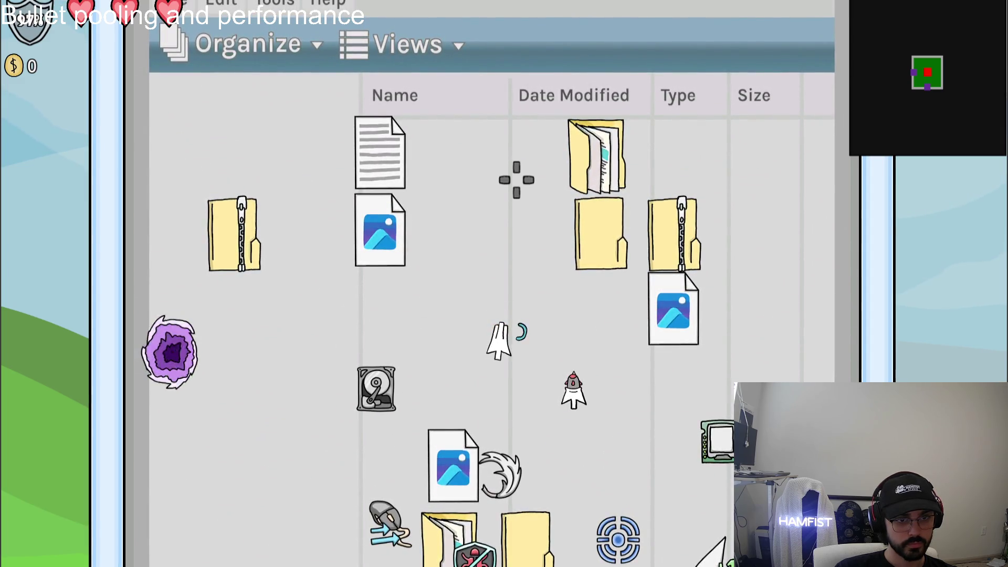
pyautogui.press('Escape')
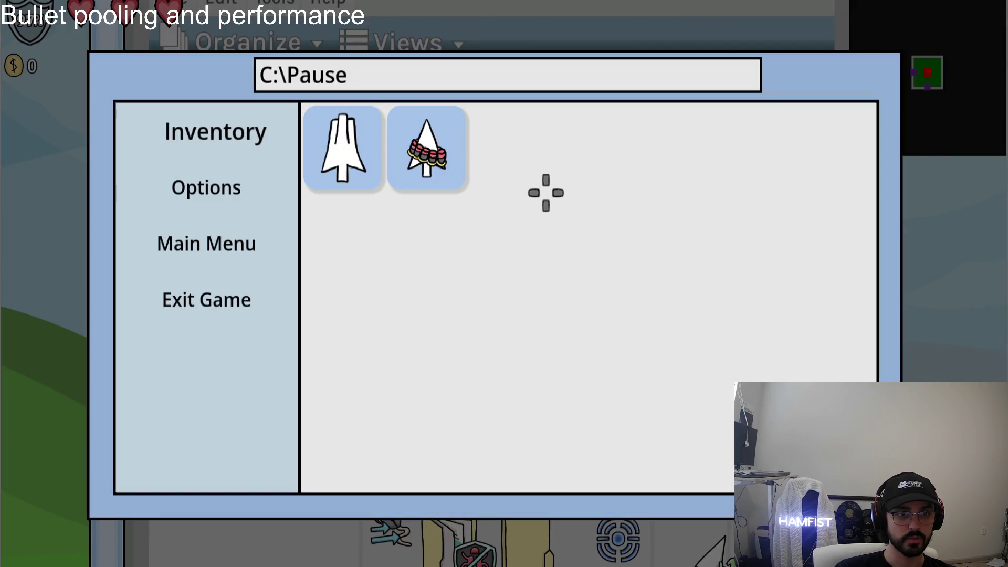
pyautogui.click(225, 244)
# - Go to the main menu and exit the game
pyautogui.click(226, 294)
pyautogui.click(530, 298)
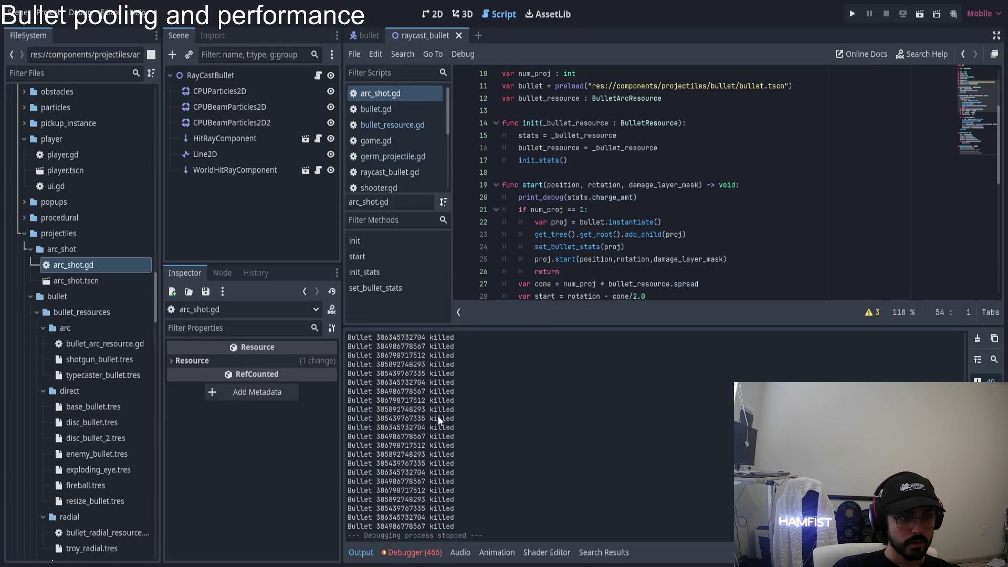
pyautogui.scroll(10, 433, 420)
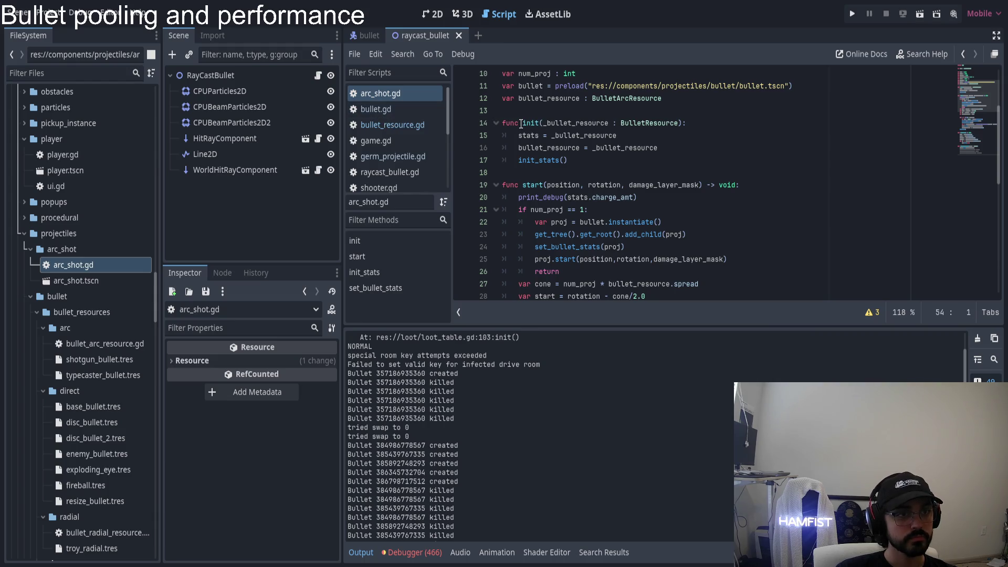
# - Review bullet.gd in the script editor, then save and run the project again
pyautogui.click(375, 109)
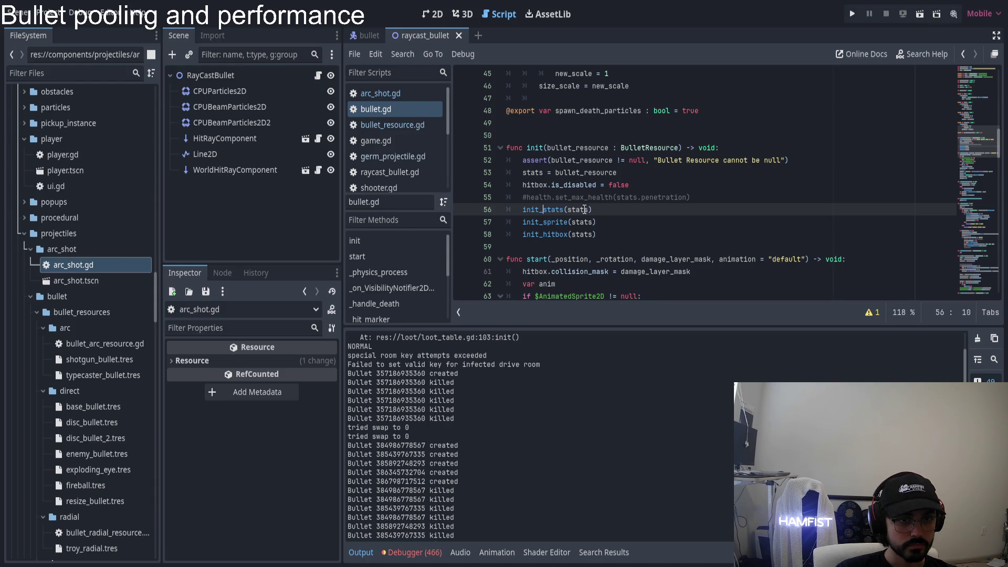
pyautogui.scroll(-10, 592, 194)
pyautogui.scroll(-2, 616, 187)
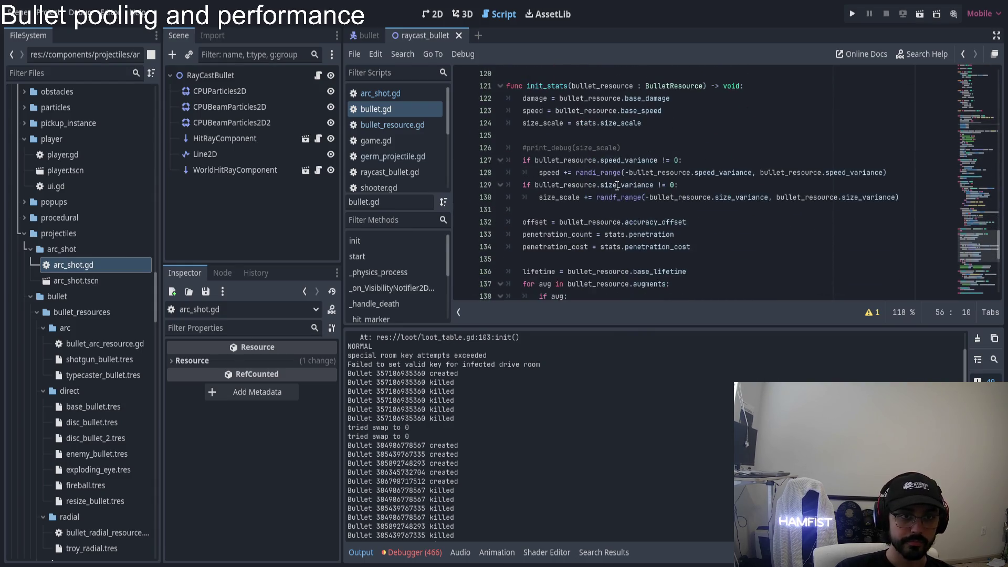
pyautogui.scroll(-6, 610, 180)
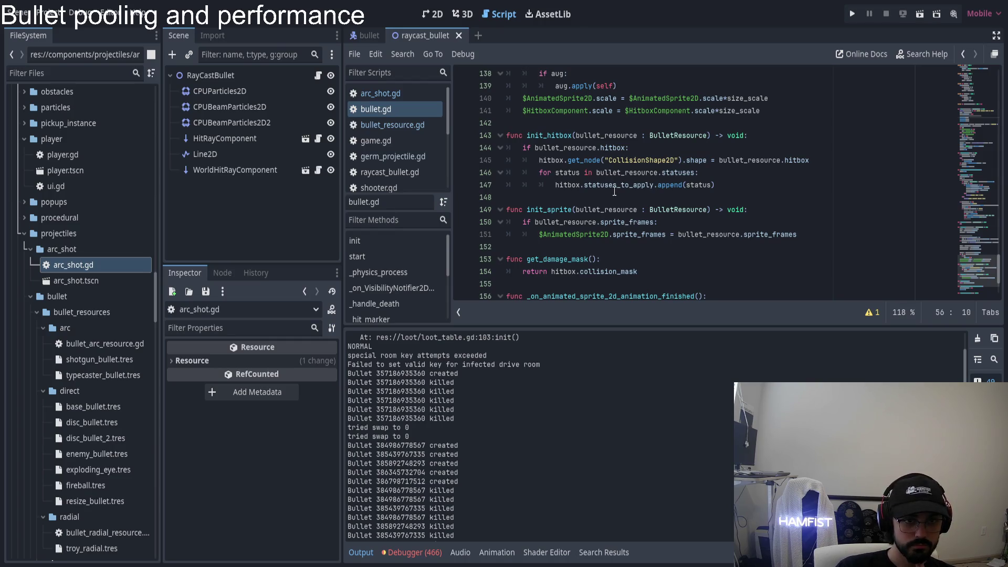
pyautogui.scroll(-3, 615, 192)
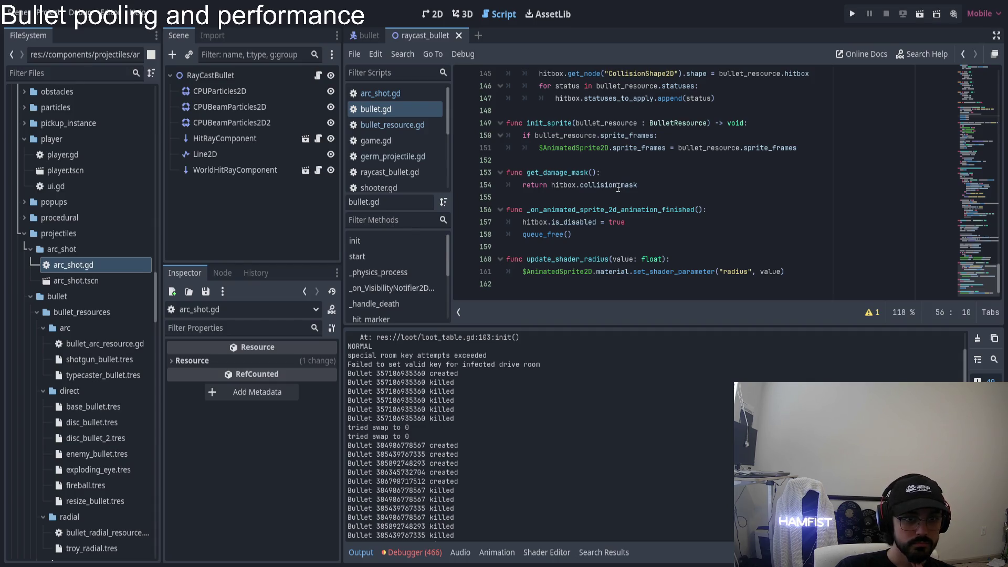
pyautogui.scroll(10, 606, 205)
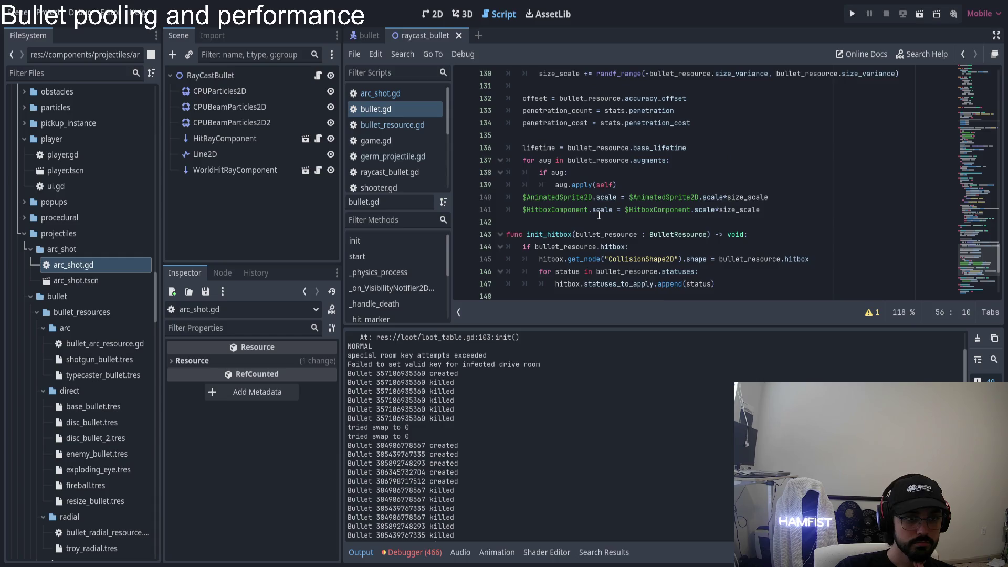
pyautogui.scroll(6, 606, 214)
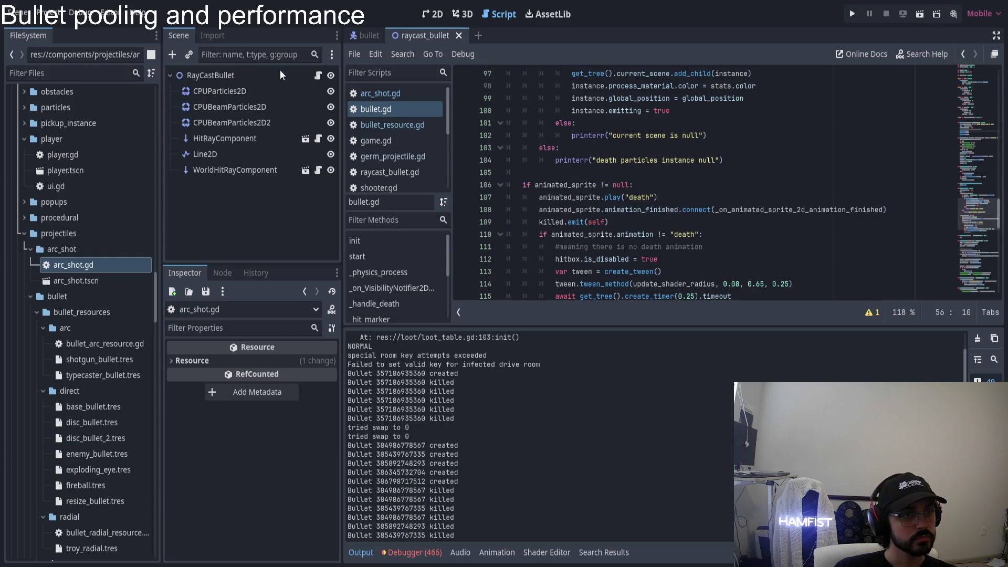
pyautogui.click(852, 13)
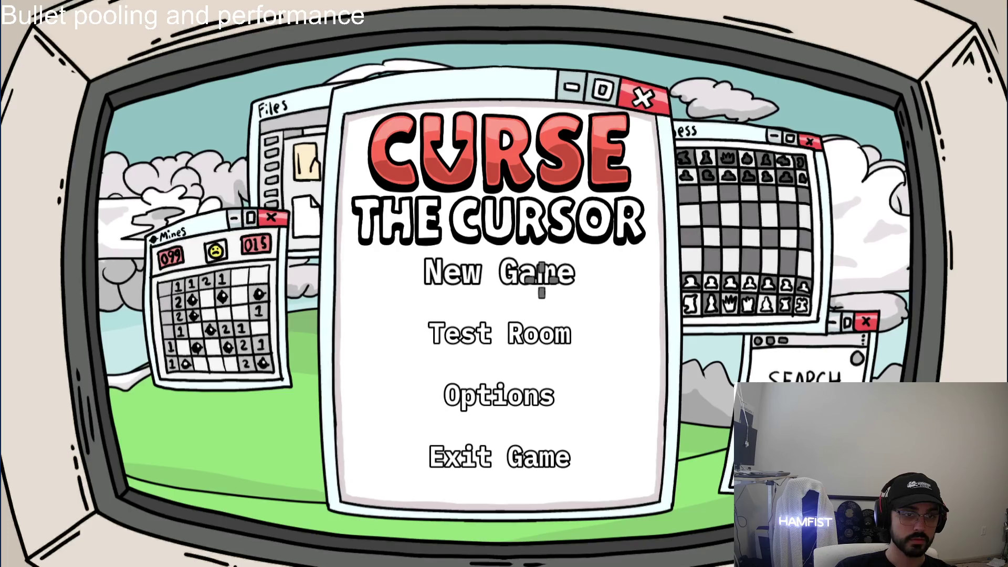
# - Start a new game, pause it, and view its live Remote scene tree in the editor
pyautogui.click(543, 278)
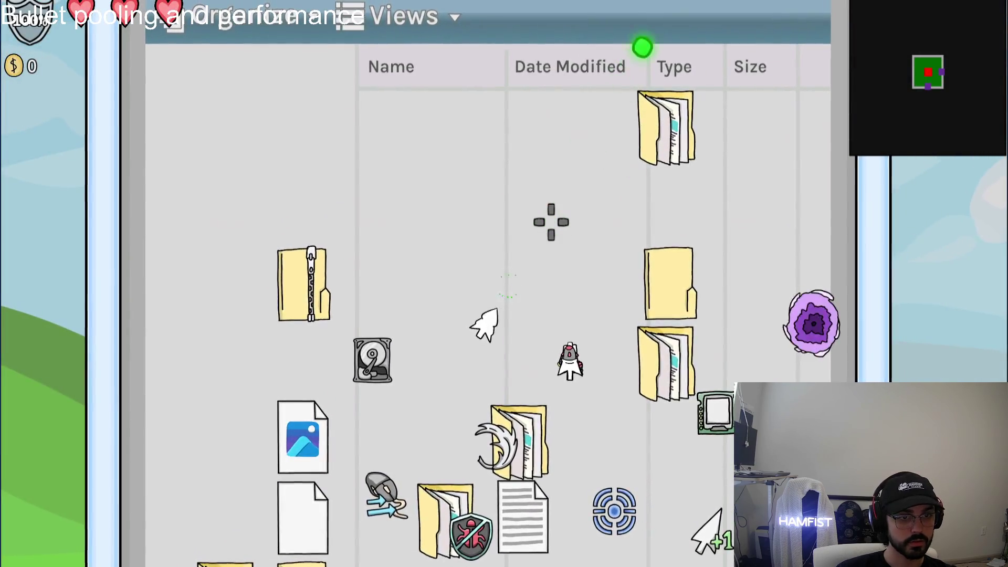
pyautogui.press('Escape')
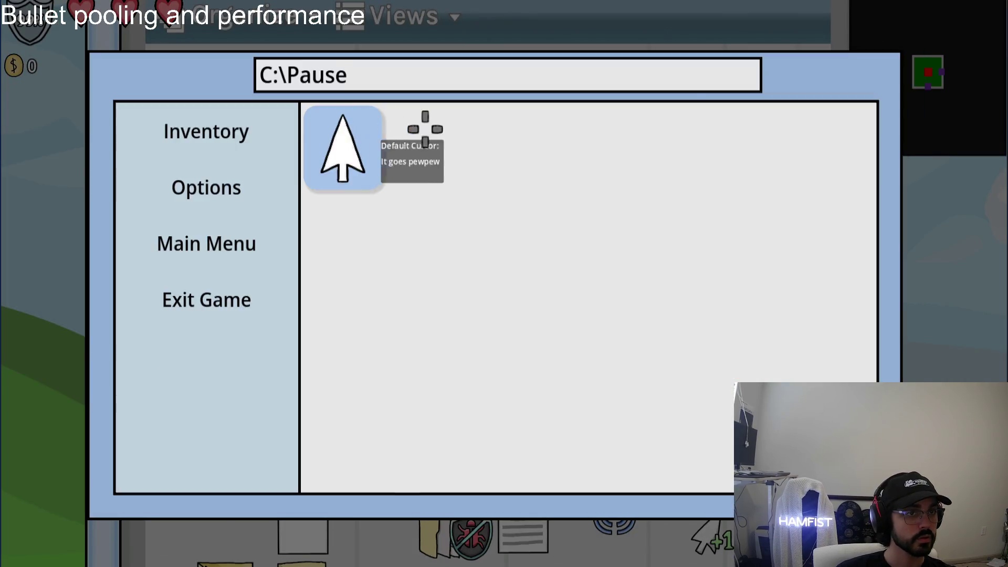
pyautogui.press('F8')
pyautogui.click(199, 72)
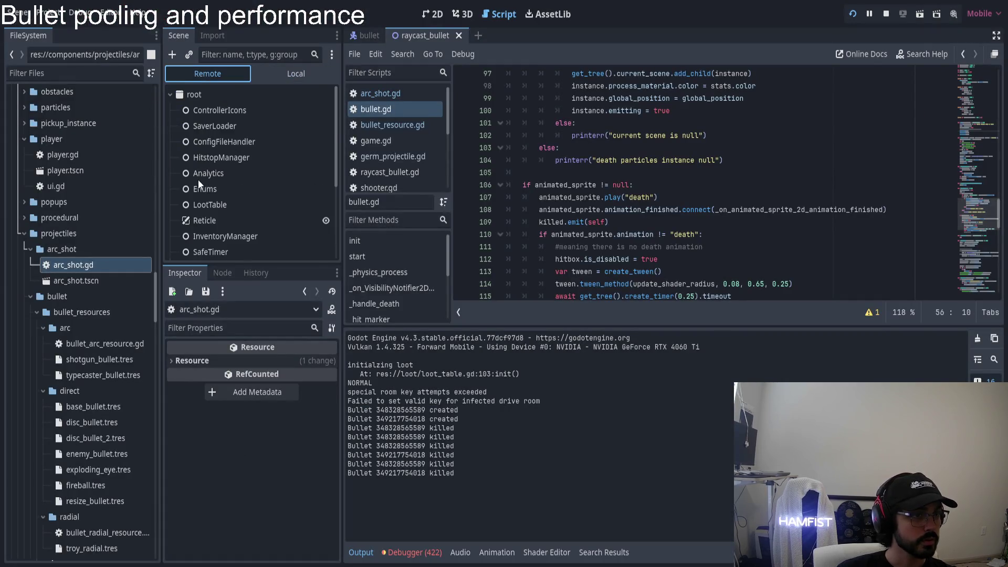
pyautogui.click(175, 235)
pyautogui.scroll(-3, 194, 231)
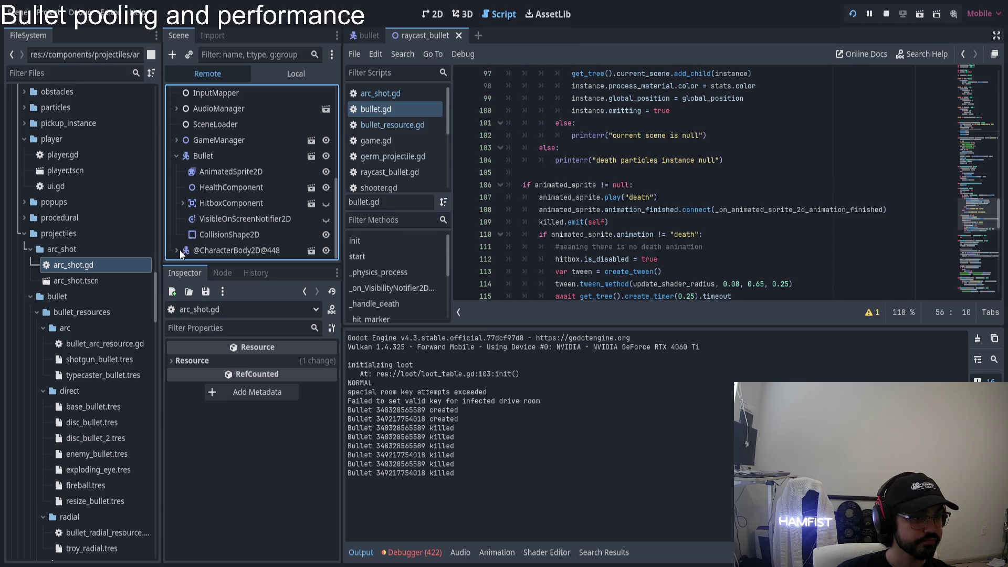
pyautogui.click(176, 250)
pyautogui.scroll(-3, 259, 205)
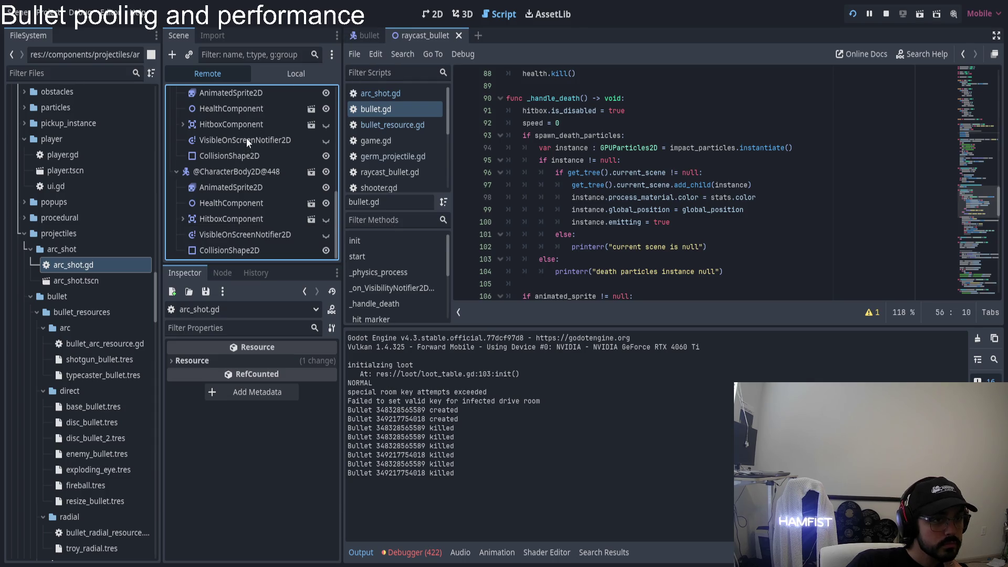
pyautogui.scroll(2, 258, 193)
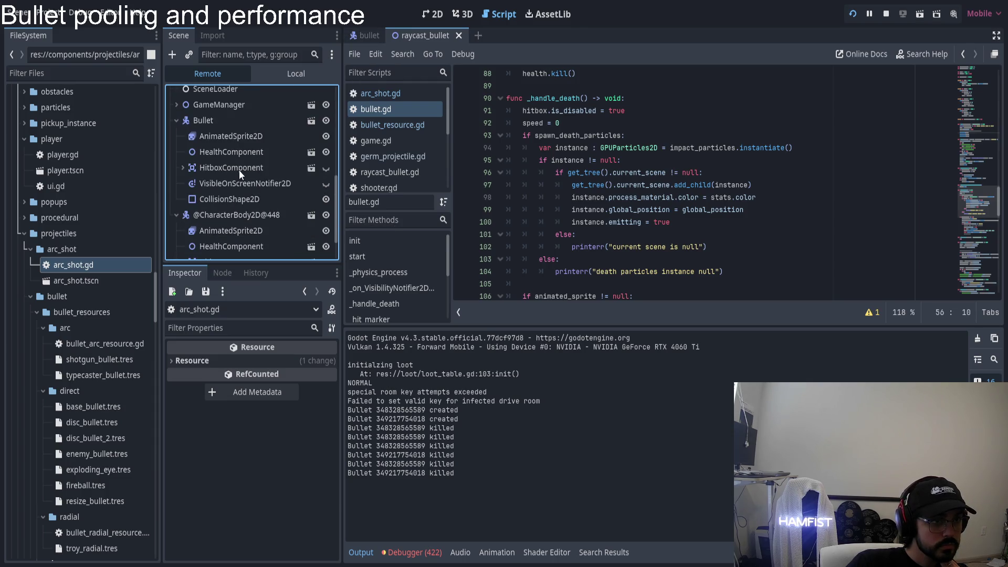
pyautogui.click(184, 166)
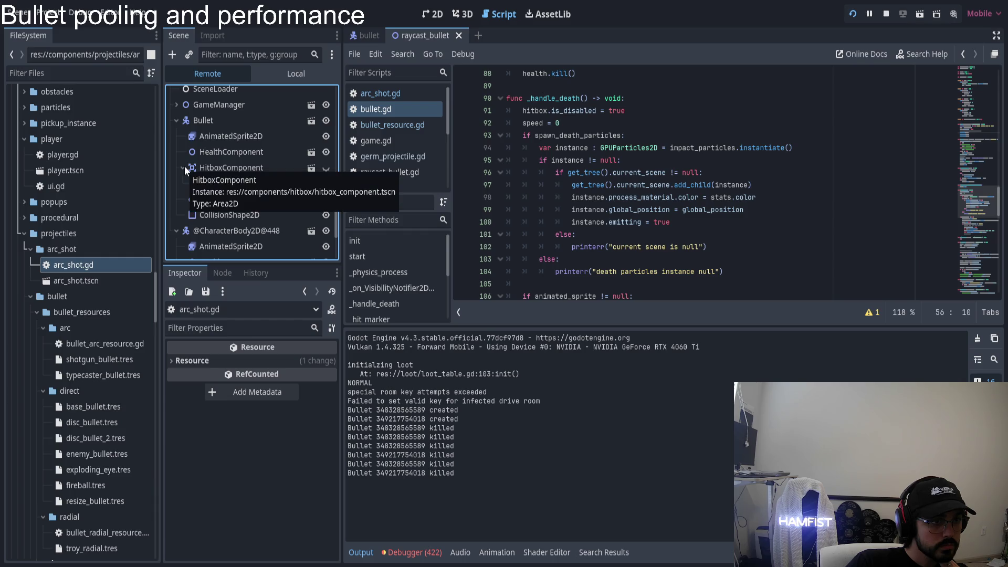
pyautogui.click(184, 167)
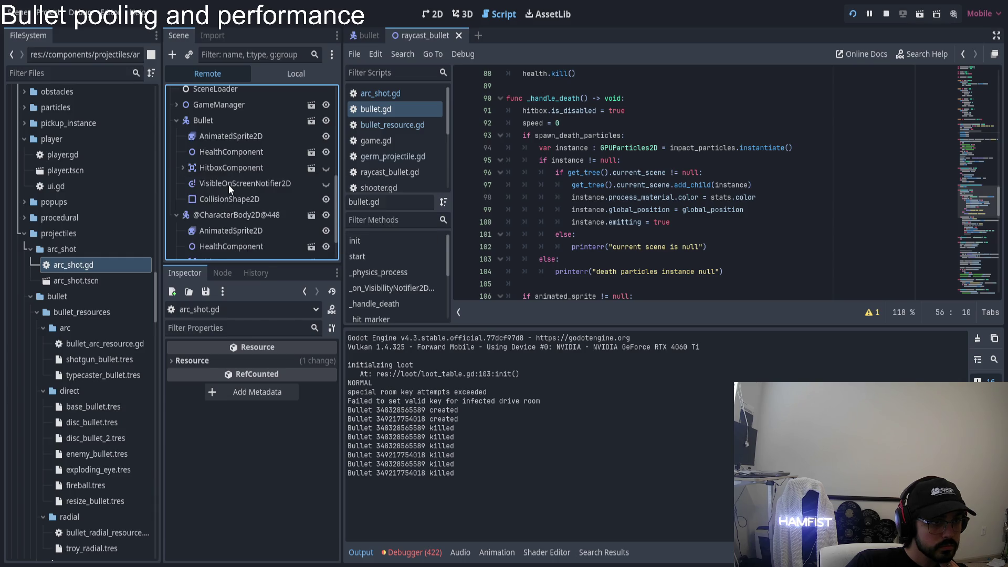
pyautogui.click(263, 138)
pyautogui.scroll(-3, 289, 404)
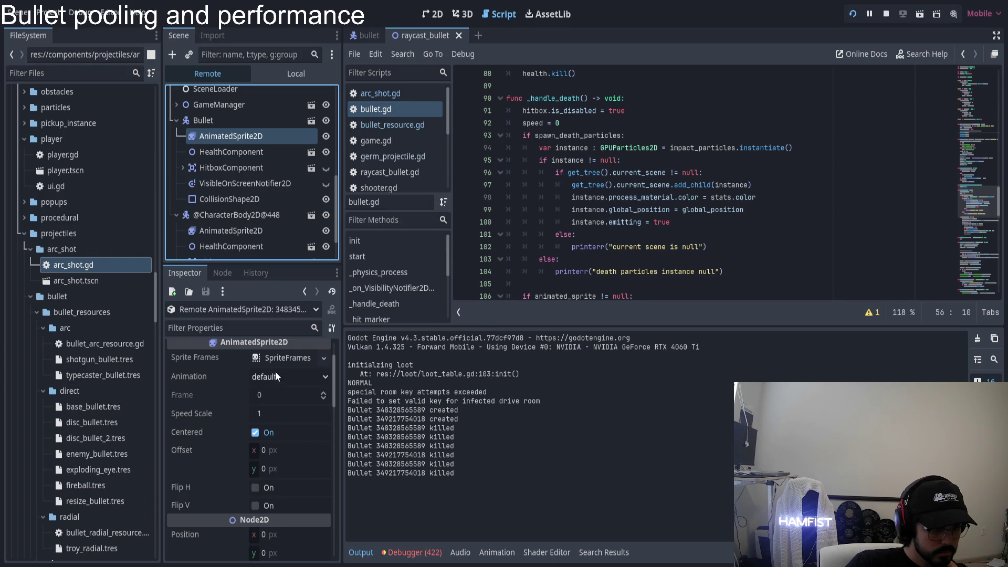
pyautogui.click(176, 120)
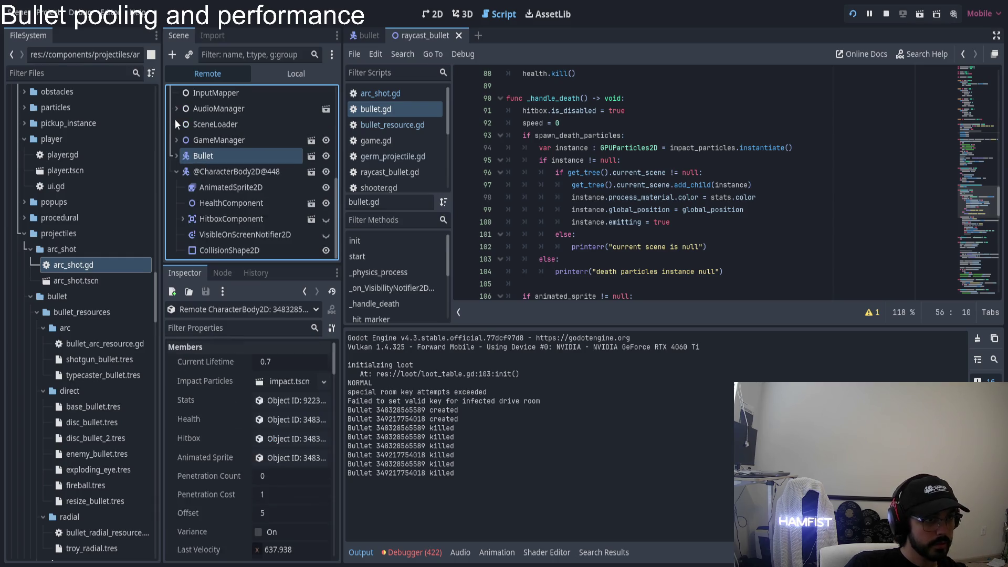
pyautogui.click(196, 171)
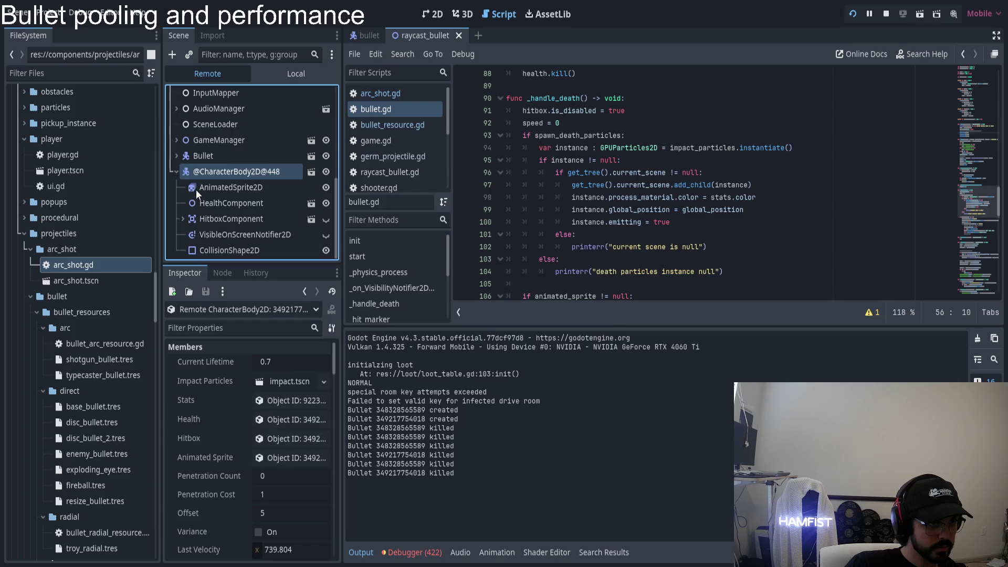
pyautogui.click(195, 189)
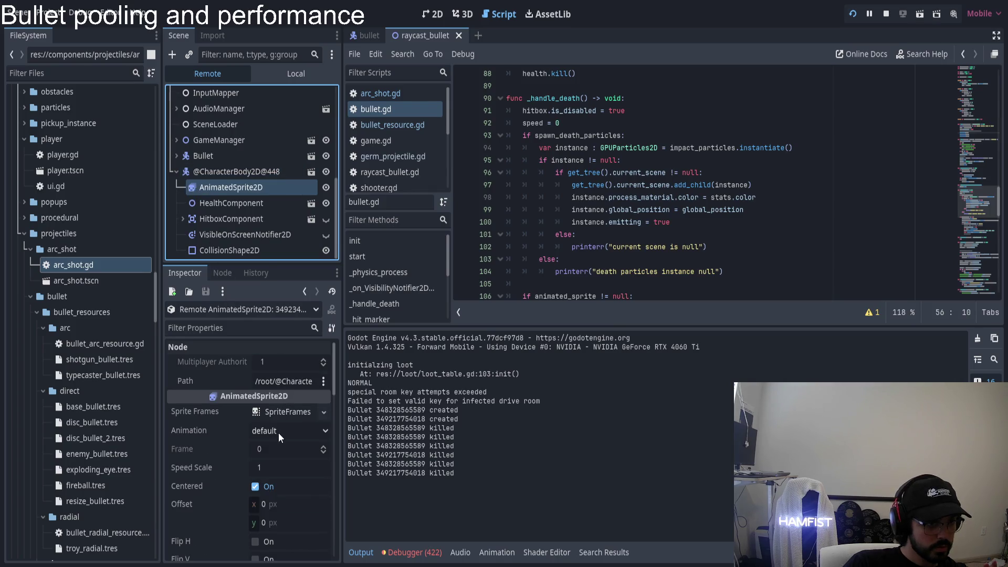
pyautogui.click(285, 414)
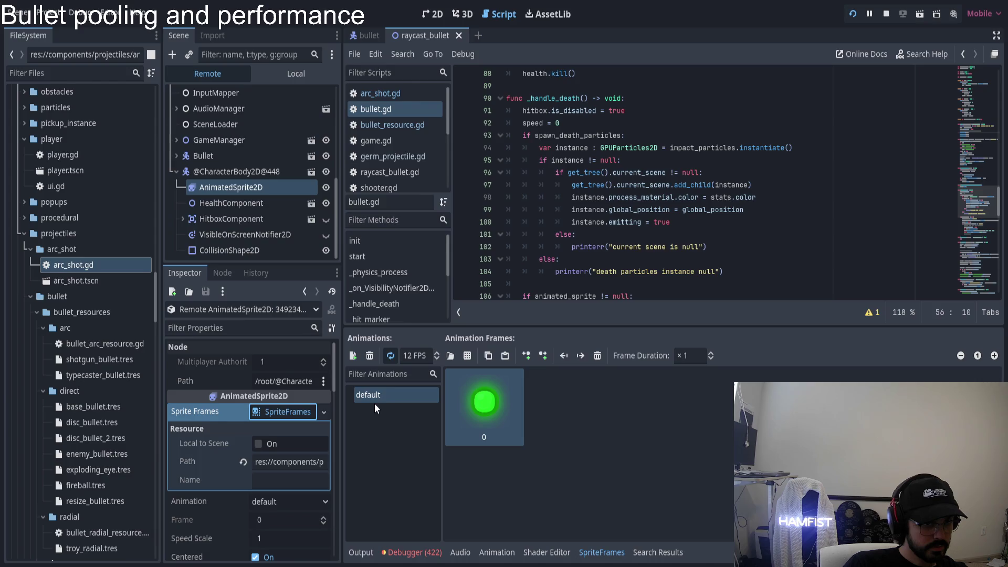
pyautogui.click(273, 413)
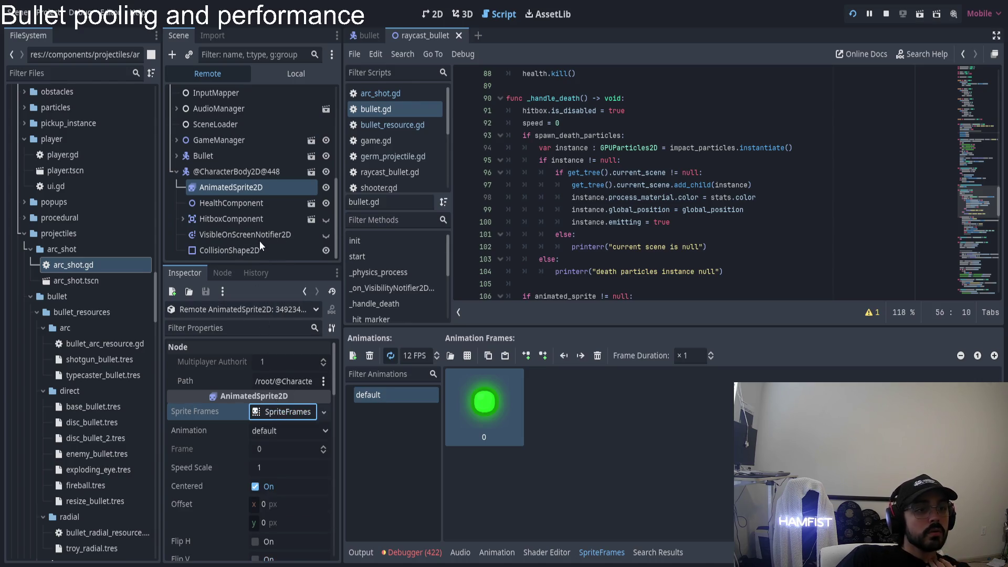
pyautogui.click(183, 219)
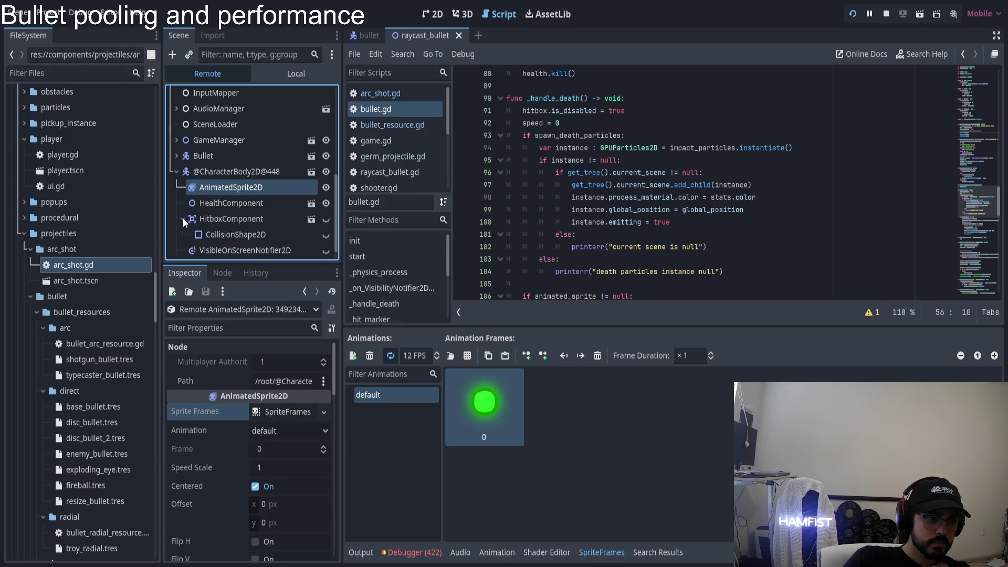
pyautogui.scroll(-1, 284, 218)
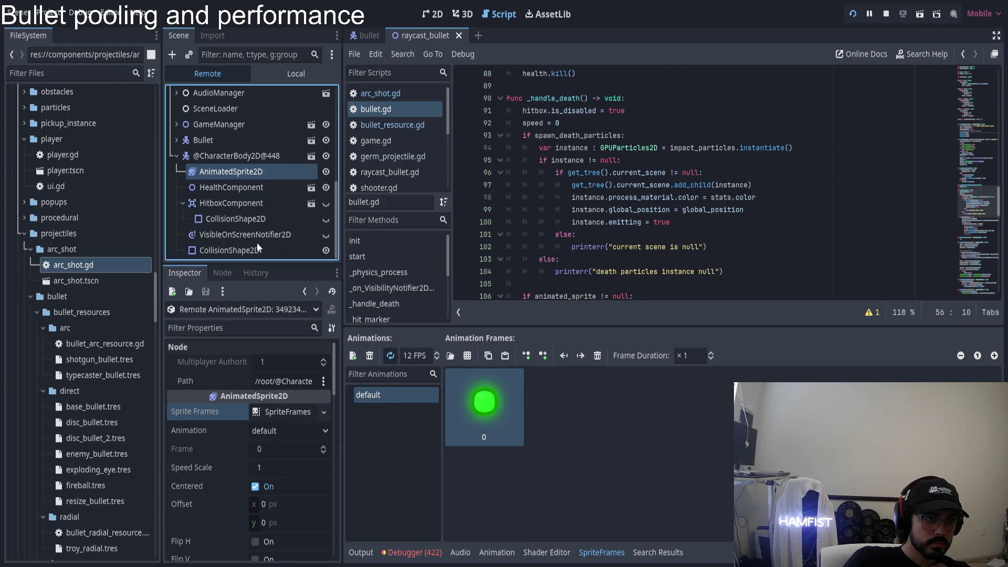
pyautogui.scroll(4, 256, 245)
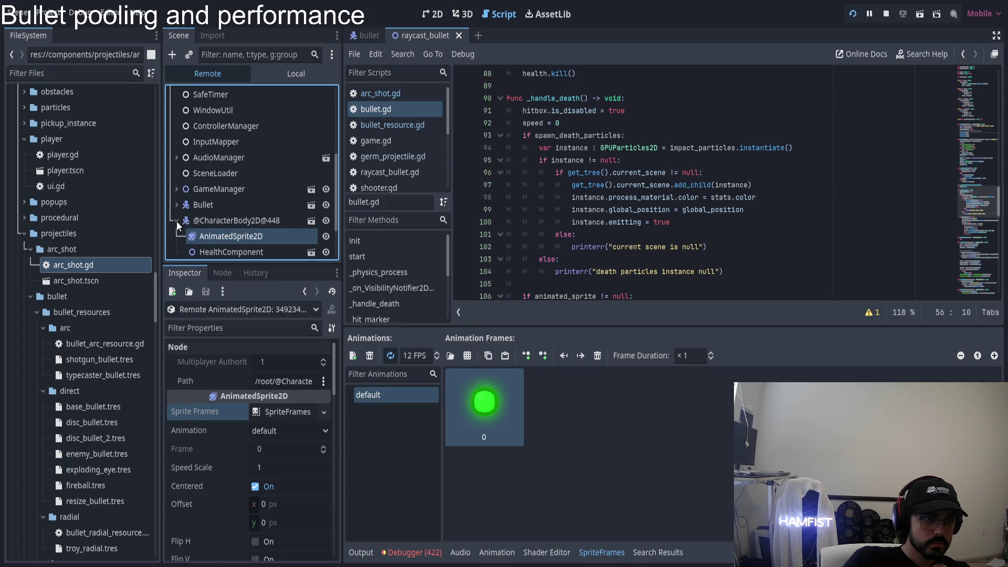
pyautogui.click(176, 221)
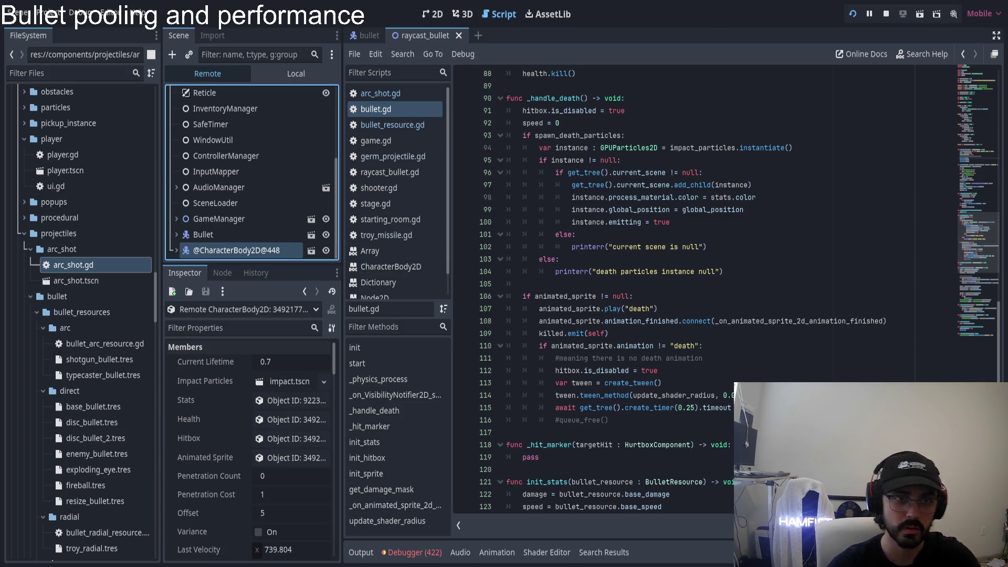
pyautogui.hotkey('alt', 'Tab')
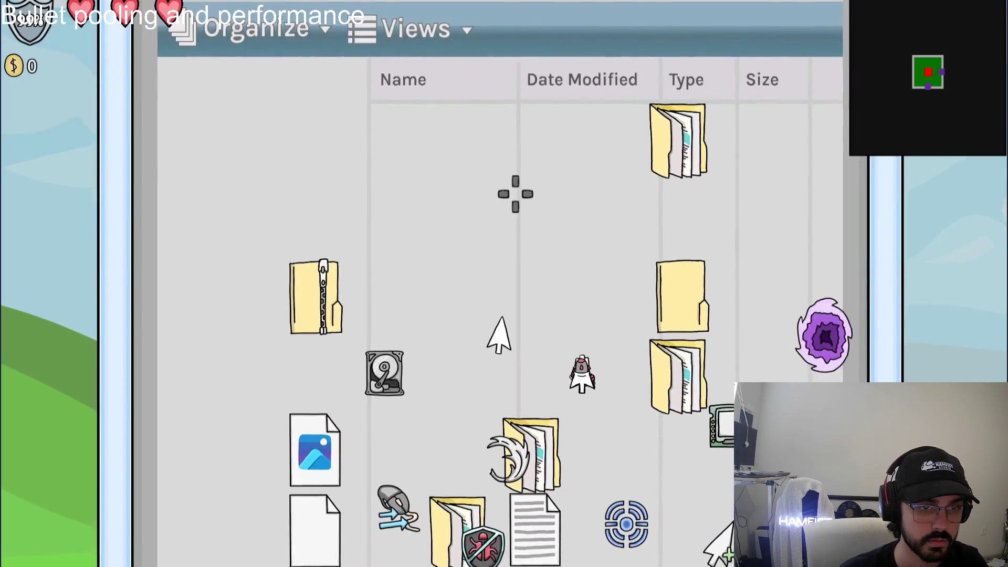
# - Grab the Red Rocket cursor pickup and steer the ship around the room before returning to the editor
pyautogui.press('e')
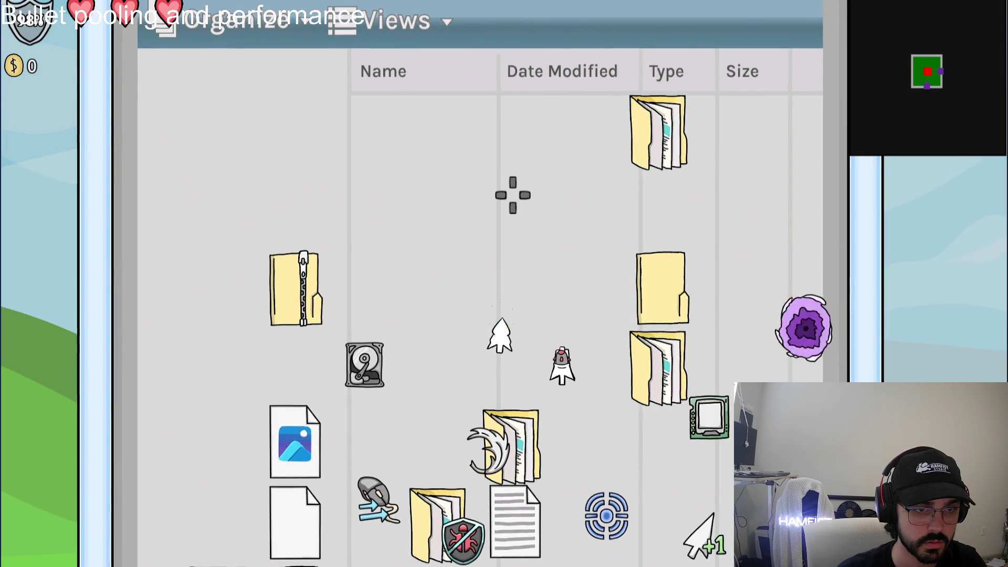
pyautogui.press('a')
pyautogui.press('s')
pyautogui.press('s')
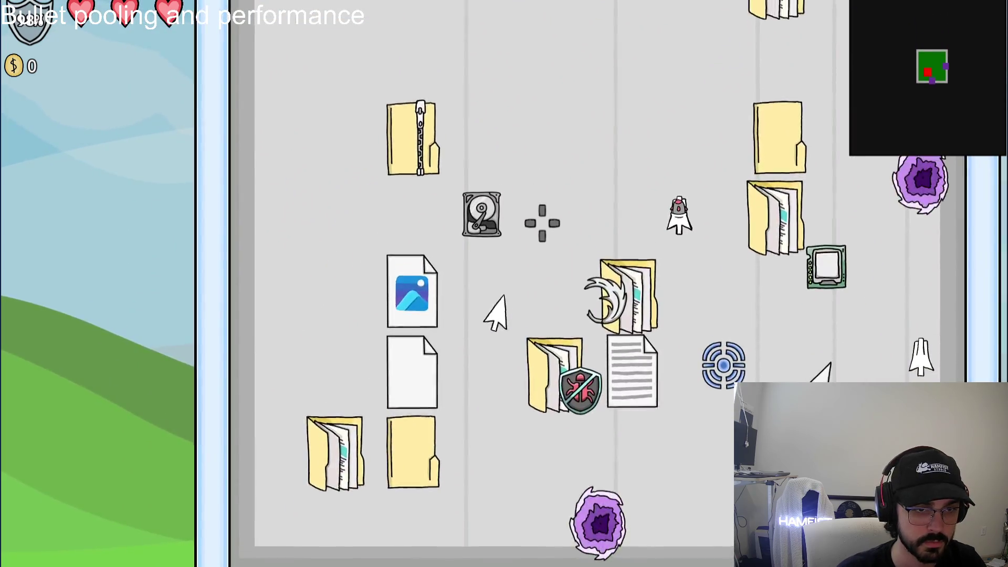
pyautogui.press('d')
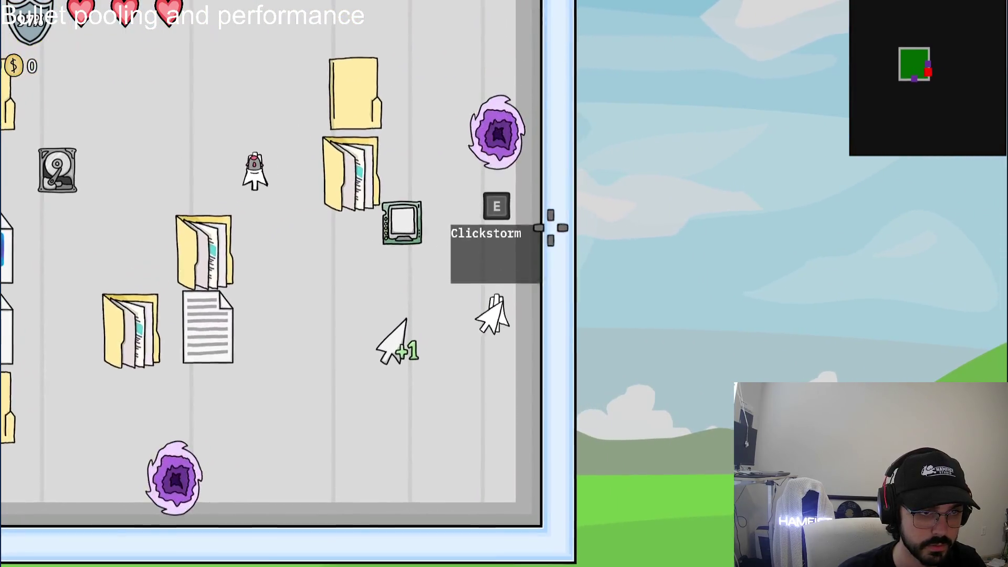
pyautogui.press('a')
pyautogui.press('s')
pyautogui.press('a')
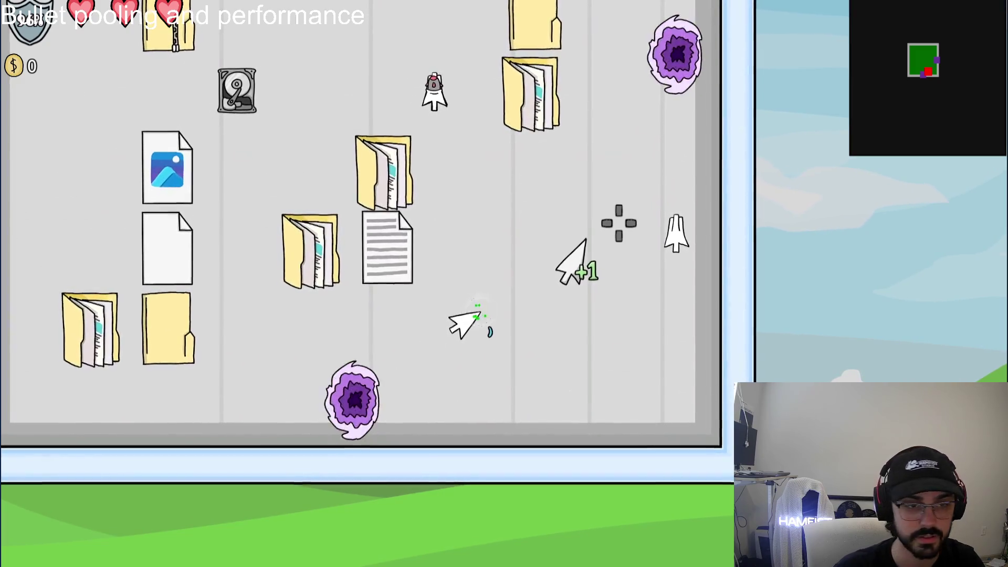
pyautogui.hotkey('alt', 'Tab')
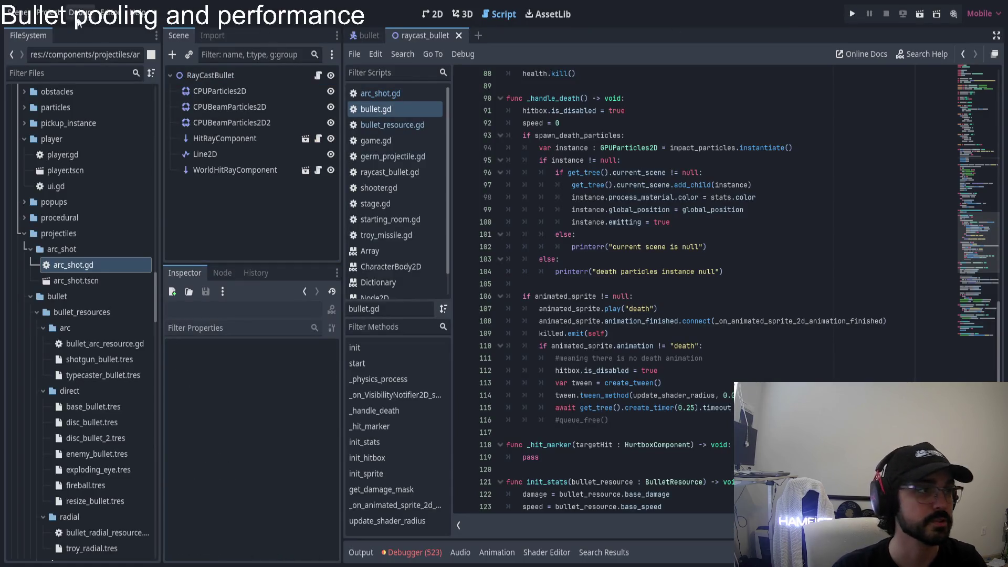
# - Enable Visible Collision Shapes, relaunch the project, and start a New Game
pyautogui.click(81, 12)
pyautogui.click(112, 68)
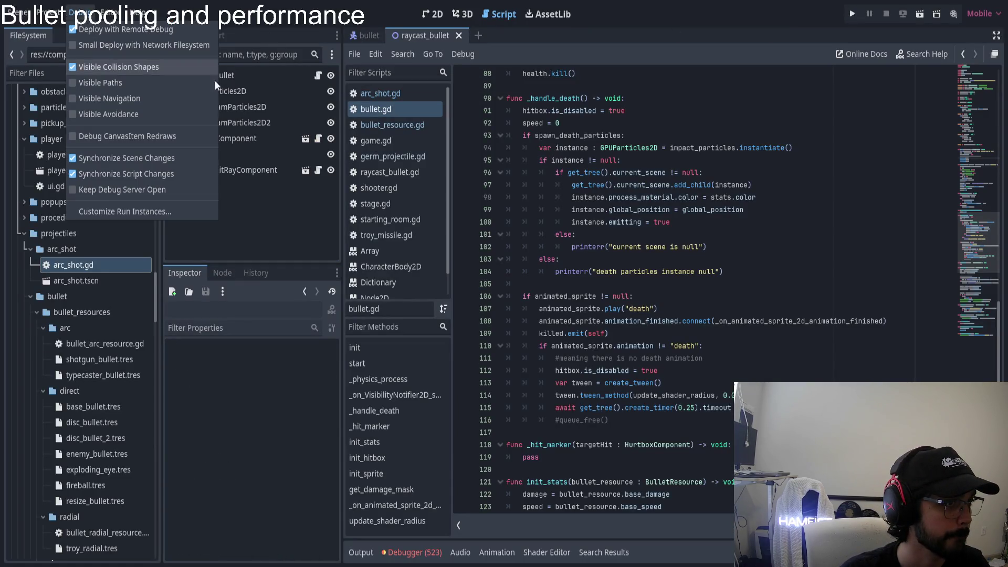
pyautogui.click(854, 13)
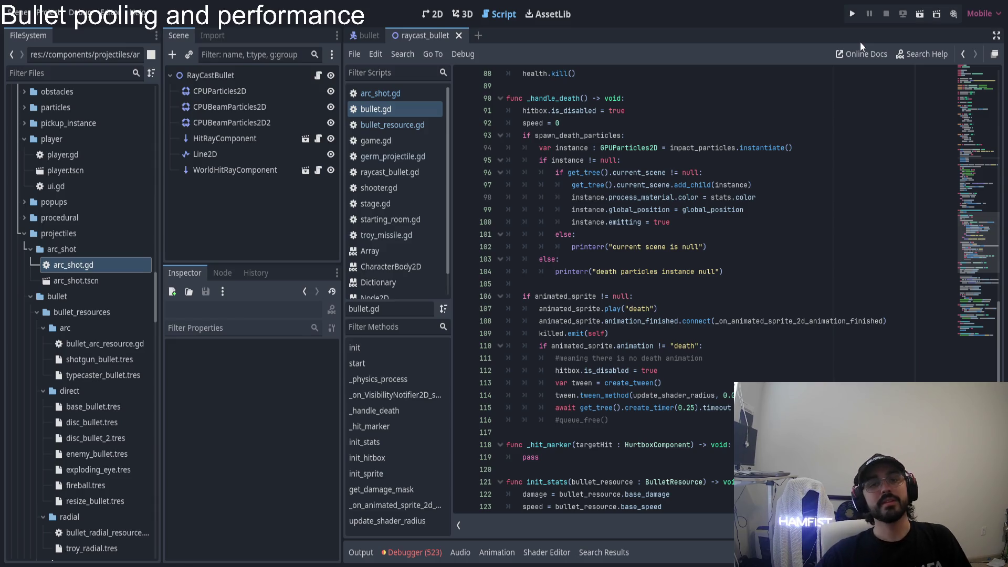
pyautogui.click(855, 14)
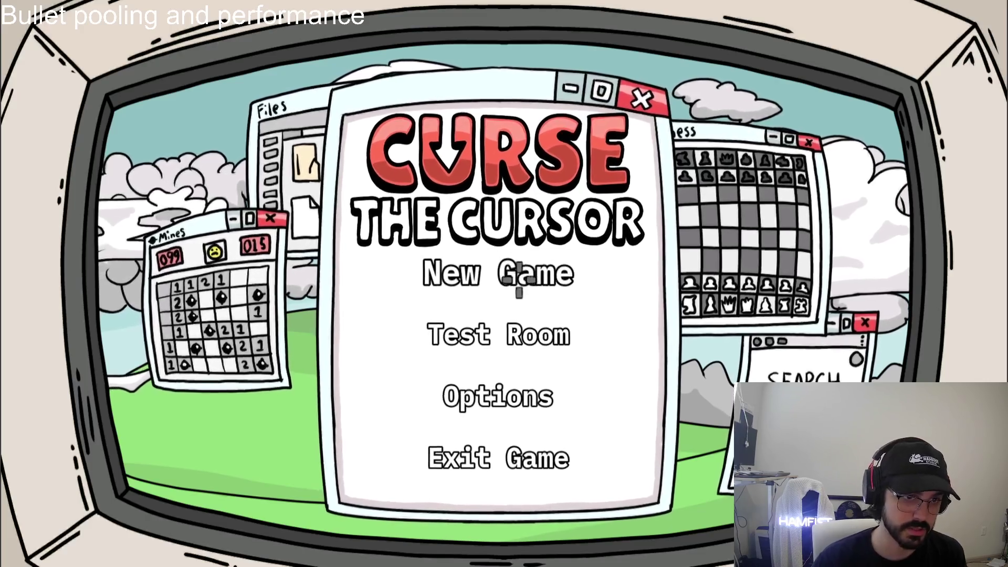
pyautogui.click(519, 278)
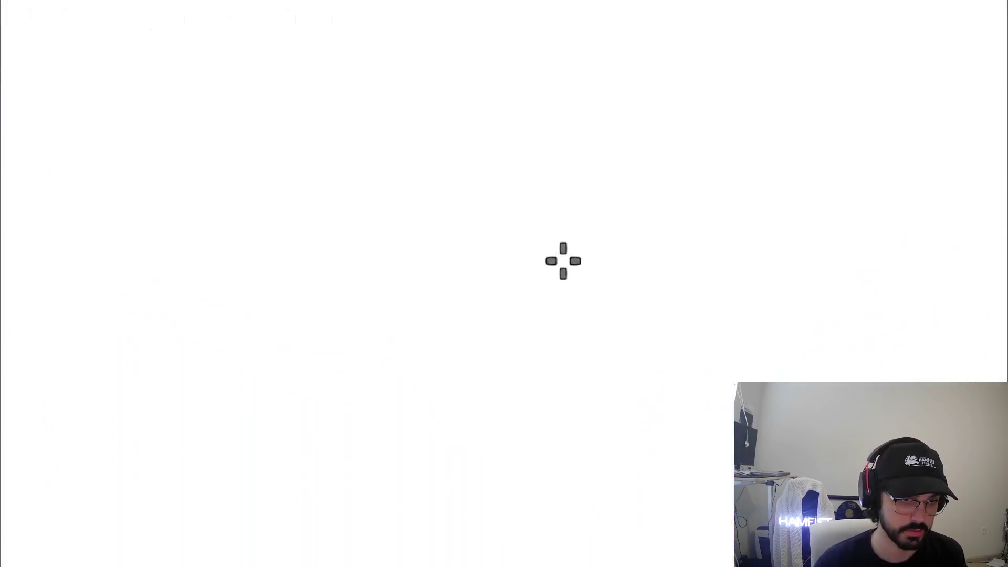
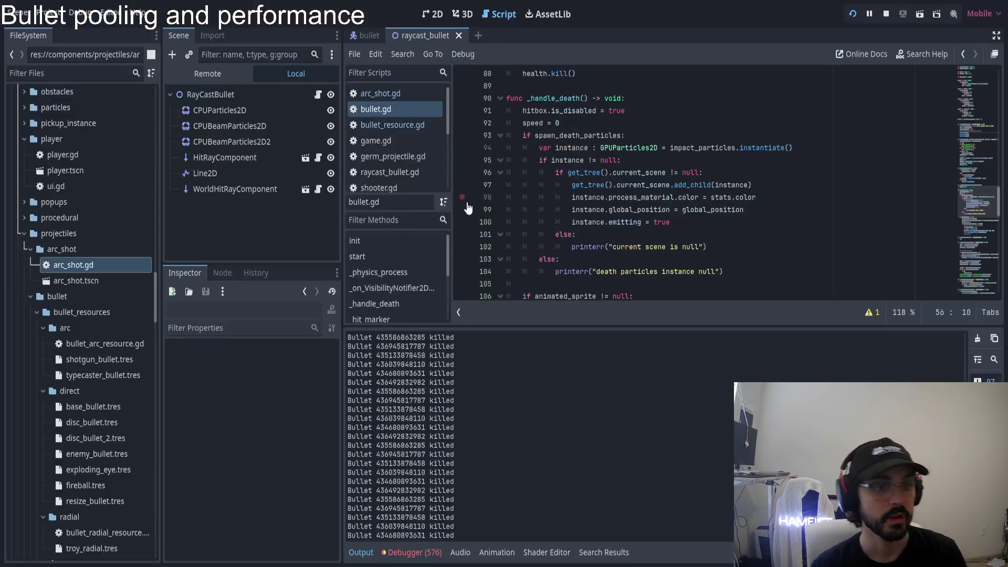
# - Stop the running game and select the _handle_death function name in the script
pyautogui.click(884, 16)
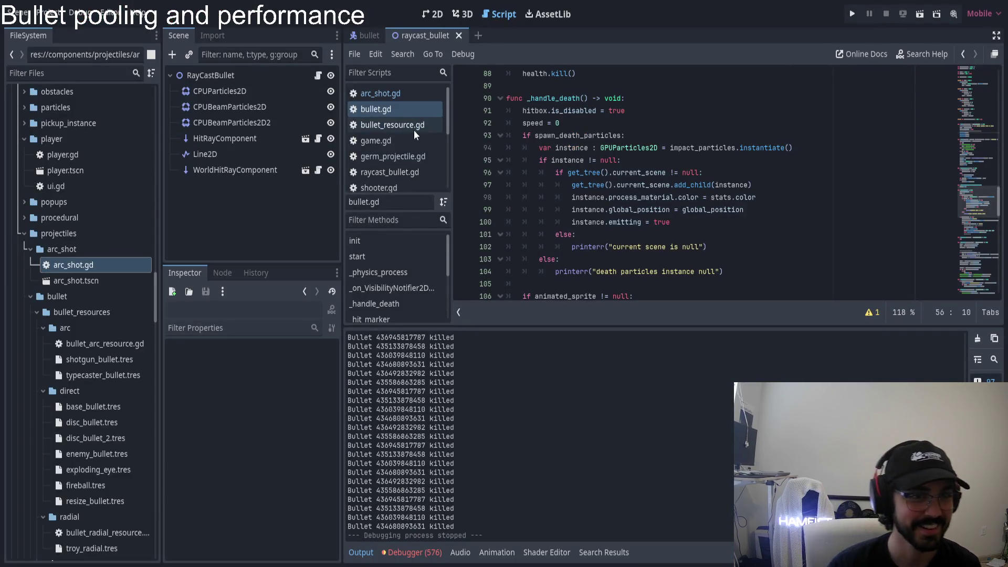
pyautogui.doubleClick(555, 98)
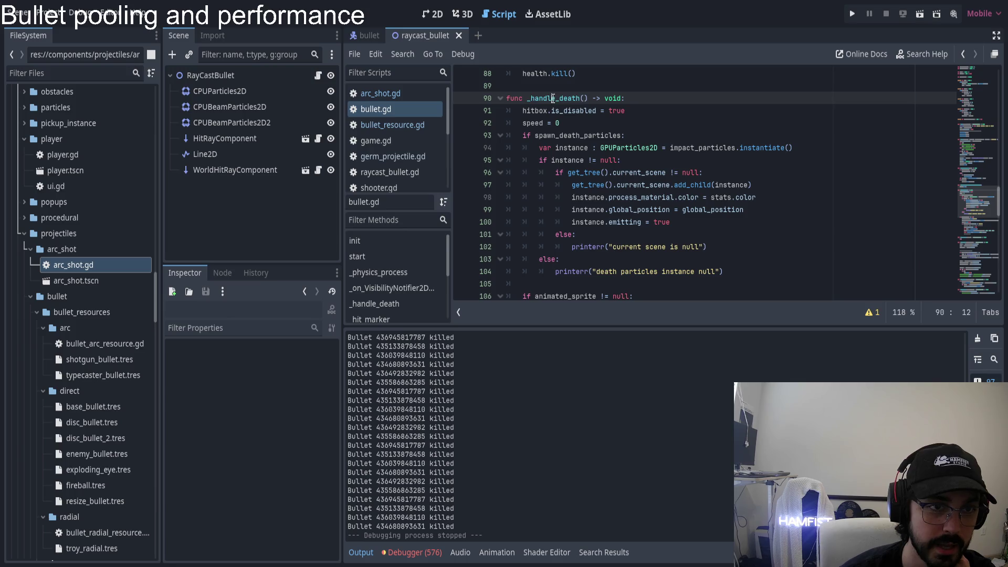
pyautogui.scroll(4, 570, 138)
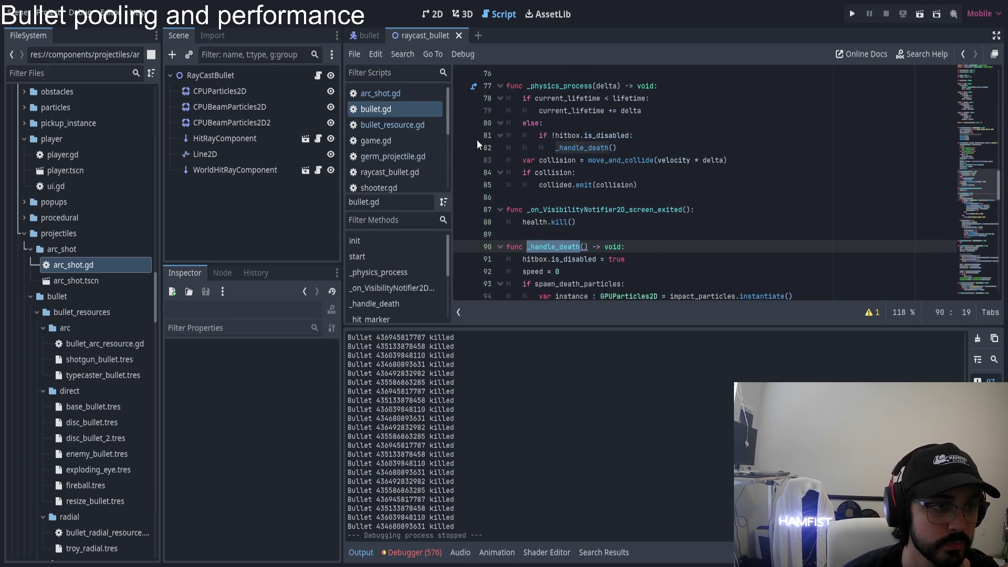
# - Switch to the bullet scene and inspect its HitboxComponent and HealthComponent nodes
pyautogui.click(363, 35)
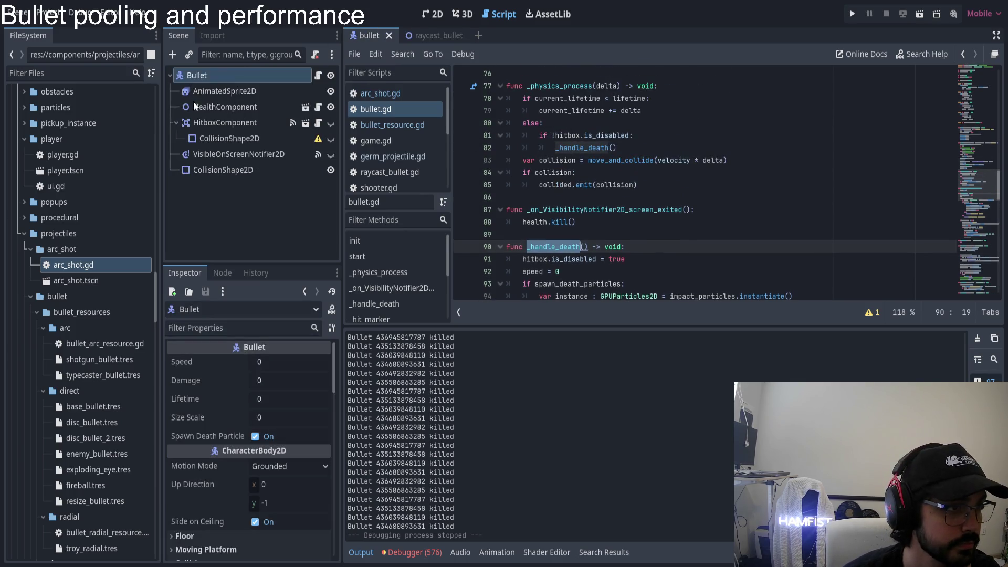
pyautogui.click(223, 126)
pyautogui.click(271, 109)
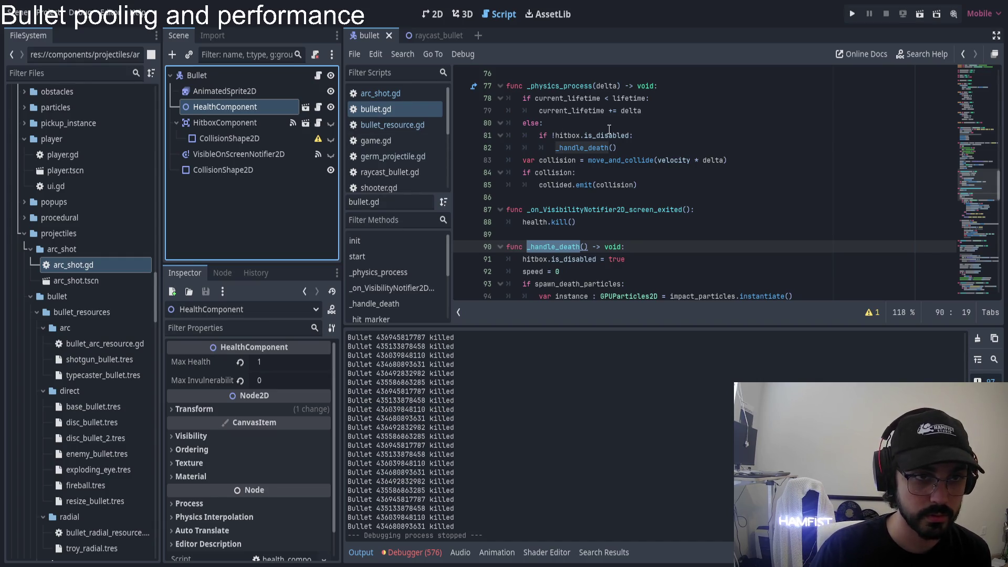
# - Read through bullet.gd's use of health on line 88, then launch the game for a playtest
pyautogui.click(546, 222)
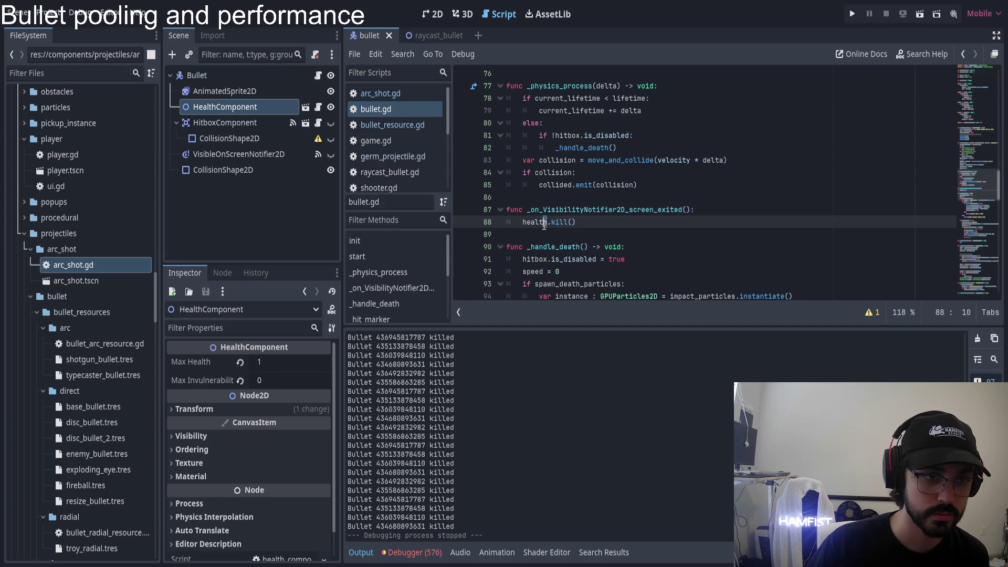
pyautogui.doubleClick(535, 222)
pyautogui.scroll(5, 594, 222)
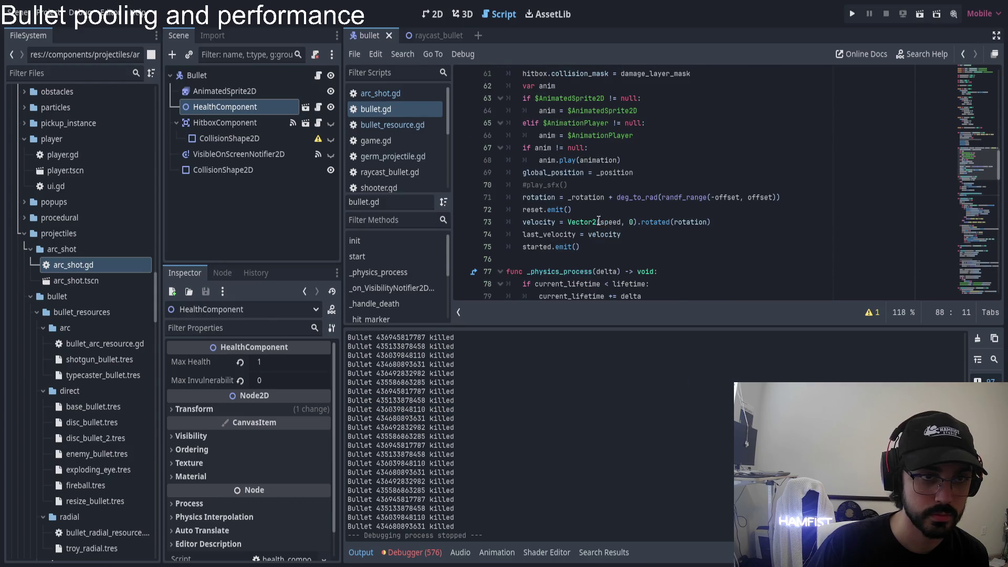
pyautogui.scroll(20, 593, 222)
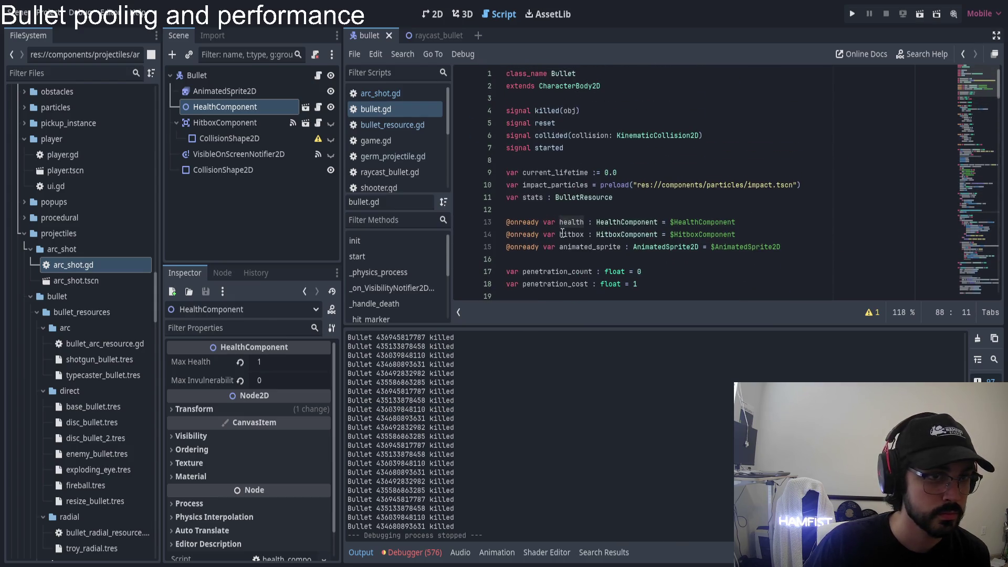
pyautogui.scroll(-5, 586, 214)
pyautogui.scroll(5, 586, 199)
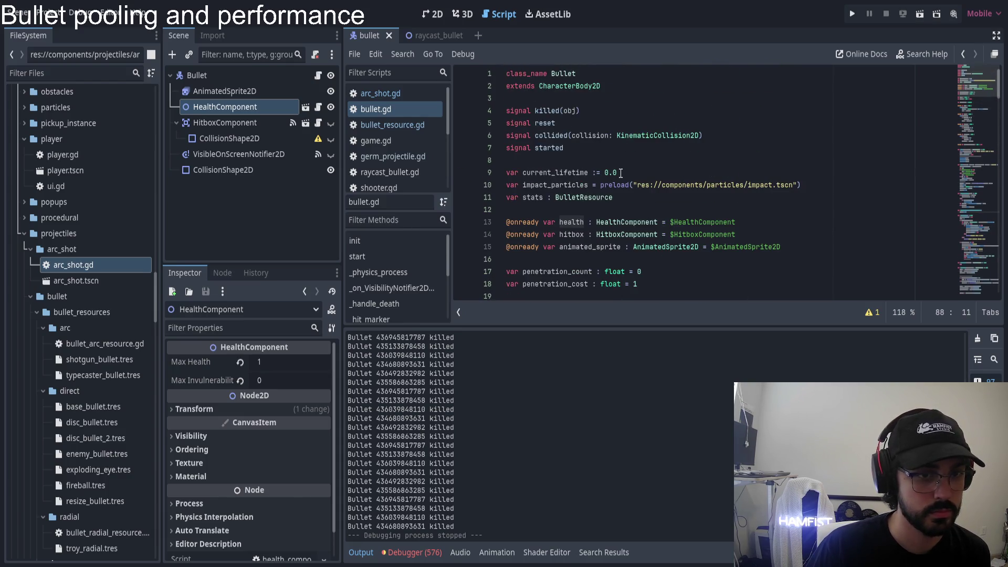
pyautogui.scroll(-11, 621, 179)
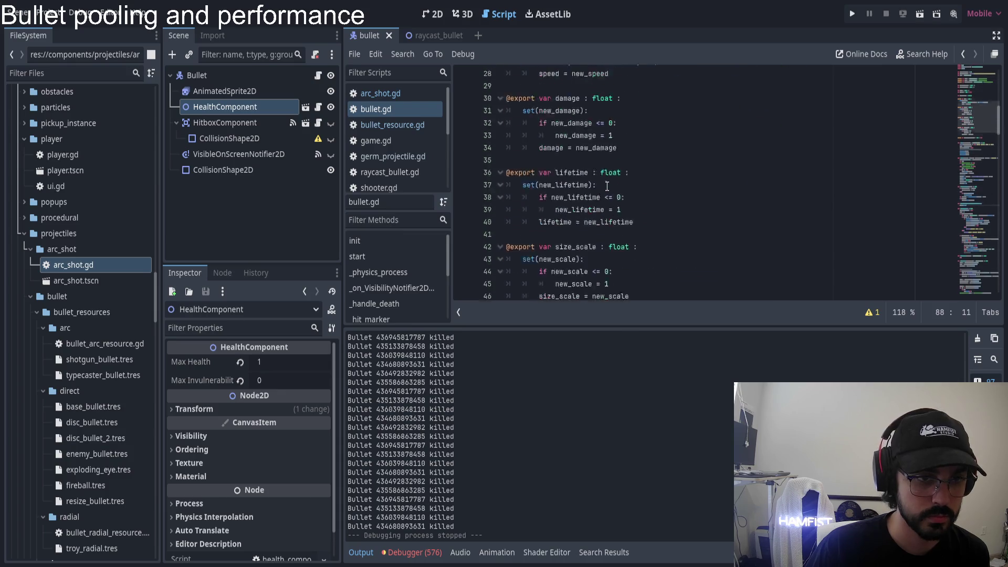
pyautogui.scroll(-5, 594, 201)
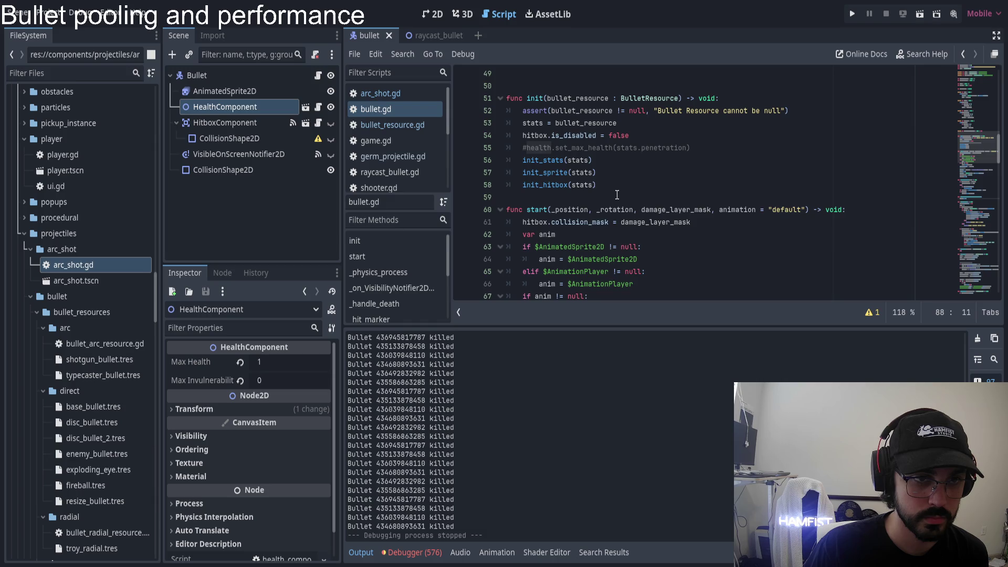
pyautogui.scroll(-6, 607, 193)
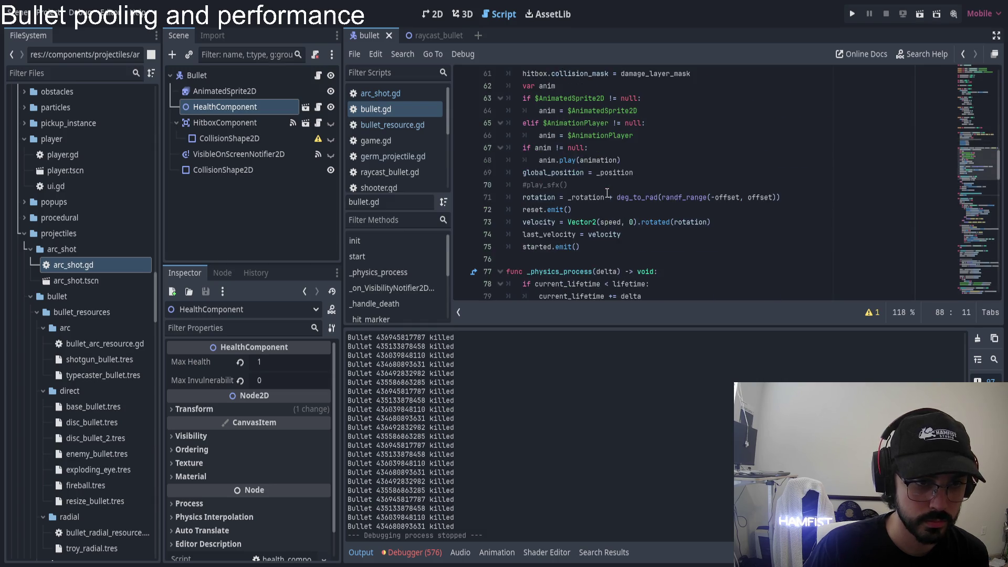
pyautogui.scroll(-4, 607, 193)
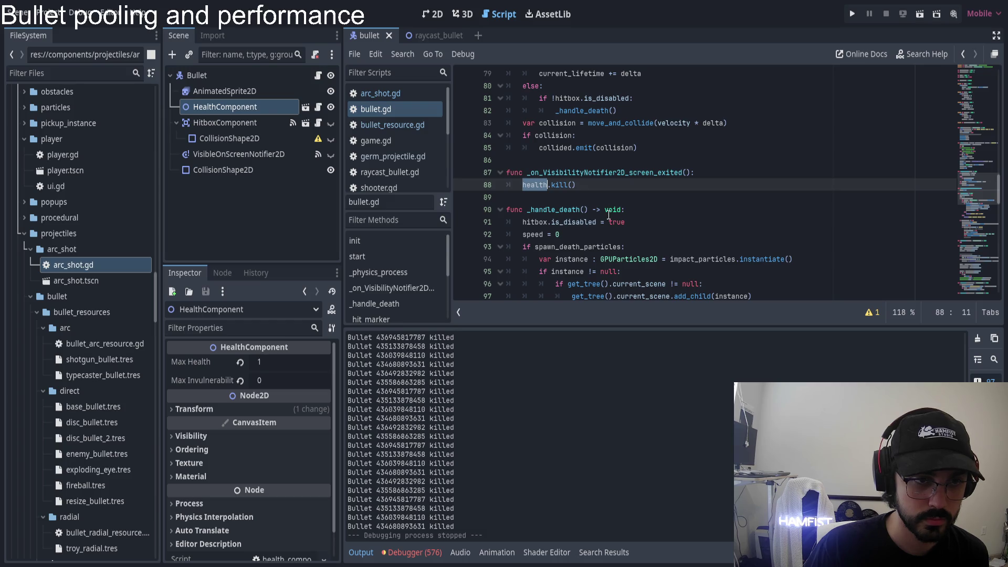
pyautogui.scroll(-4, 609, 203)
pyautogui.scroll(2, 612, 213)
pyautogui.scroll(2, 612, 213)
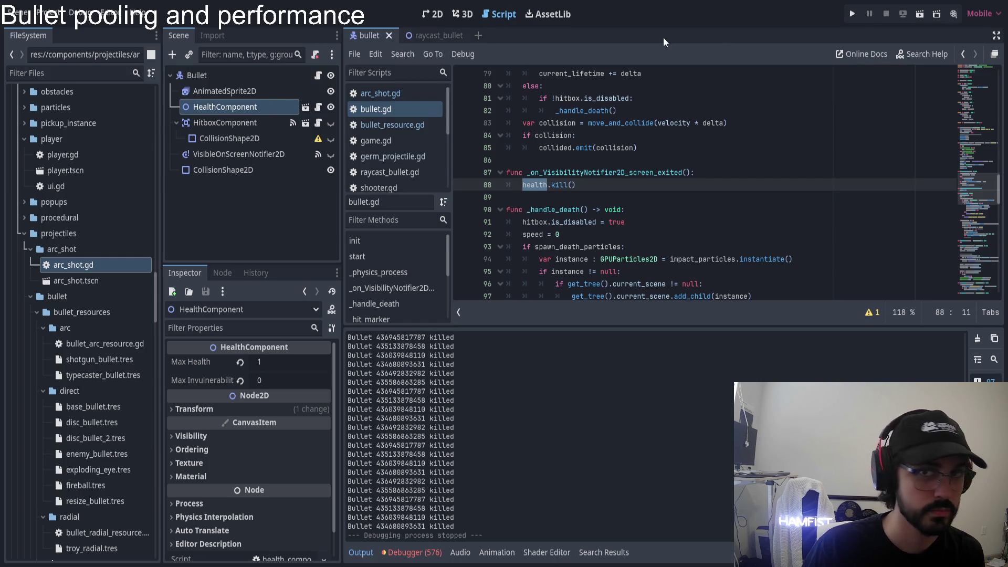
pyautogui.click(852, 14)
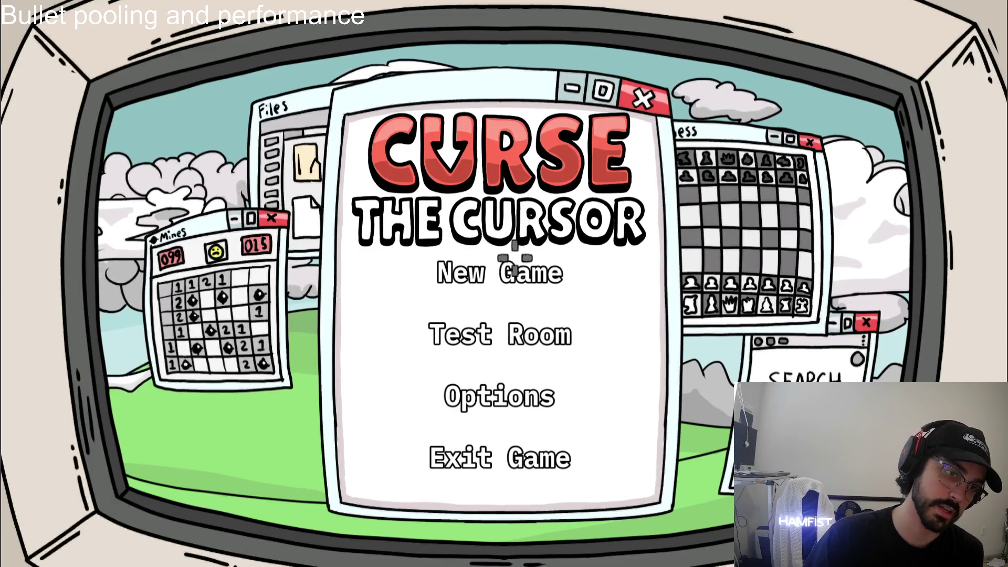
# - Get past the splash, fire two bullets at the reticle, and return to the editor
pyautogui.click(514, 264)
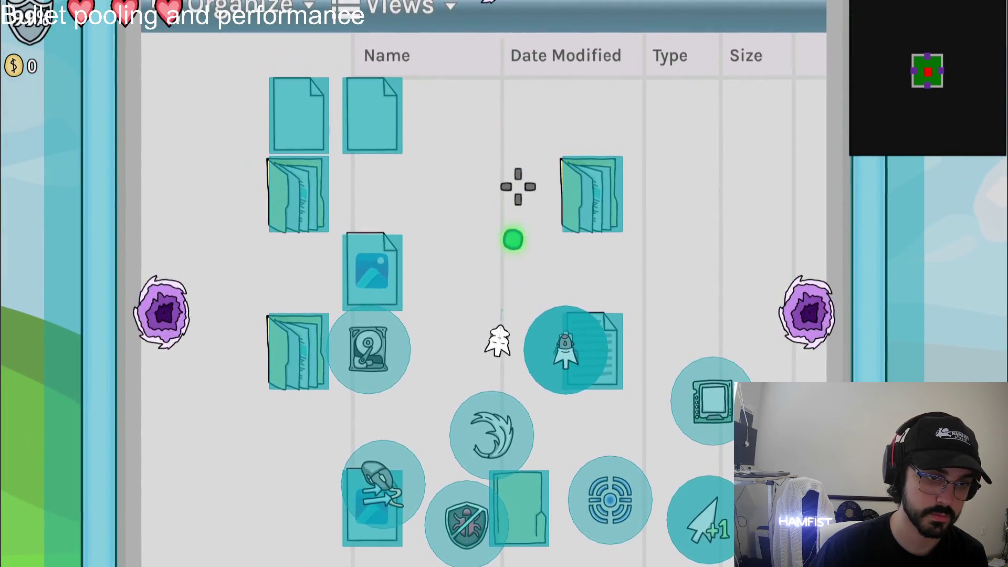
pyautogui.click(517, 186)
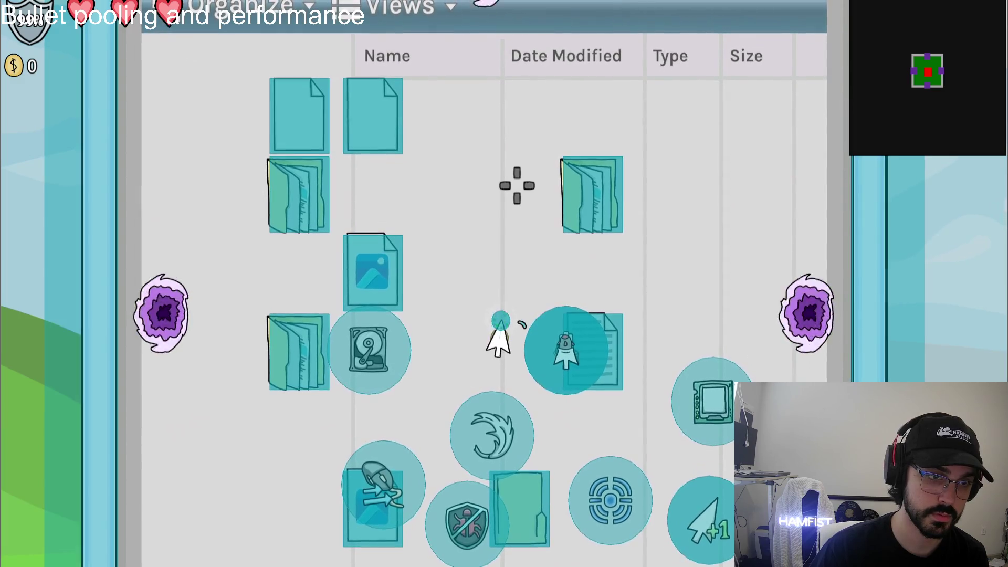
pyautogui.click(517, 186)
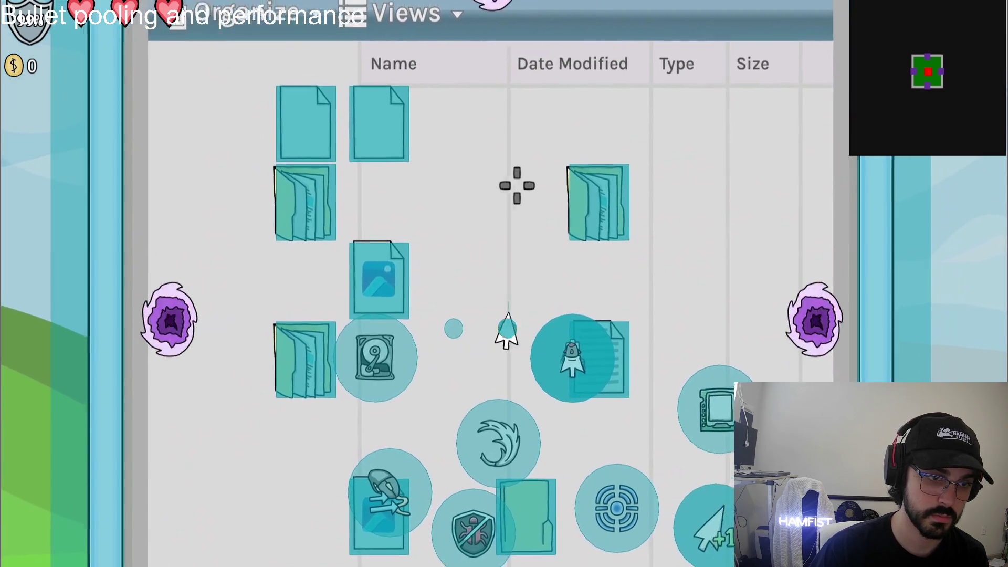
pyautogui.hotkey('alt', 'Tab')
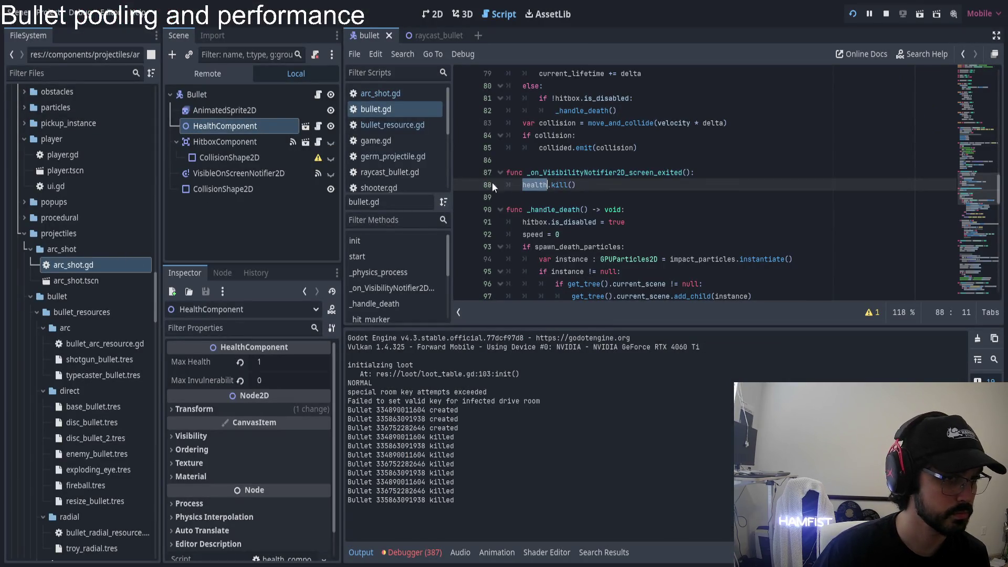
# - Set a breakpoint on bullet.gd line 52 and view the running game's remote scene tree
pyautogui.scroll(10, 480, 190)
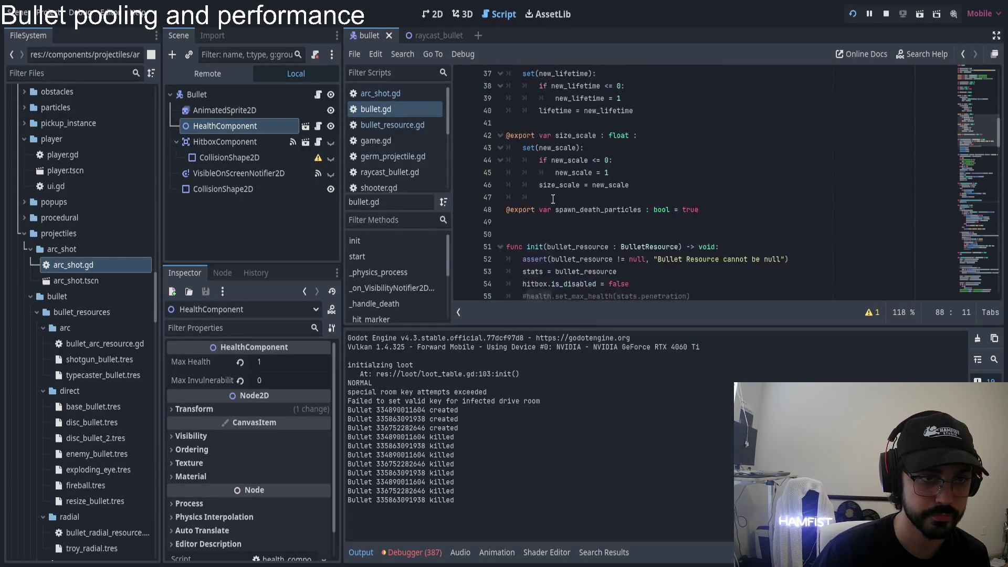
pyautogui.click(463, 186)
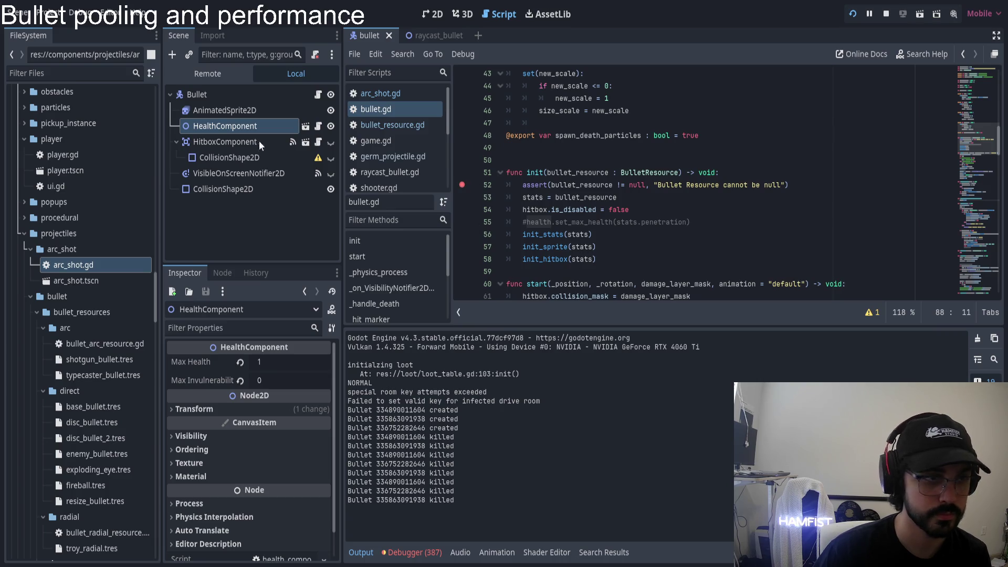
pyautogui.click(209, 73)
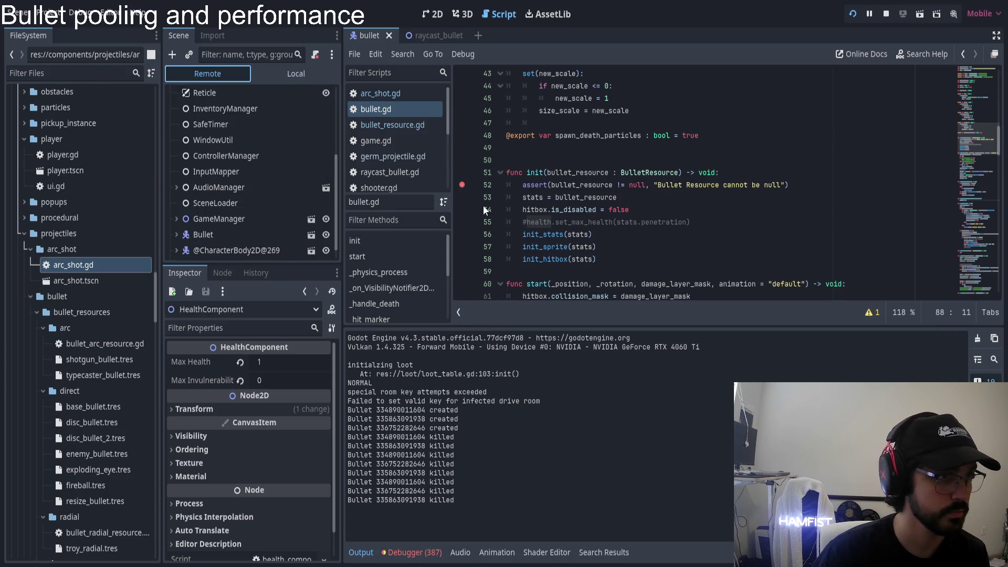
pyautogui.hotkey('alt', 'Tab')
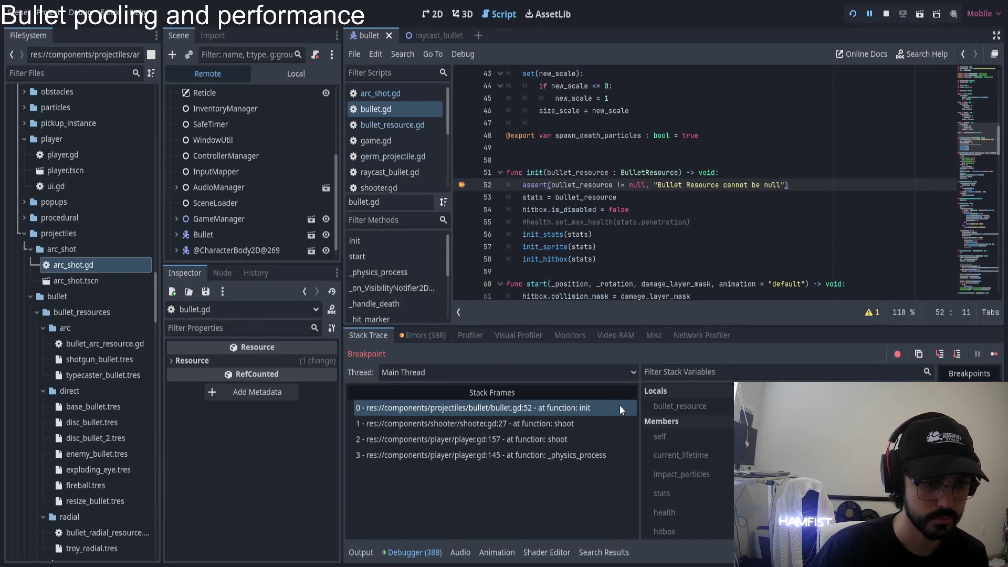
pyautogui.click(679, 406)
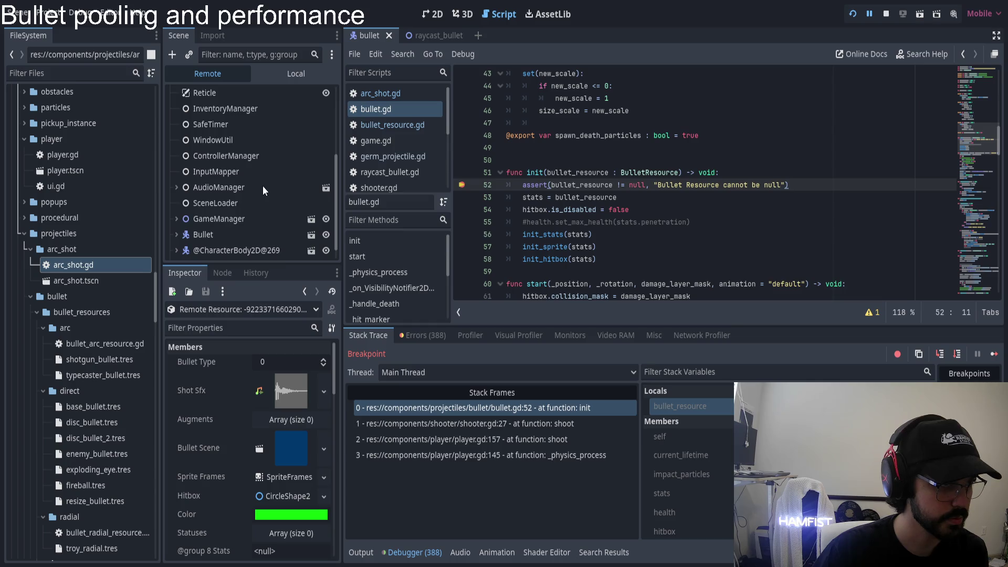
pyautogui.scroll(-1, 263, 185)
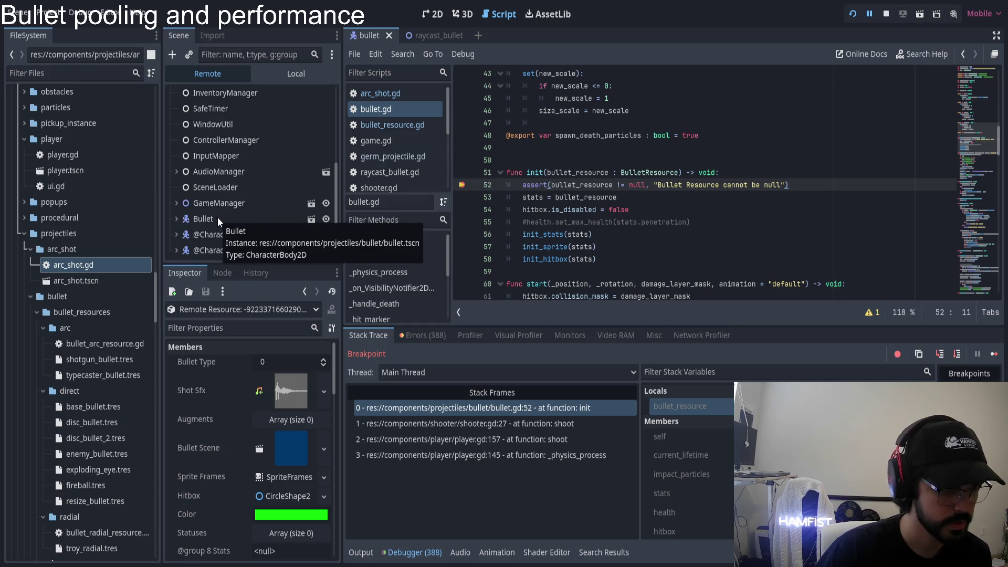
pyautogui.click(217, 217)
pyautogui.click(219, 234)
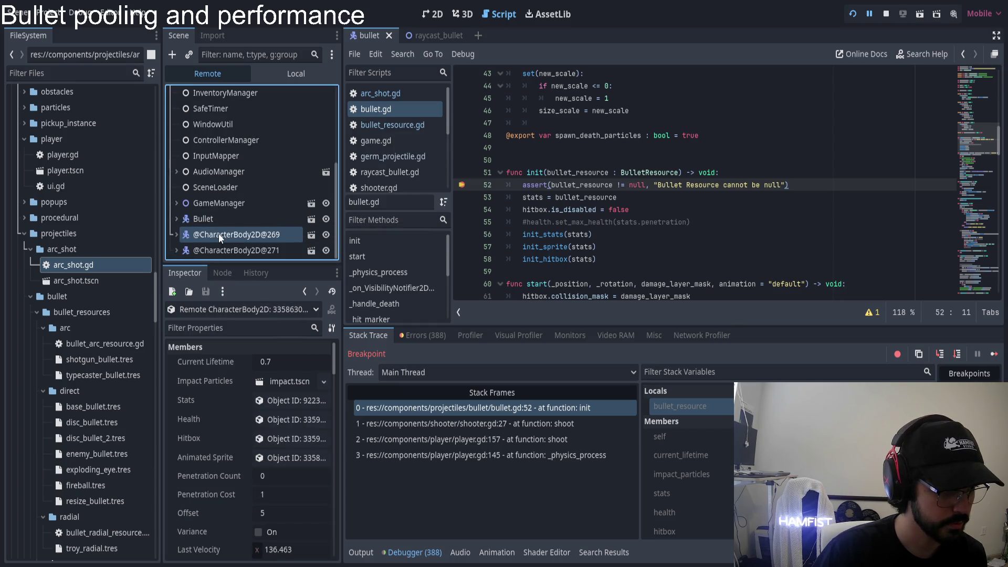
pyautogui.click(225, 250)
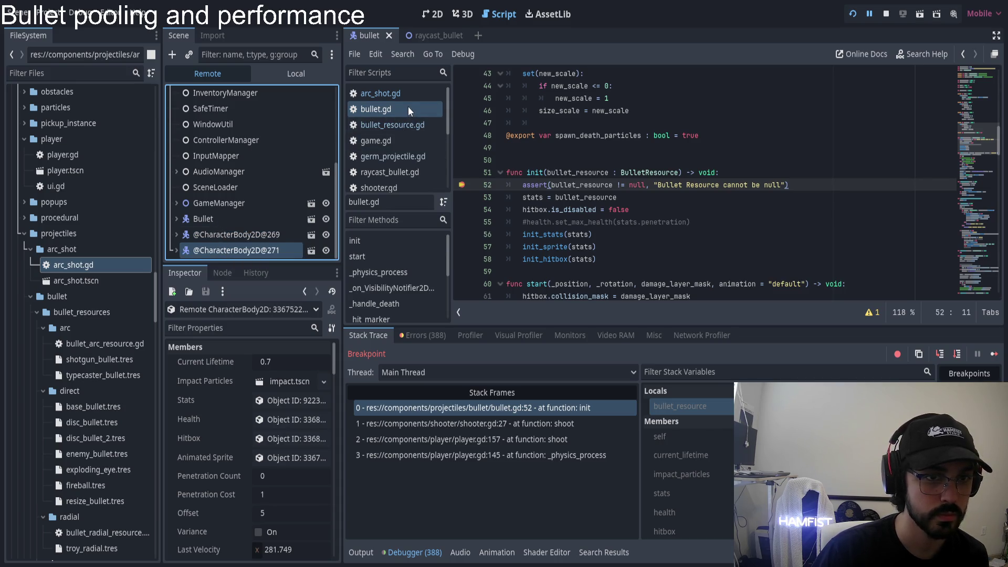
pyautogui.click(660, 436)
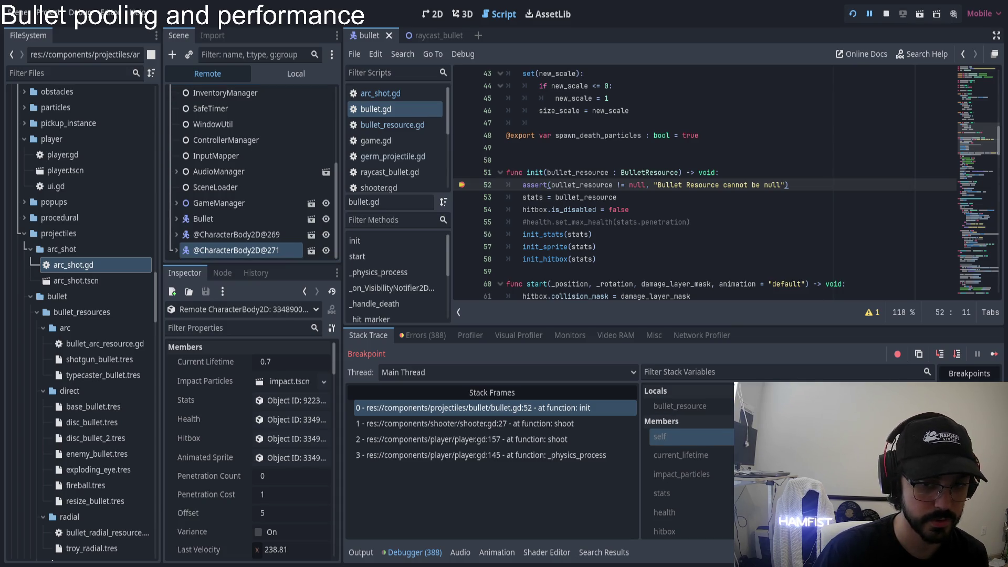
pyautogui.click(238, 234)
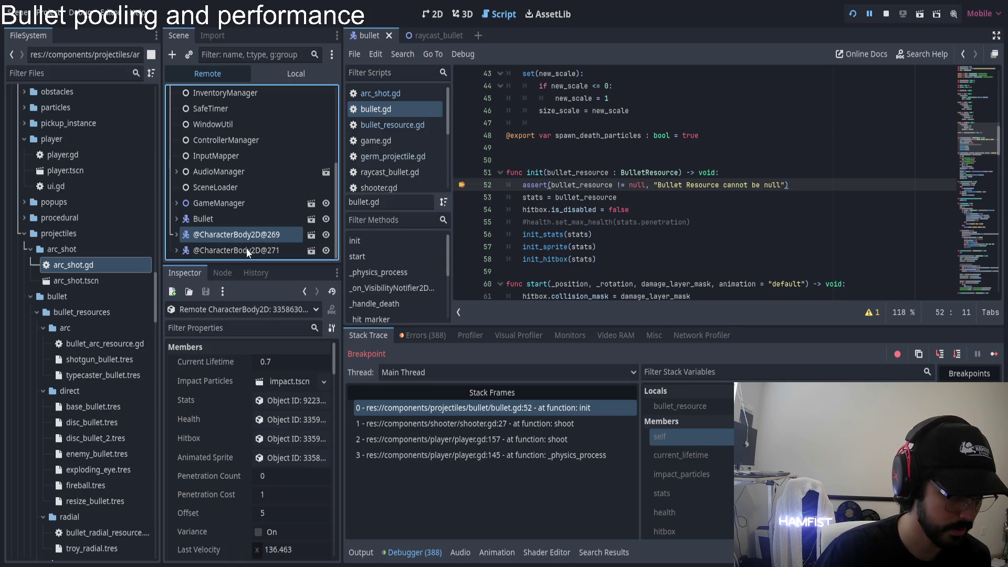
# - Expand the live Bullet node, view its HealthComponent (Max Health 1, Current Health 1), and check bullet_resource
pyautogui.click(238, 217)
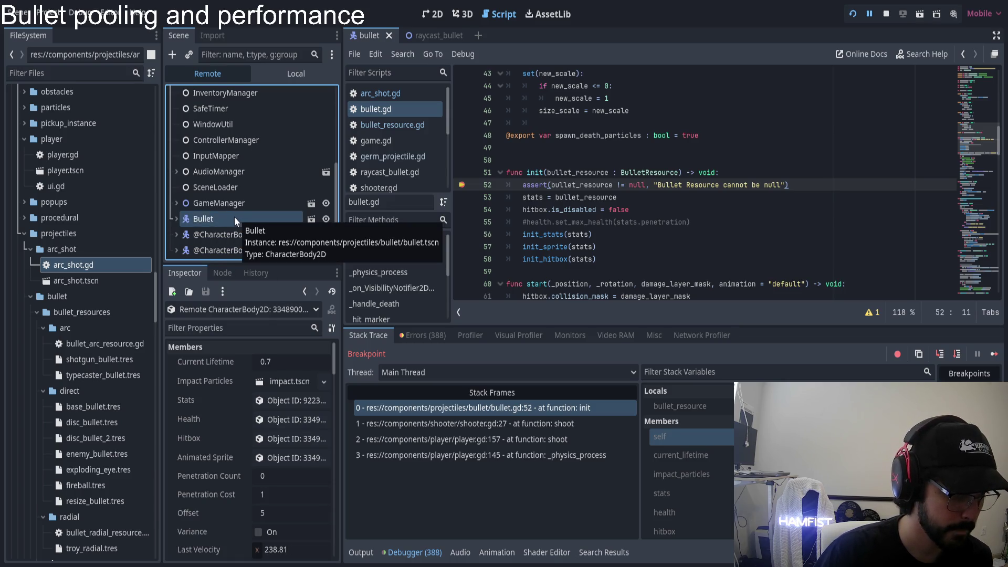
pyautogui.click(175, 218)
pyautogui.scroll(-1, 227, 210)
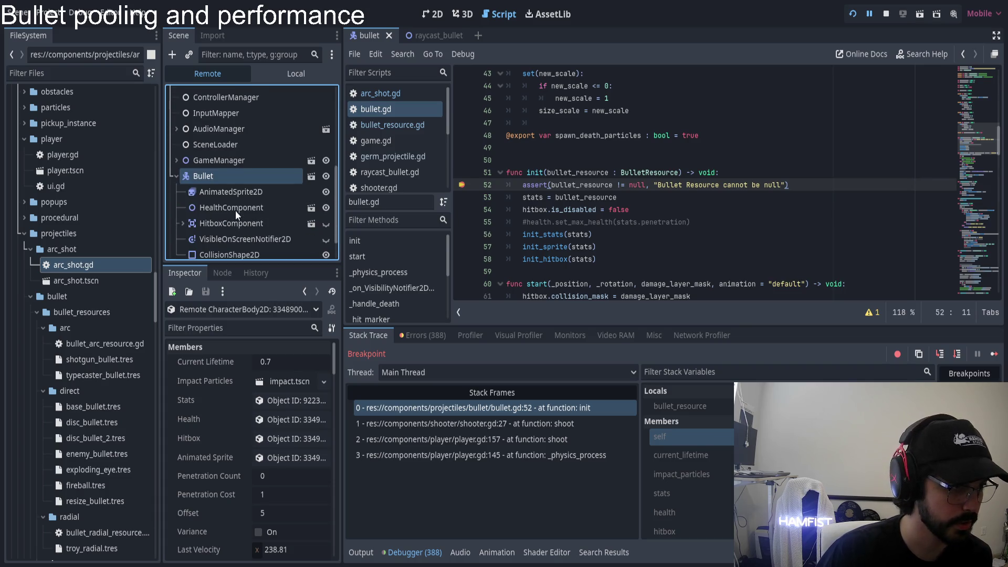
pyautogui.click(251, 183)
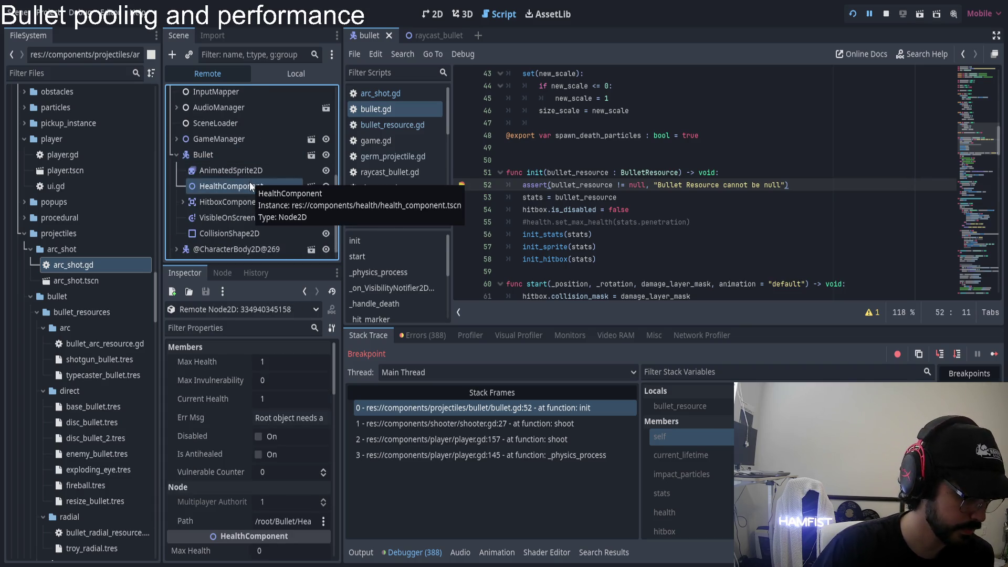
pyautogui.click(603, 184)
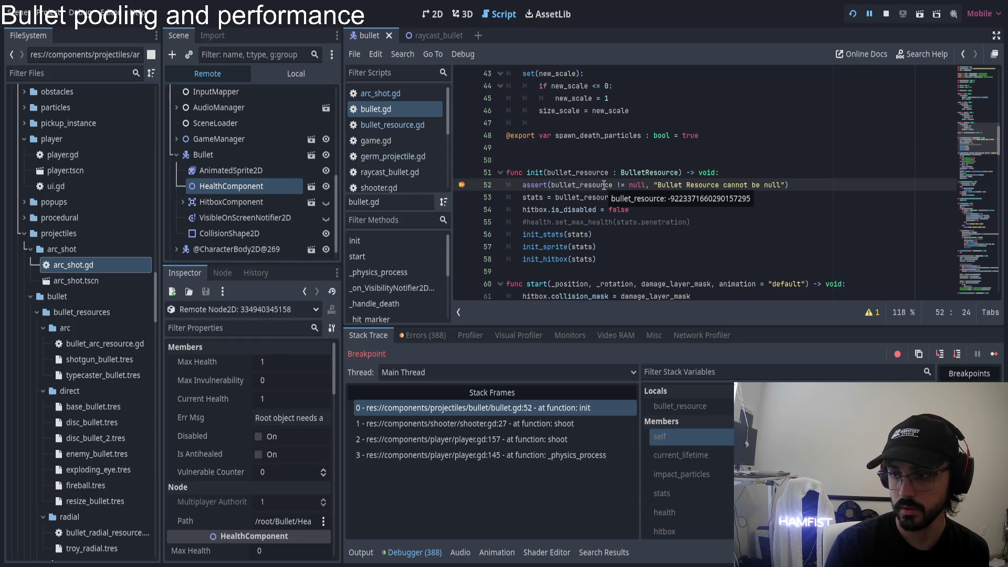
# - Step over lines 53–54 to the init_stats call and inspect the bullet's health component values
pyautogui.press('F10')
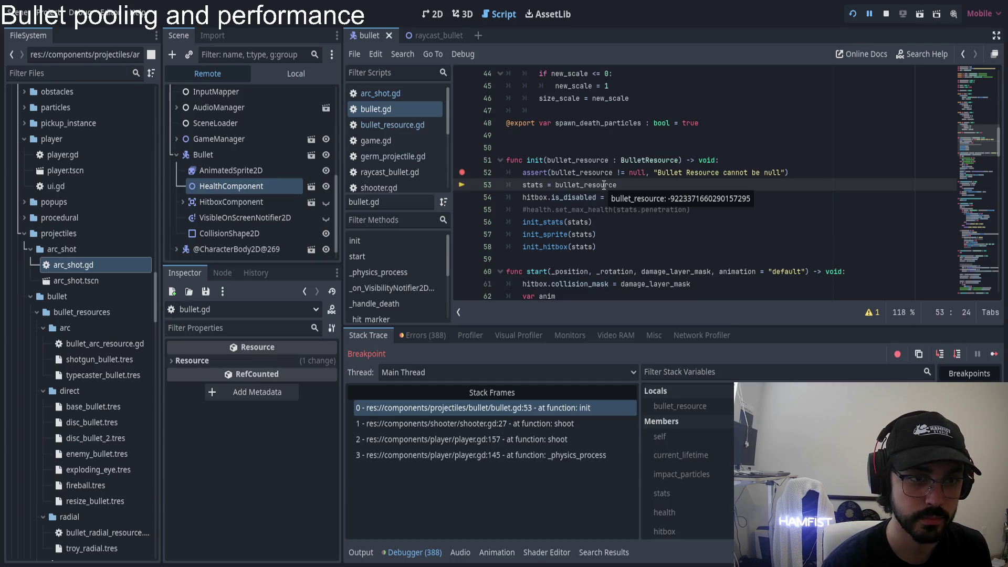
pyautogui.press('F10')
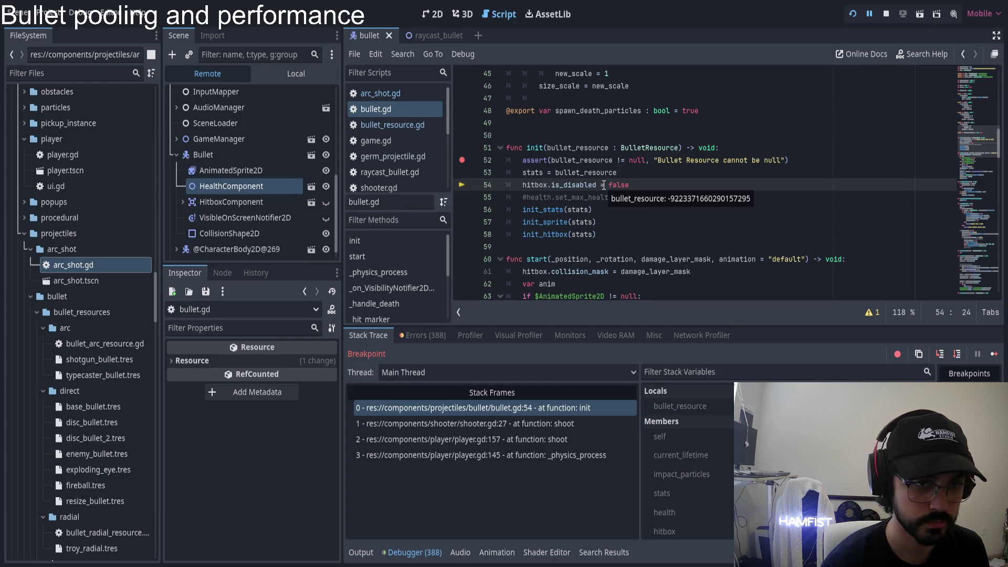
pyautogui.press('F10')
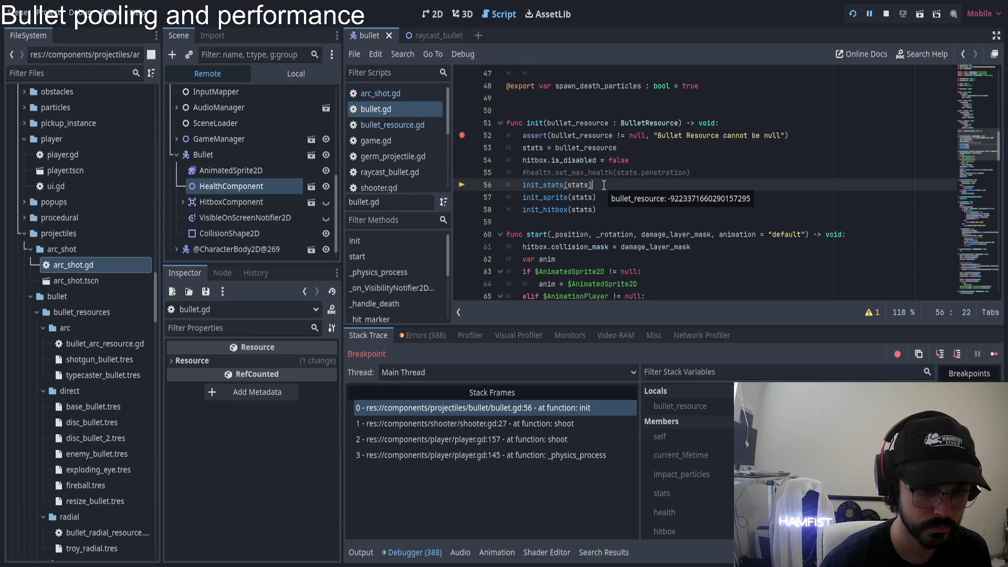
pyautogui.click(665, 512)
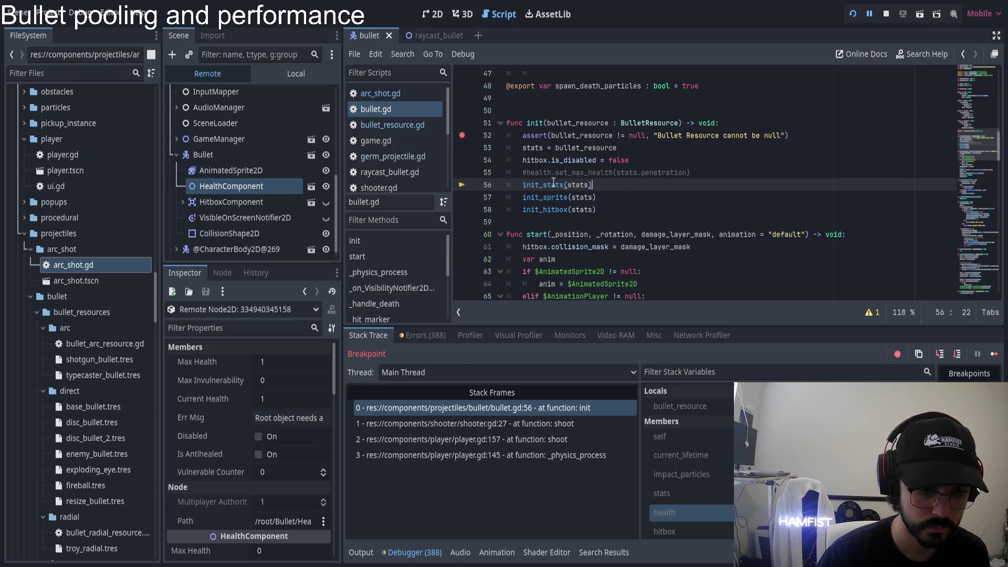
# - Step into init_stats through speed, size_scale, penetration, augments, sprite and hitbox scaling, back to init
pyautogui.press('F11')
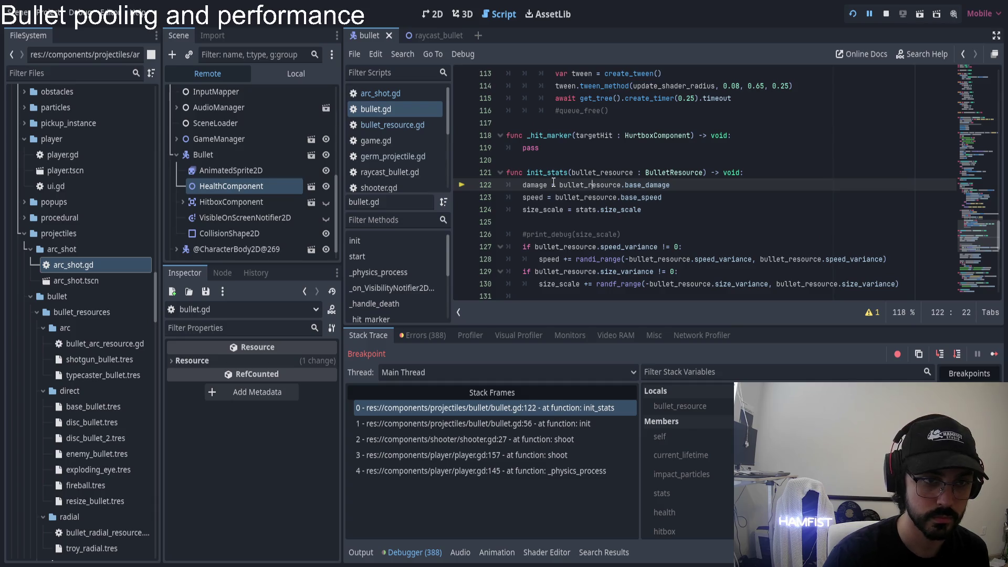
pyautogui.press('F10')
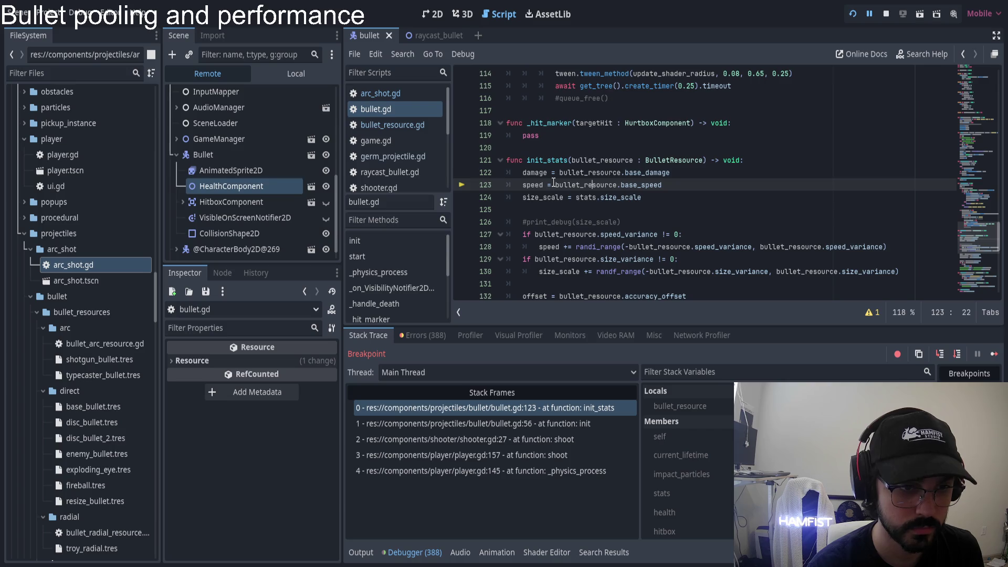
pyautogui.press('F10')
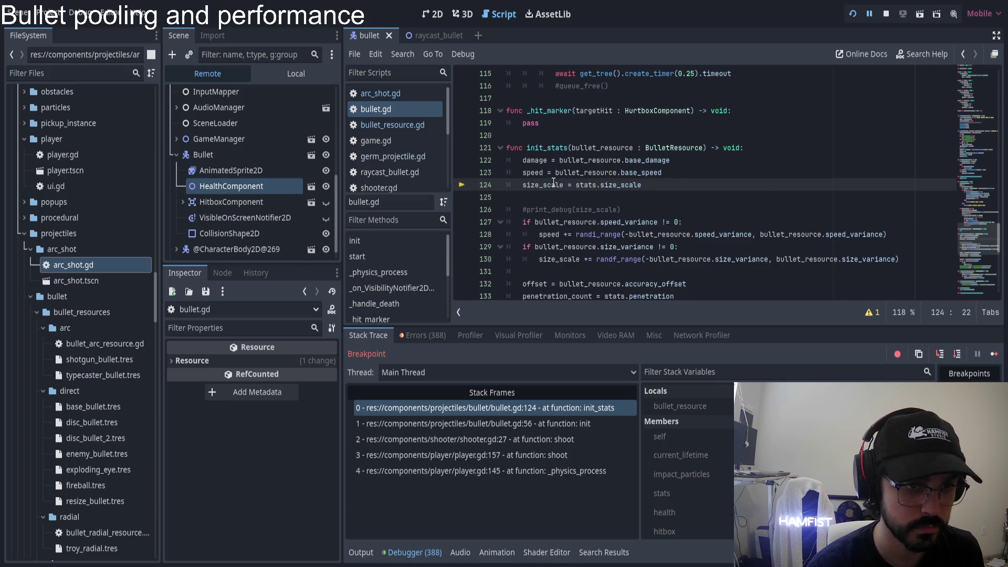
pyautogui.press('F10')
pyautogui.press('F10')
pyautogui.press('F10')
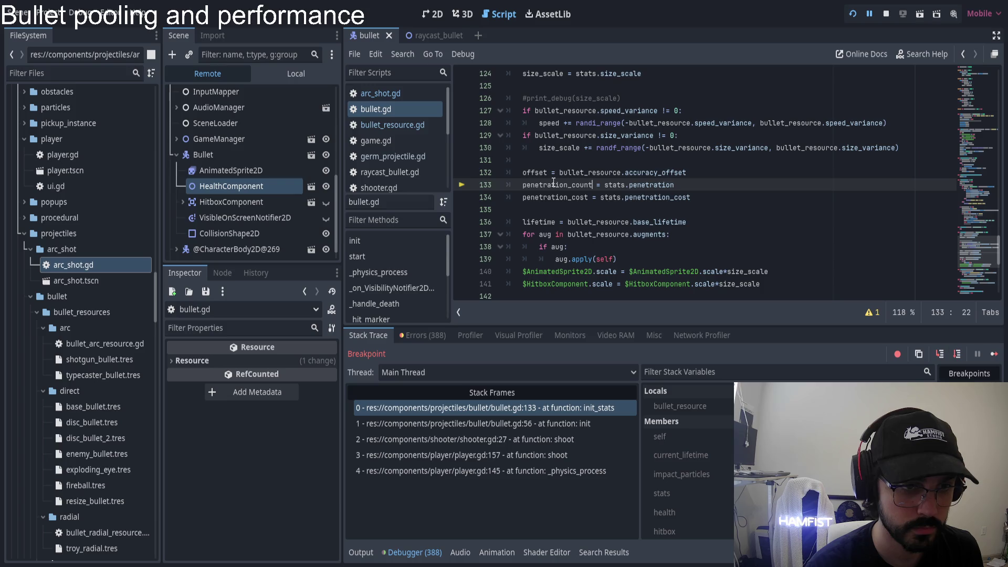
pyautogui.press('F10')
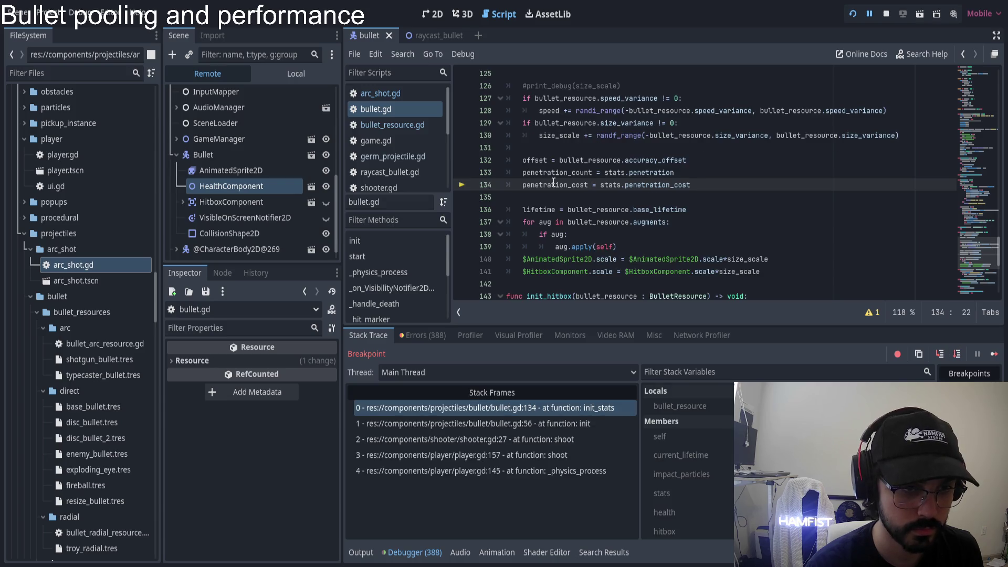
pyautogui.press('F10')
pyautogui.press('F10')
pyautogui.press('F10')
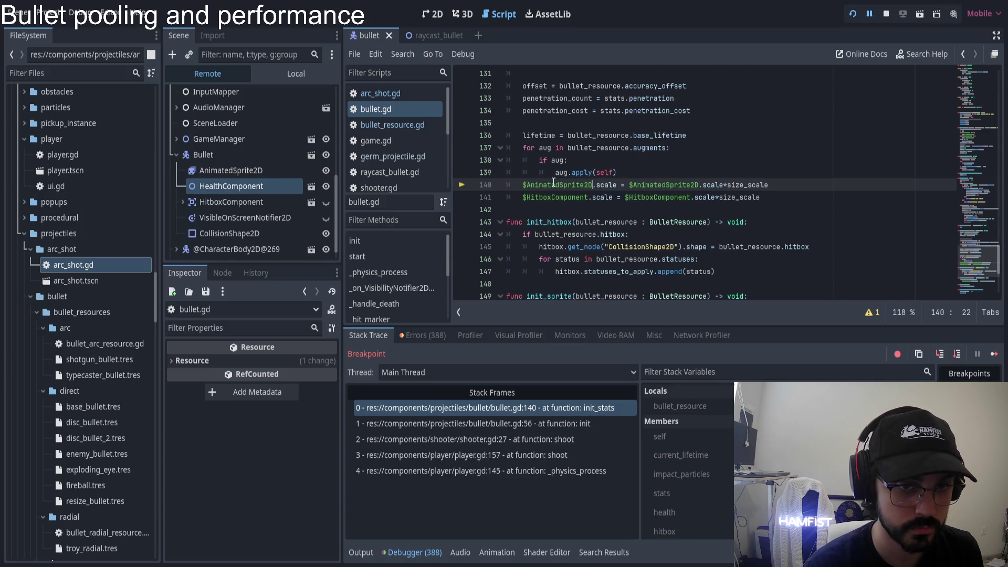
pyautogui.press('F10')
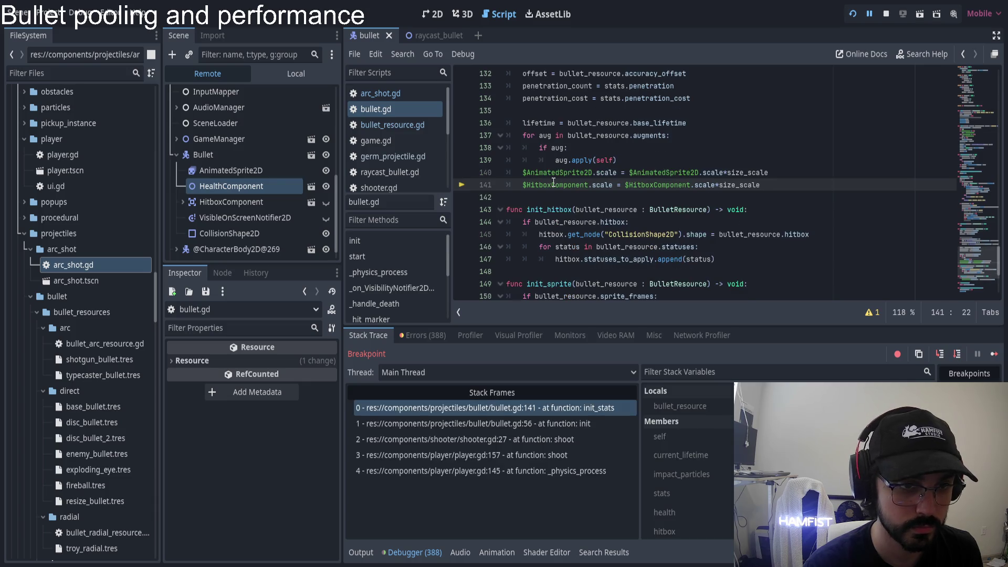
pyautogui.press('F10')
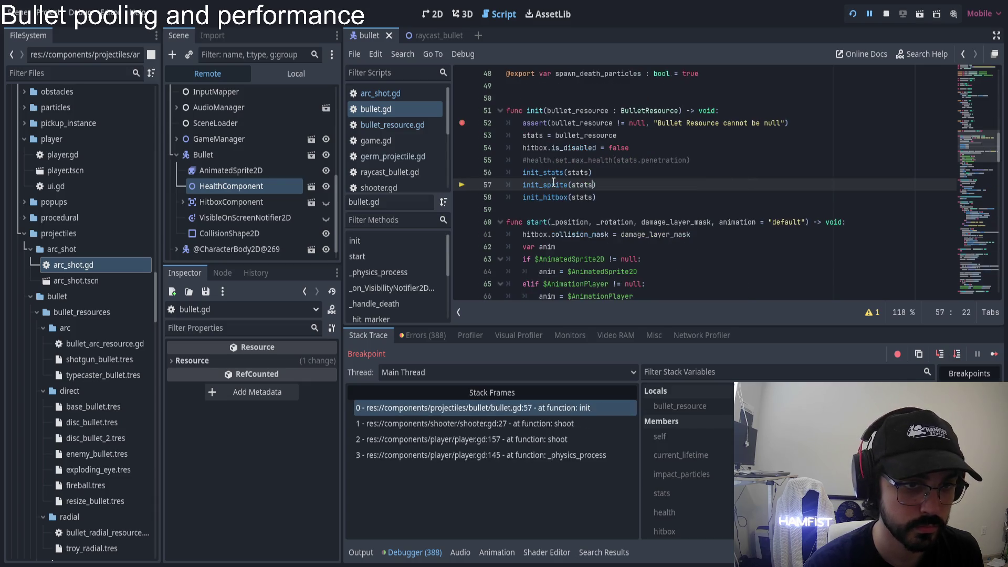
# - Step through init_sprite and init_hitbox, returning to shooter.gd line 30
pyautogui.press('F11')
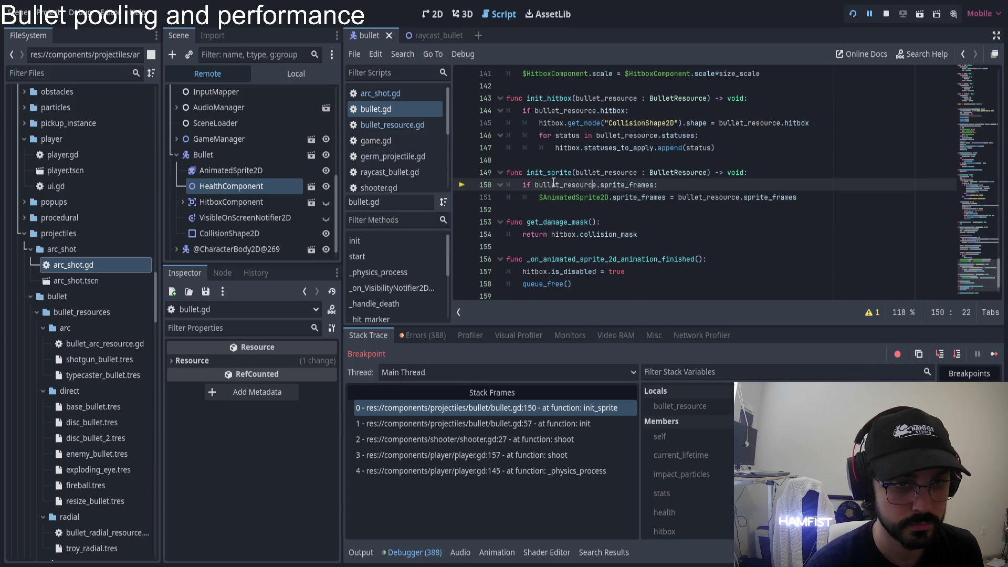
pyautogui.press('F10')
pyautogui.press('F10')
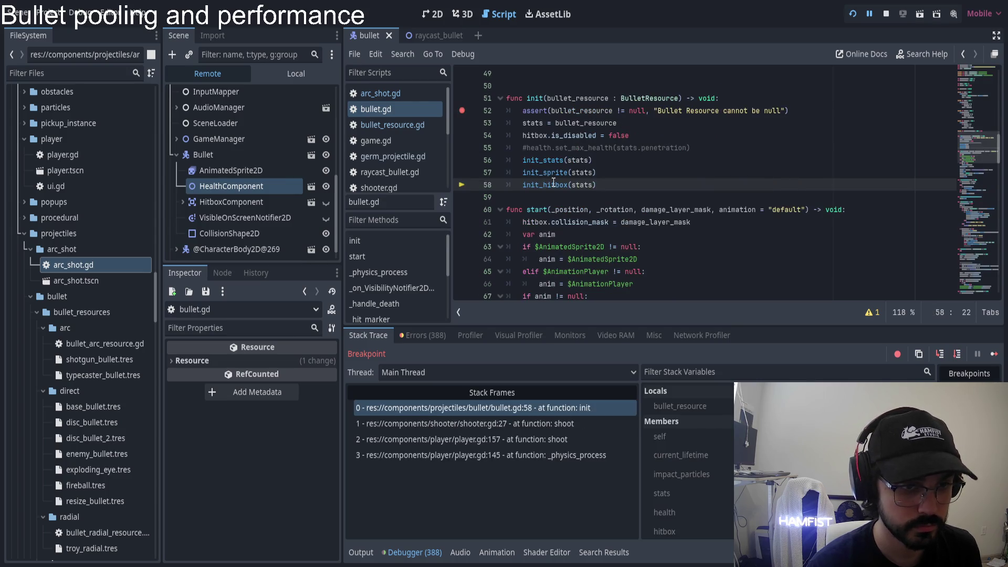
pyautogui.press('F11')
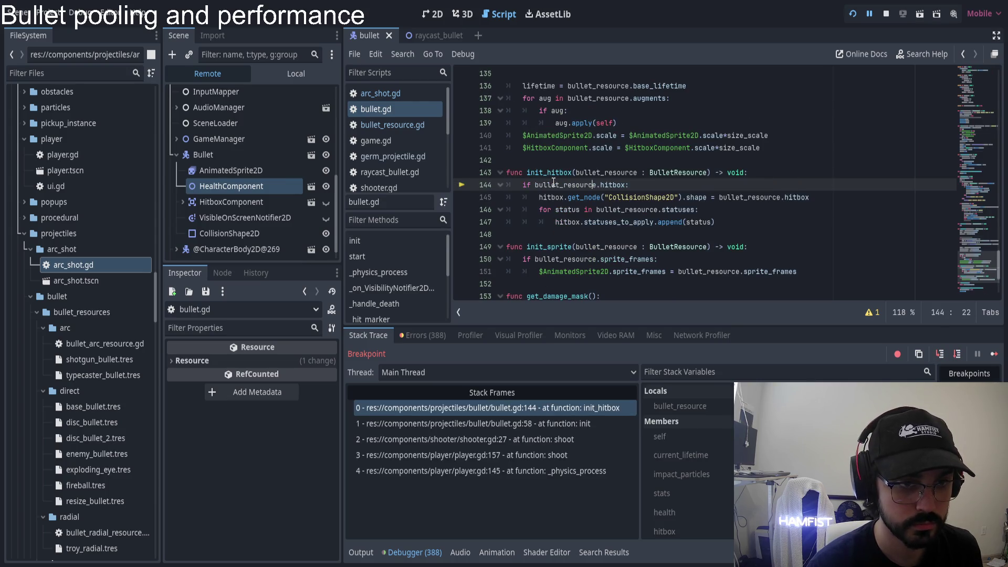
pyautogui.press('F10')
pyautogui.press('F10')
pyautogui.press('F10')
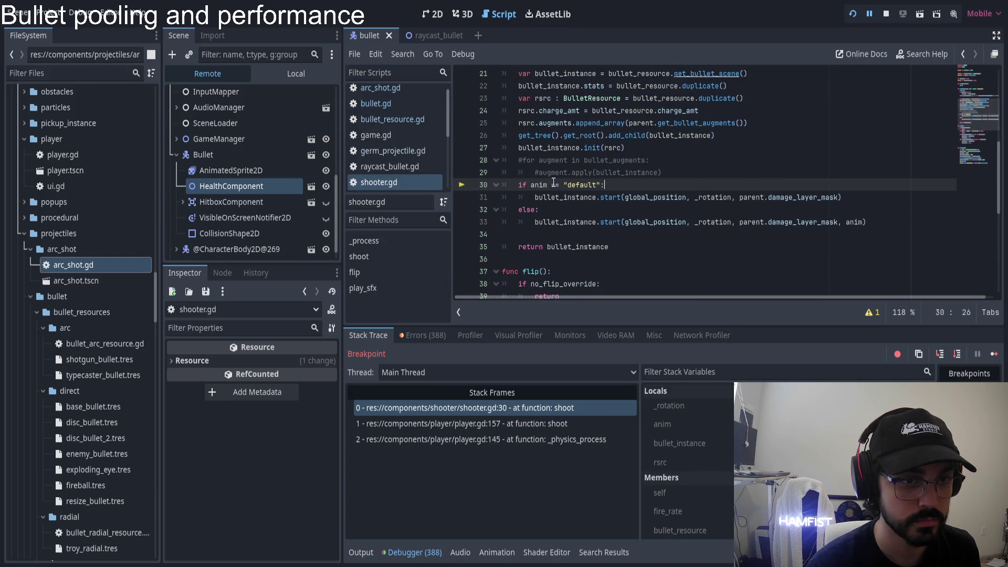
# - Step out of the shooter's shoot through player.gd into the bullet's _physics_process
pyautogui.press('F10')
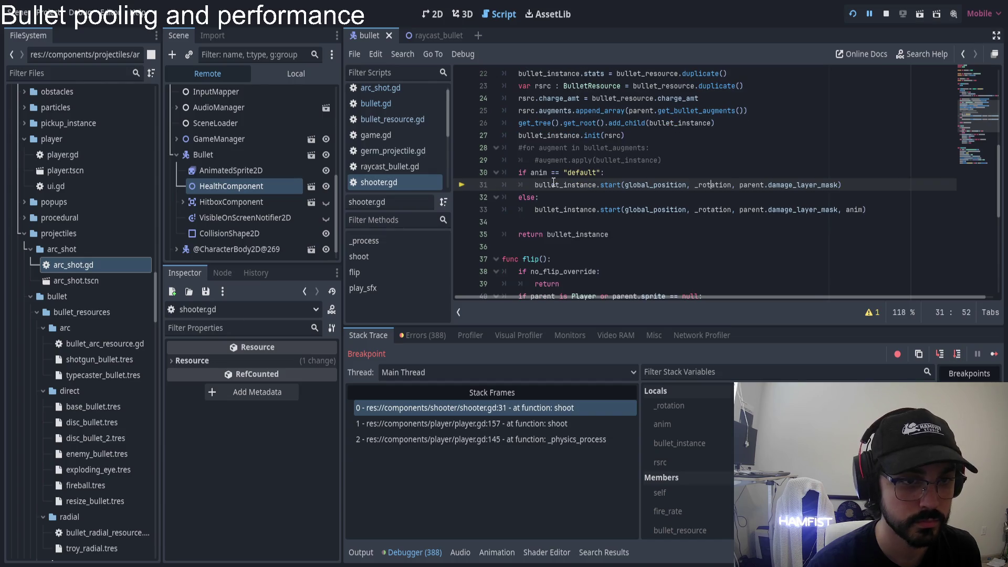
pyautogui.press('F10')
pyautogui.press('F10')
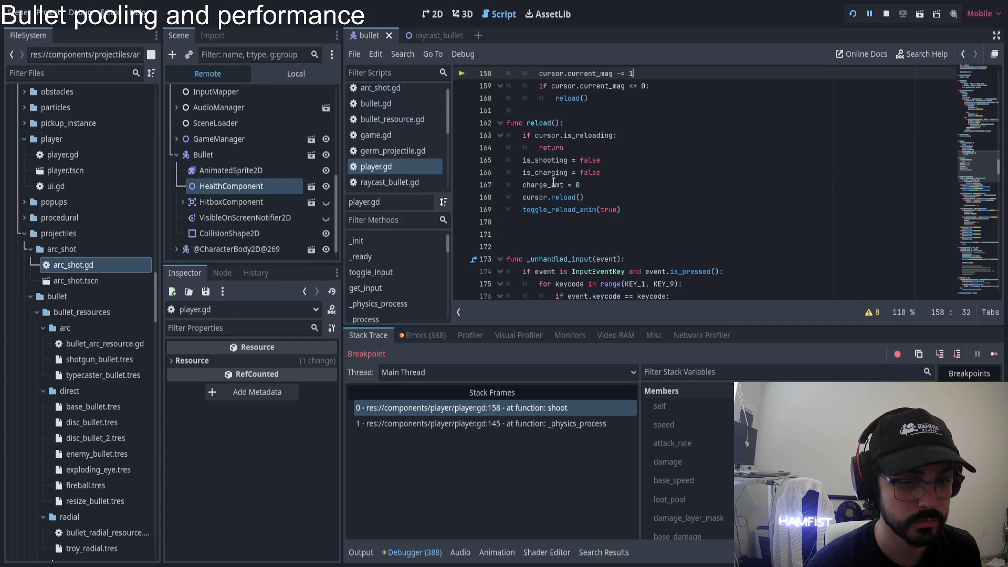
pyautogui.press('F10')
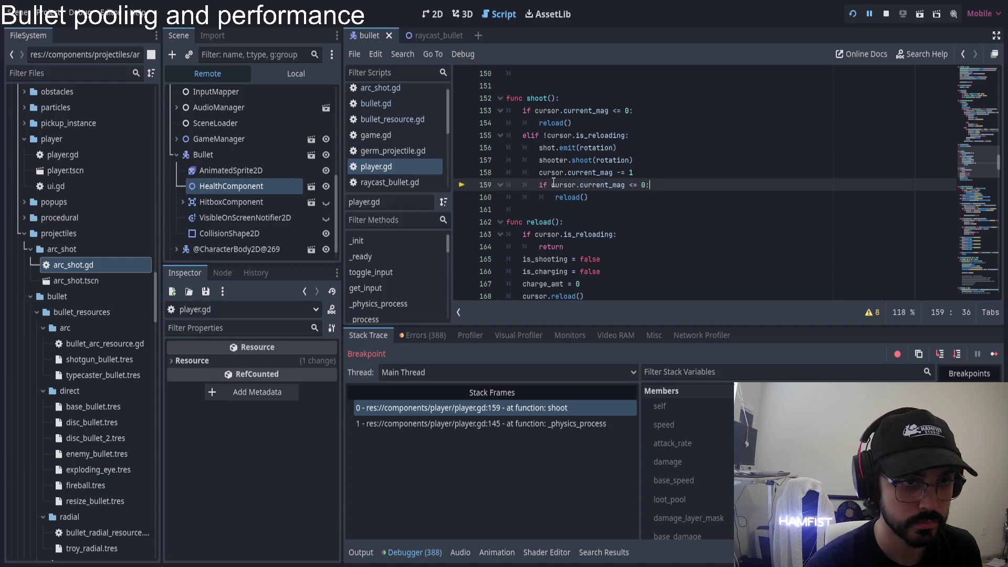
pyautogui.press('F10')
pyautogui.press('F10')
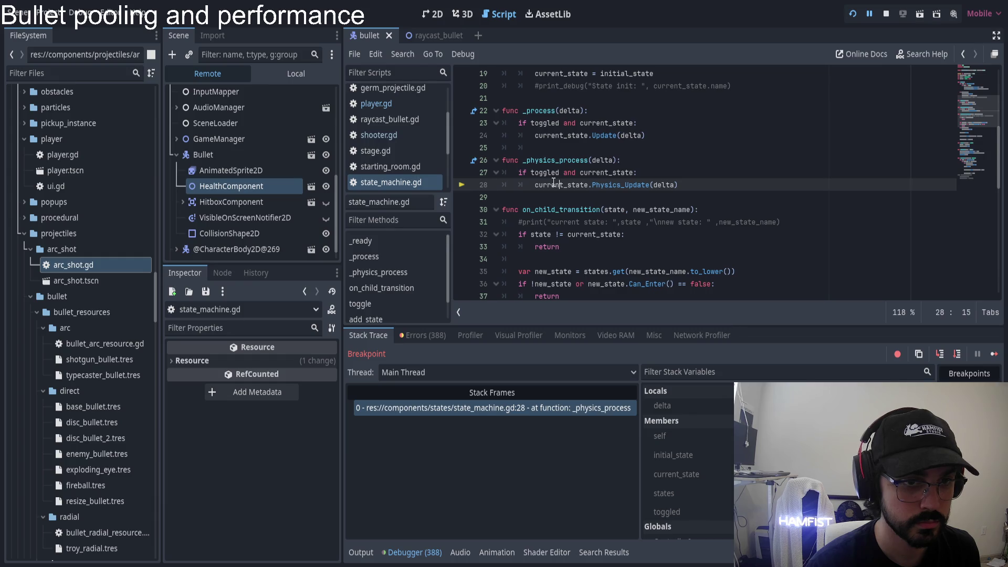
pyautogui.press('F10')
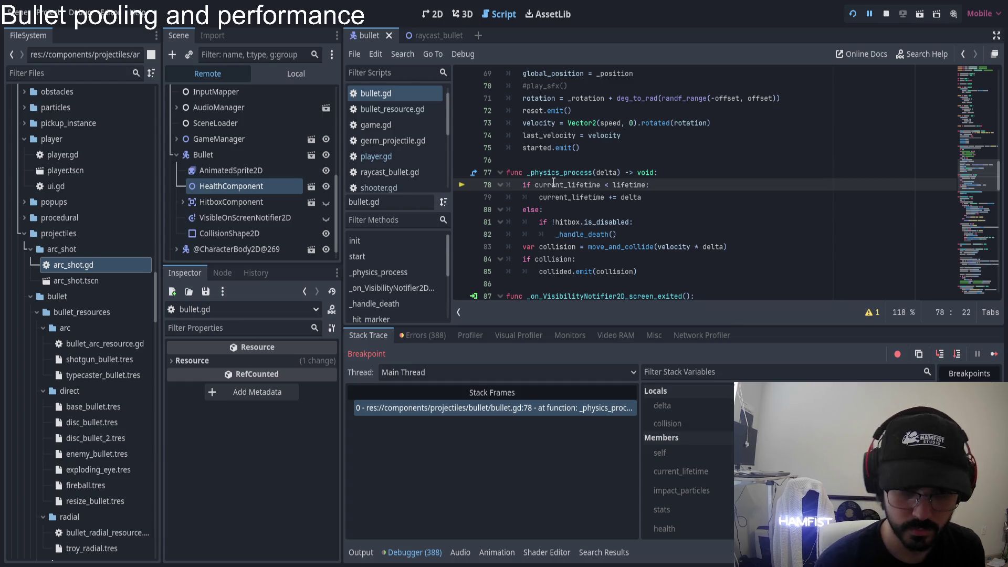
# - Review _physics_process and step forward to line 82, the _handle_death call
pyautogui.scroll(-2, 686, 462)
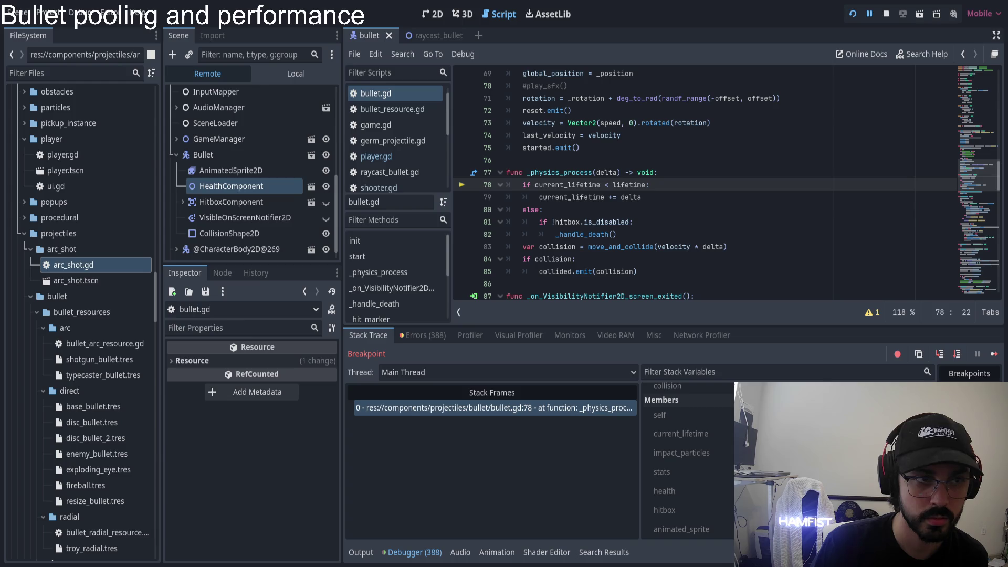
pyautogui.scroll(3, 677, 215)
pyautogui.scroll(-3, 682, 221)
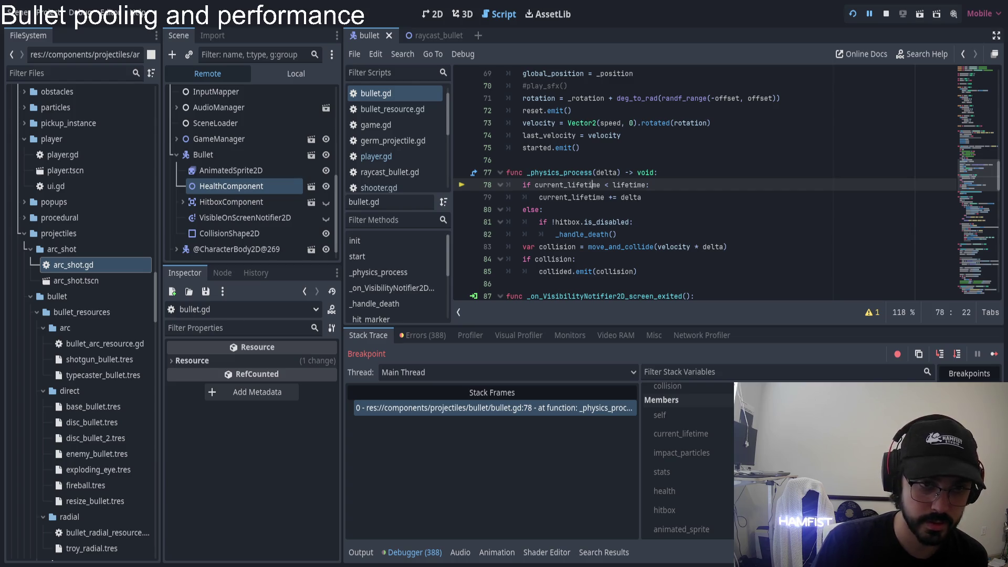
pyautogui.scroll(-6, 686, 462)
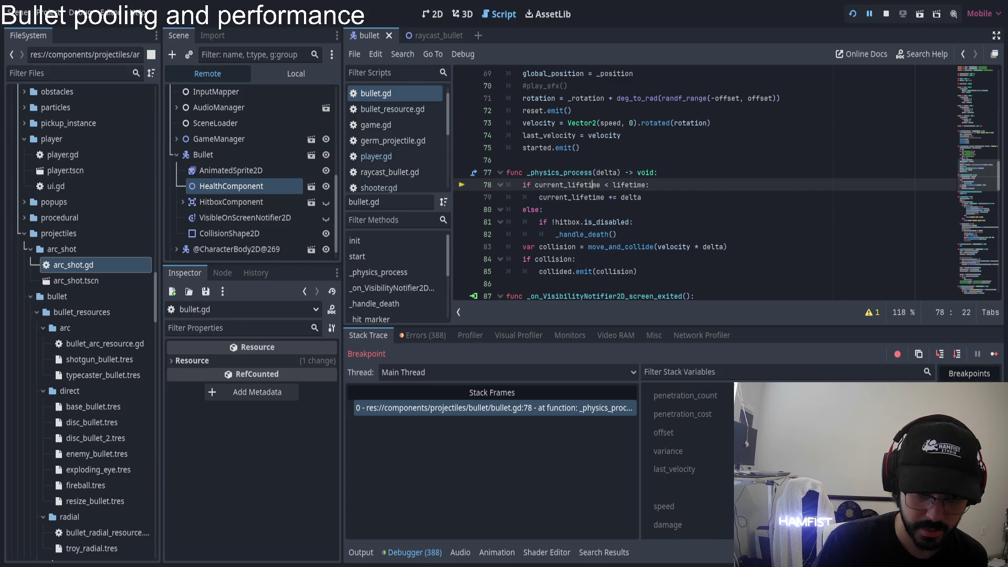
pyautogui.scroll(6, 687, 462)
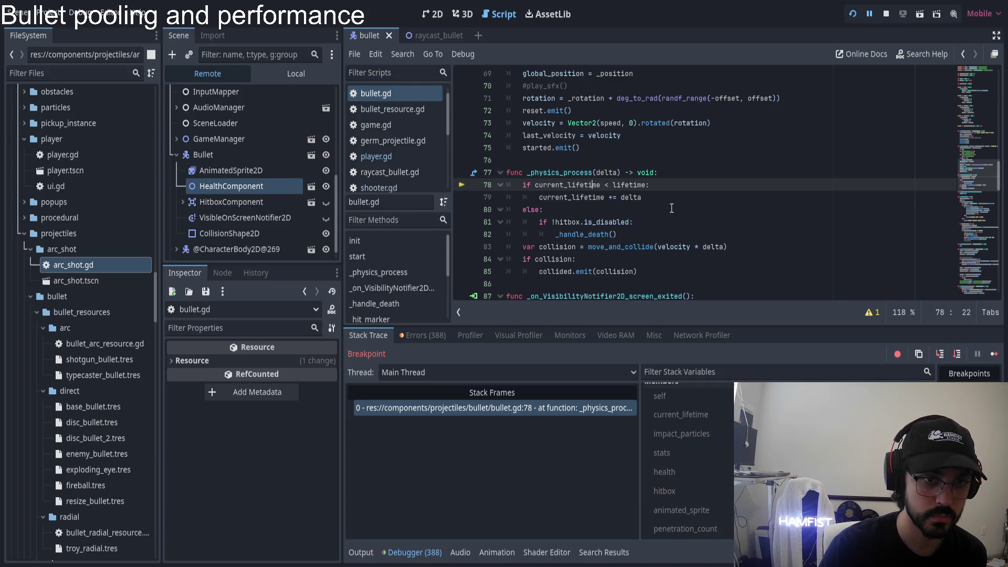
pyautogui.press('F10')
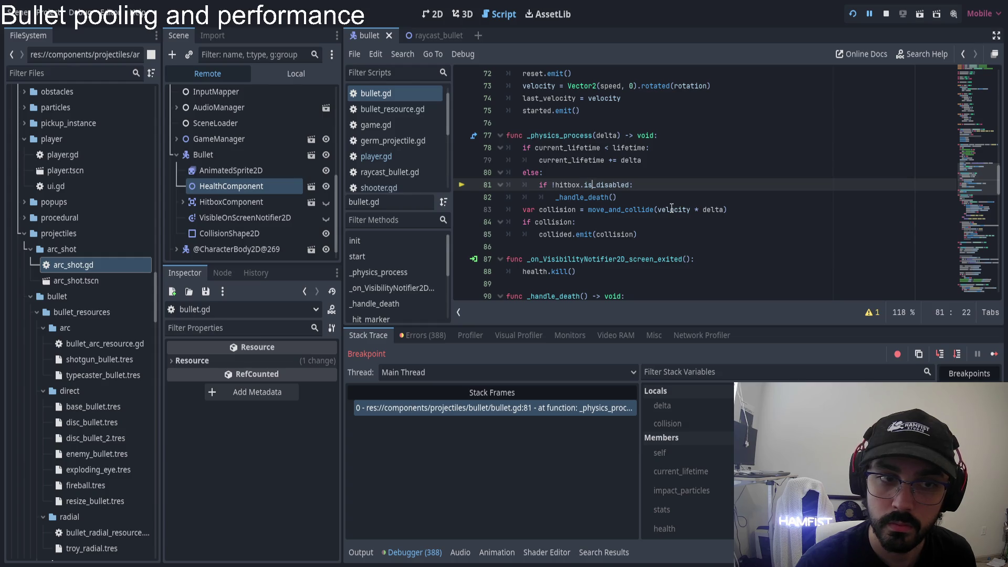
pyautogui.press('F10')
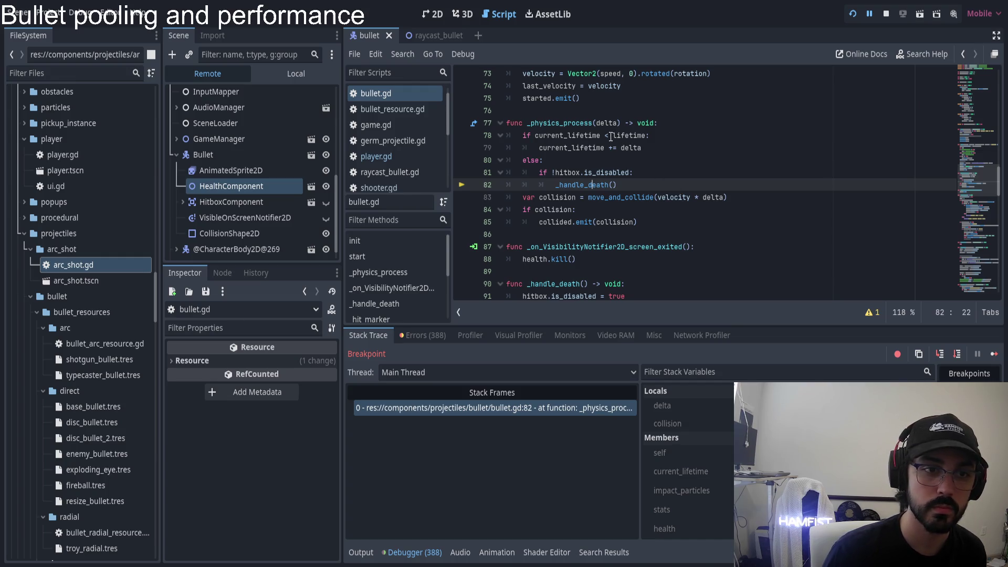
# - Search bullet.gd for every occurrence of current_lifetime
pyautogui.doubleClick(573, 137)
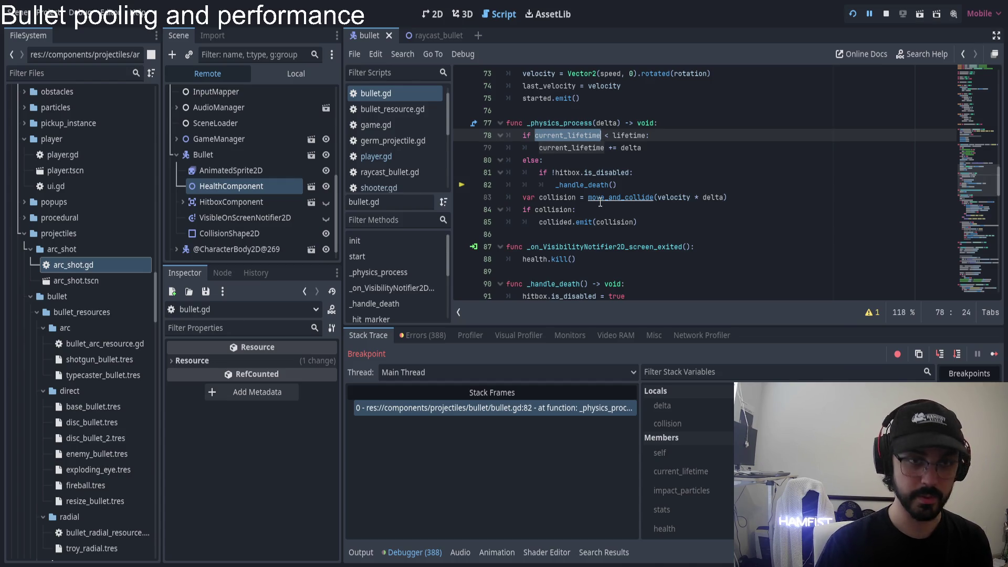
pyautogui.hotkey('ctrl', 'f')
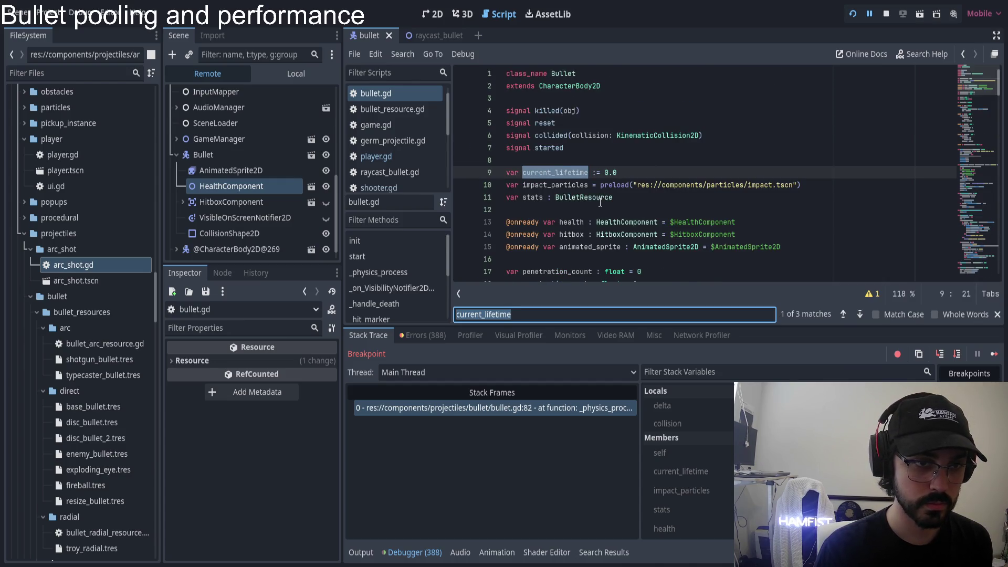
pyautogui.press('Return')
pyautogui.press('Return')
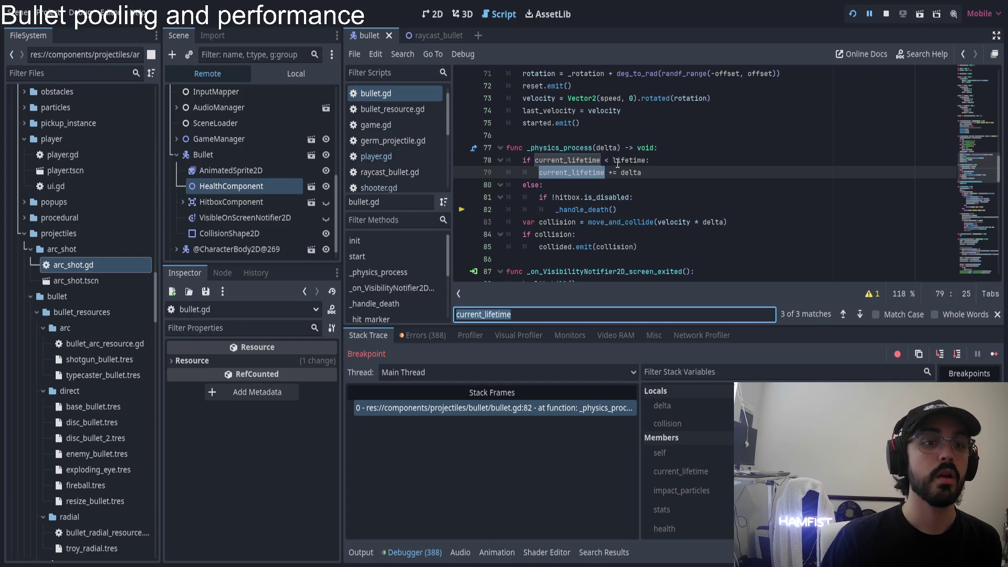
pyautogui.scroll(15, 629, 177)
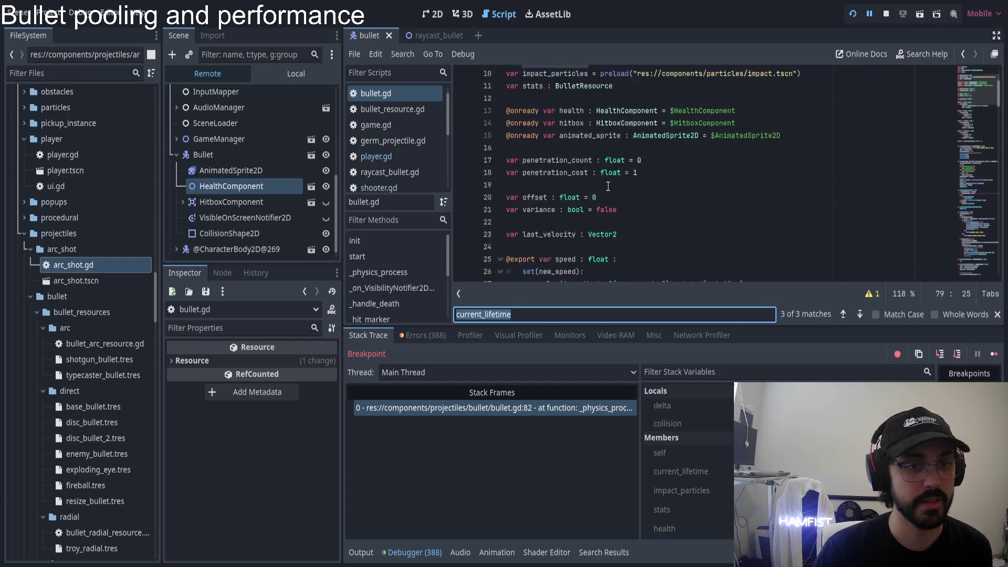
pyautogui.scroll(-8, 598, 164)
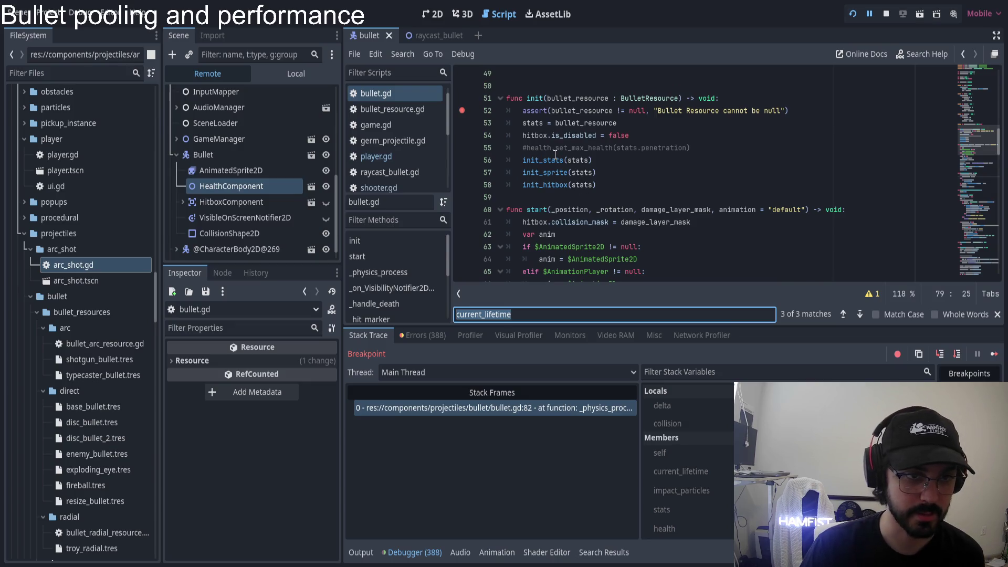
# - Jump to init_stats and add a current_lifetime line below the lifetime assignment on line 136
pyautogui.click(545, 160)
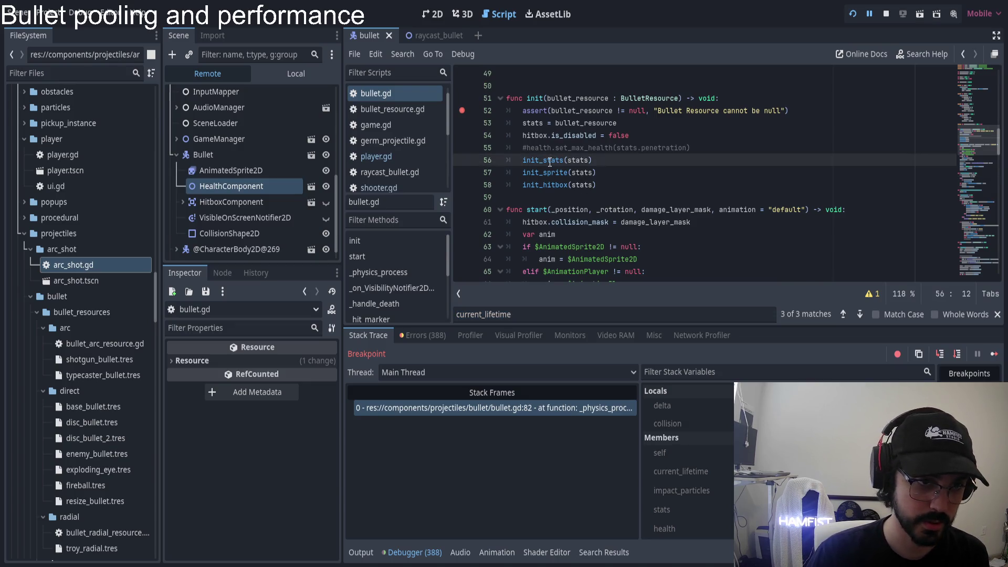
pyautogui.keyDown('ctrl'); pyautogui.click(546, 160); pyautogui.keyUp('ctrl')
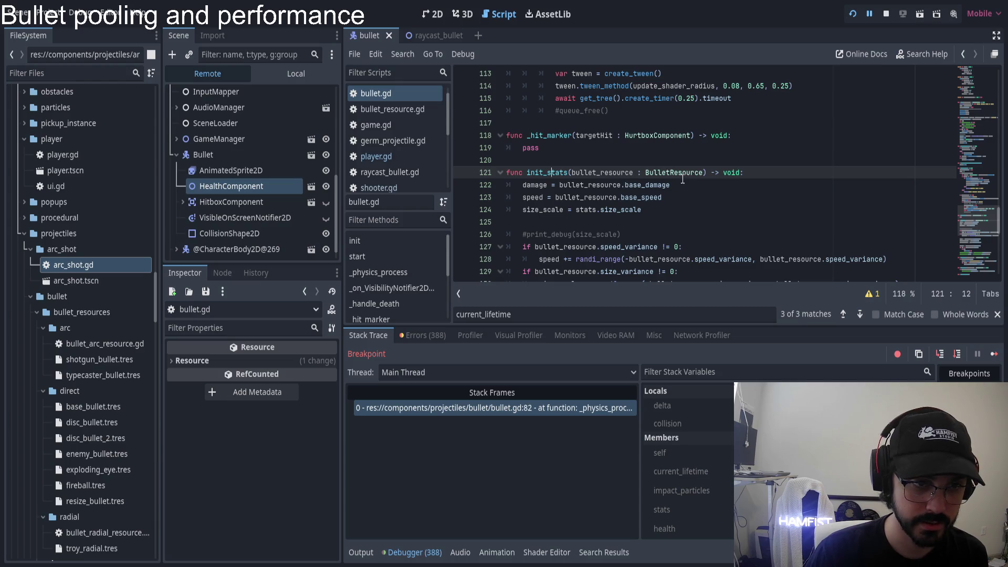
pyautogui.scroll(-1, 653, 186)
pyautogui.scroll(-5, 591, 185)
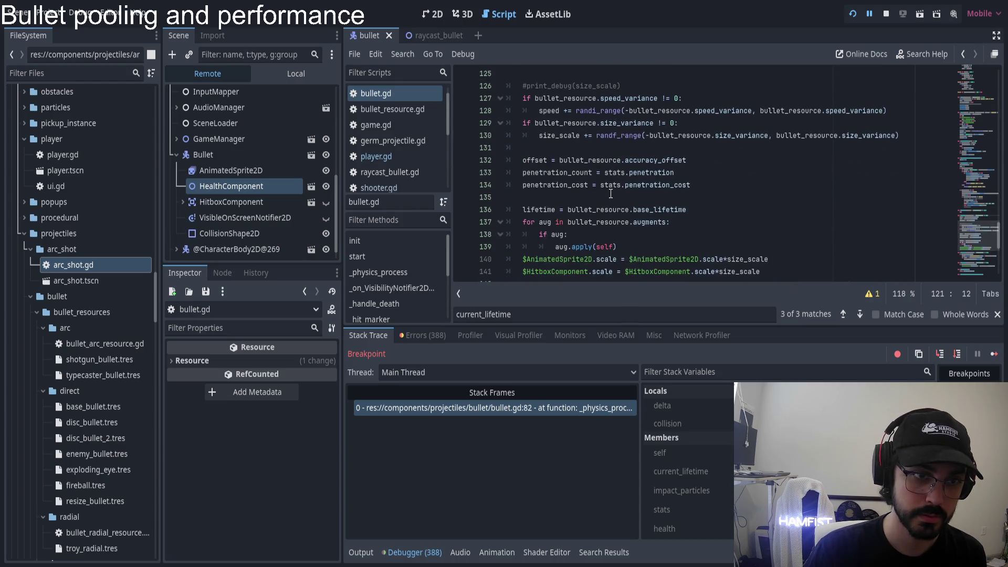
pyautogui.click(707, 137)
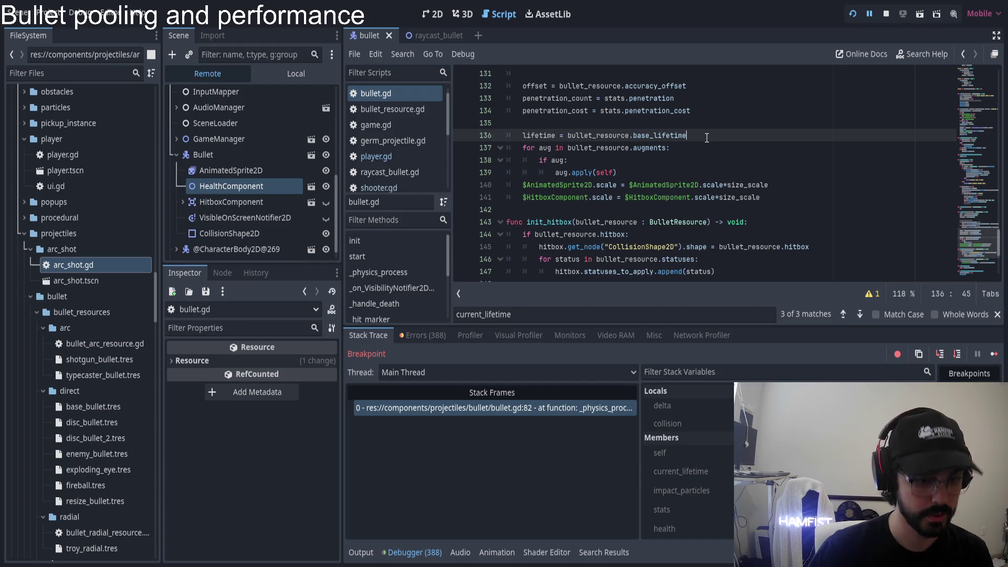
pyautogui.press('Return')
pyautogui.write('bullet')
pyautogui.press('BackSpace')
pyautogui.press('BackSpace')
pyautogui.press('BackSpace')
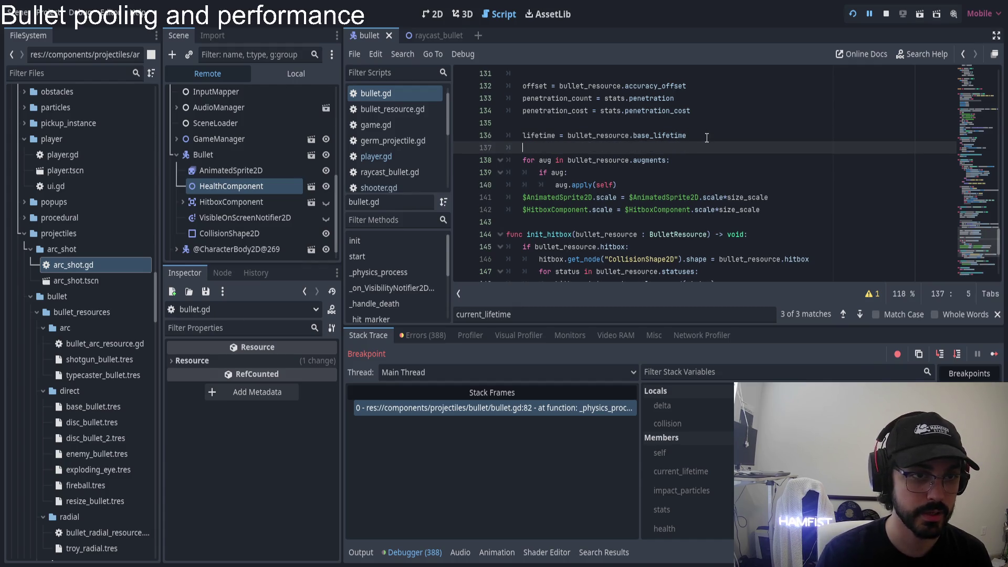
pyautogui.write('rr')
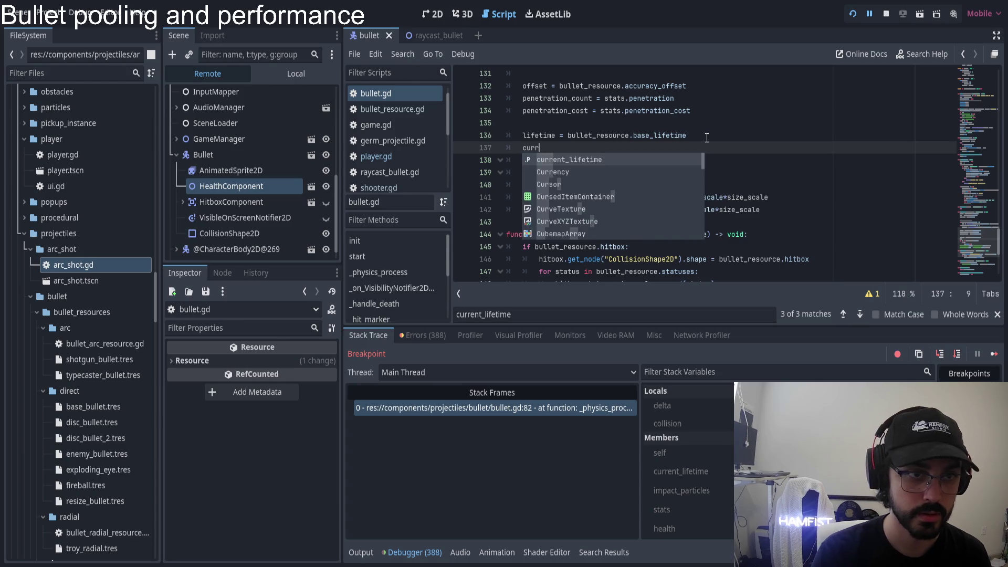
pyautogui.press('Return')
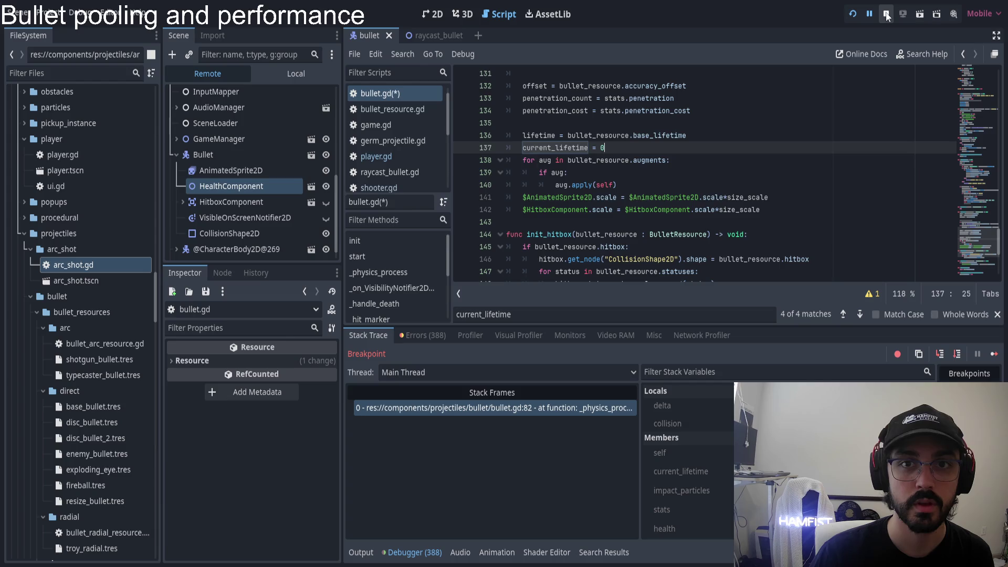
# - Rerun the game, skip the studio splash, and start a run from the main menu
pyautogui.moveTo(975, 131)
pyautogui.mouseDown()
pyautogui.moveTo(974, 81)
pyautogui.moveTo(974, 142)
pyautogui.moveTo(977, 128)
pyautogui.mouseUp()
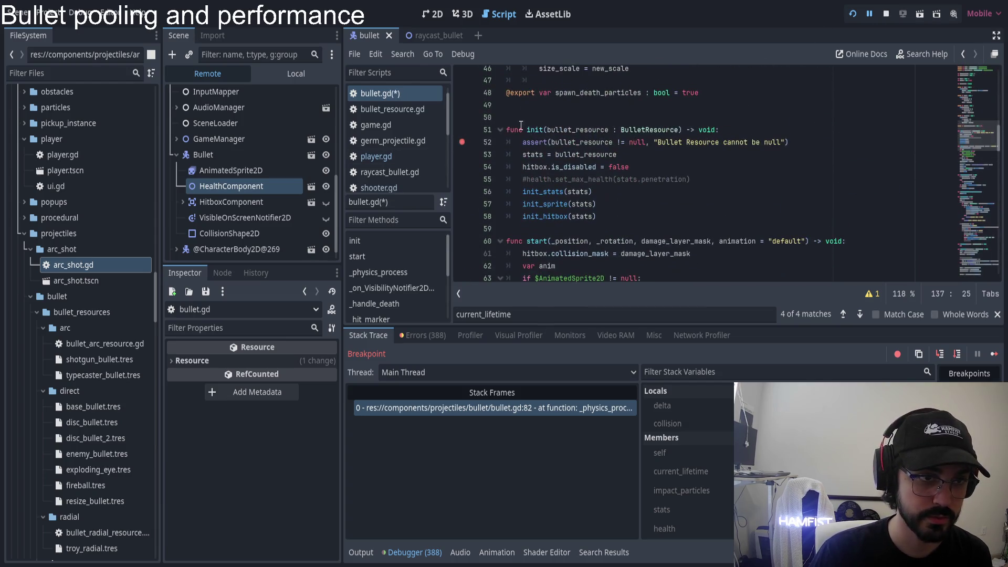
pyautogui.click(854, 16)
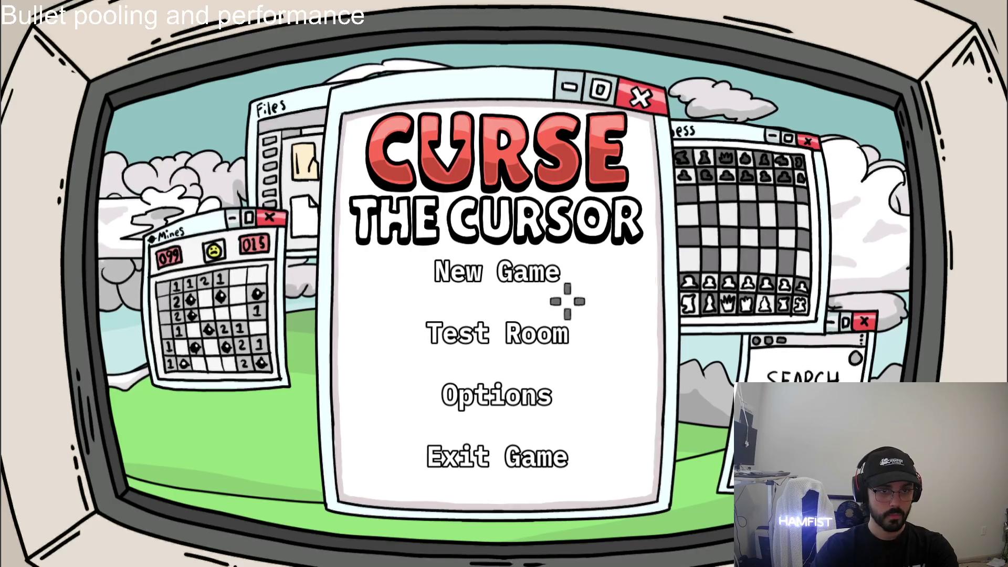
pyautogui.click(558, 291)
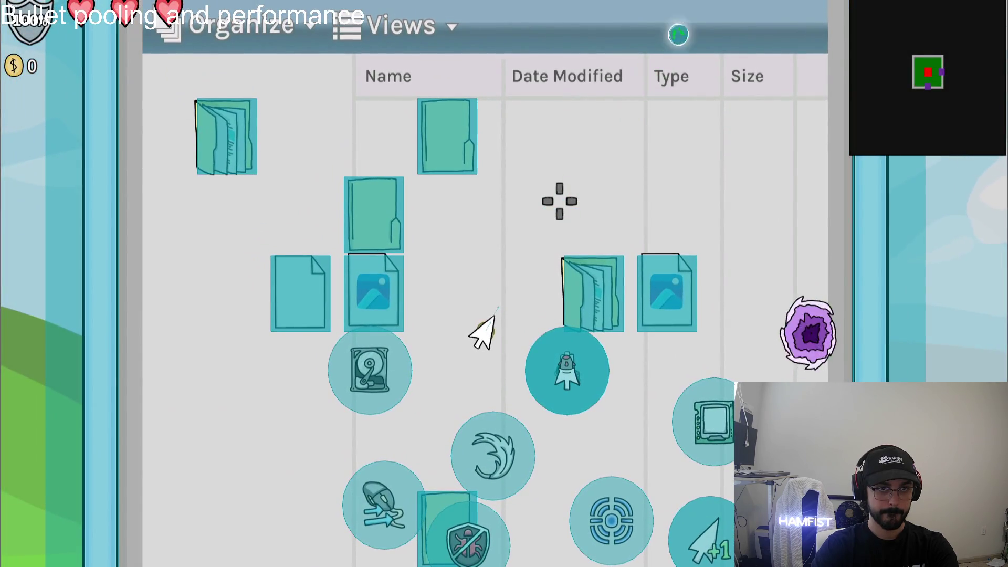
pyautogui.click(559, 199)
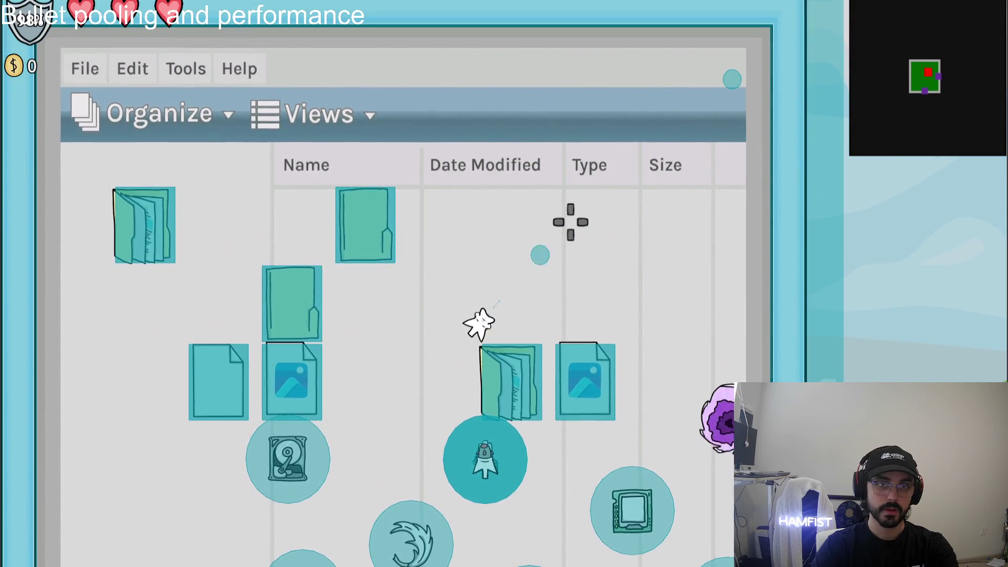
# - Fly the ship up, down and sideways around the level with WASD
pyautogui.press('s')
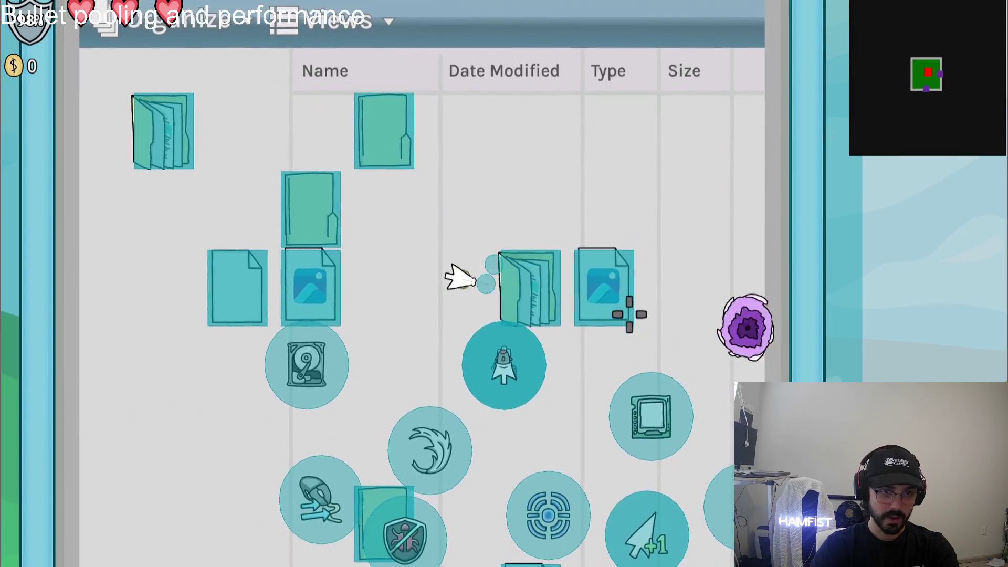
pyautogui.press('w')
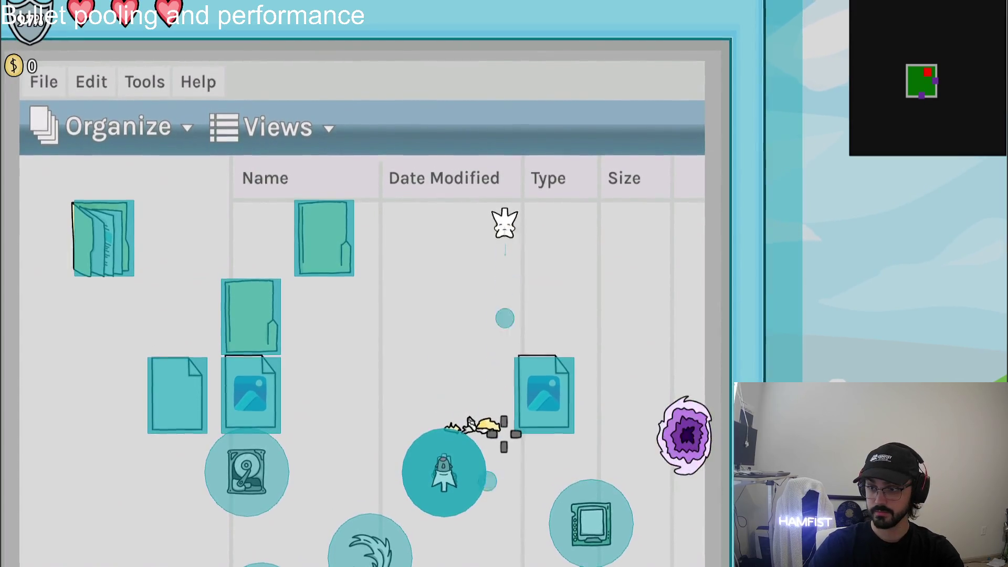
pyautogui.press('s')
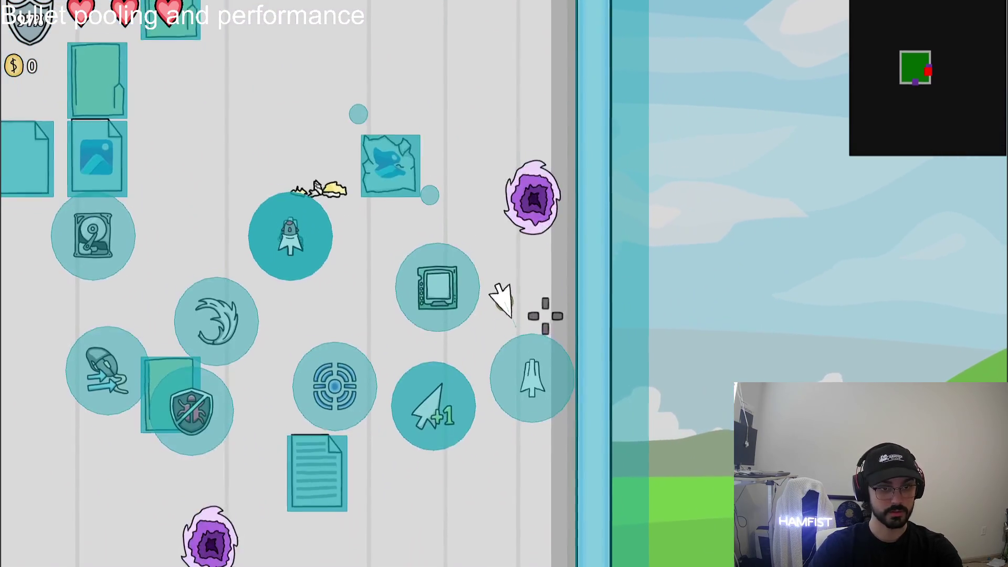
pyautogui.press('s')
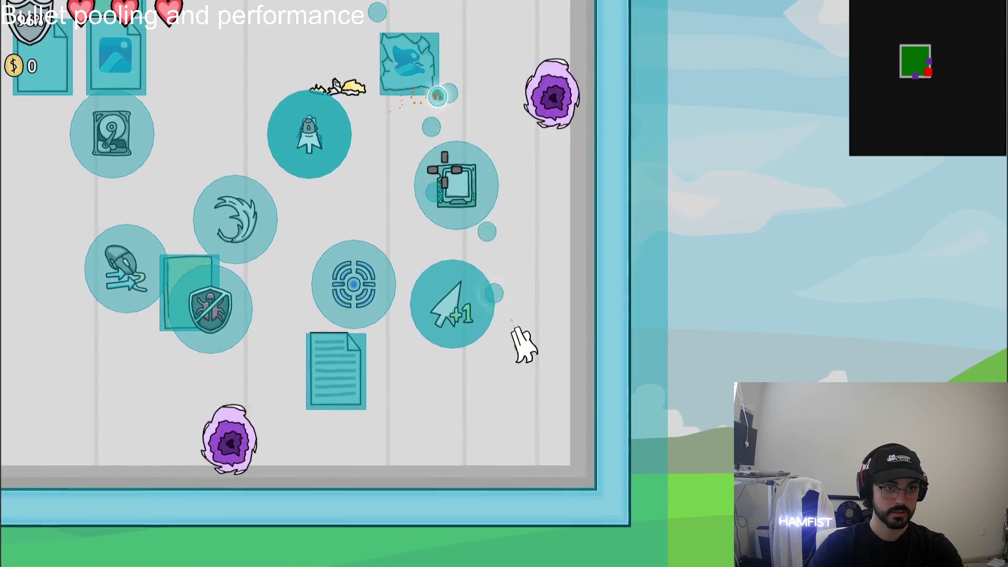
pyautogui.press('w')
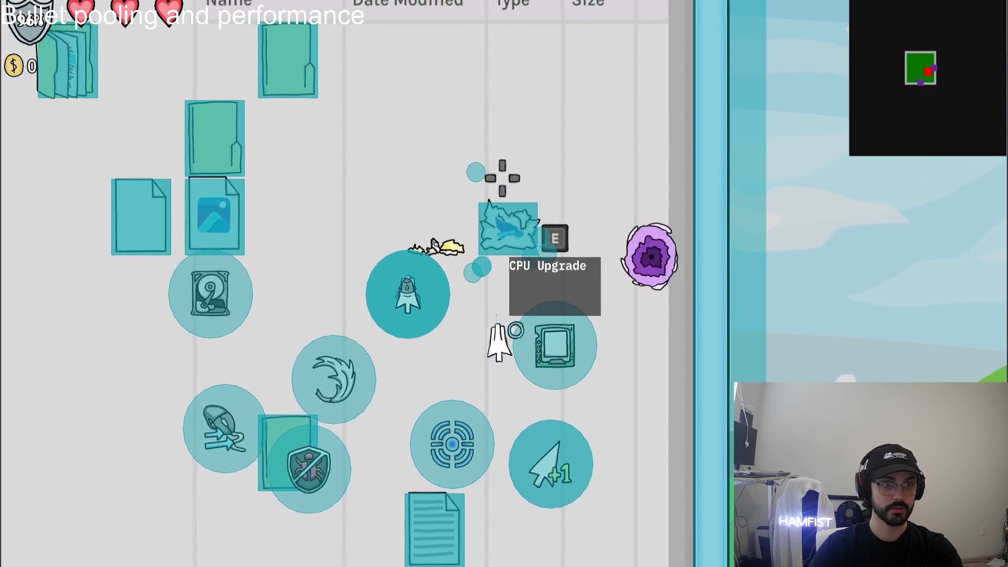
pyautogui.press('w')
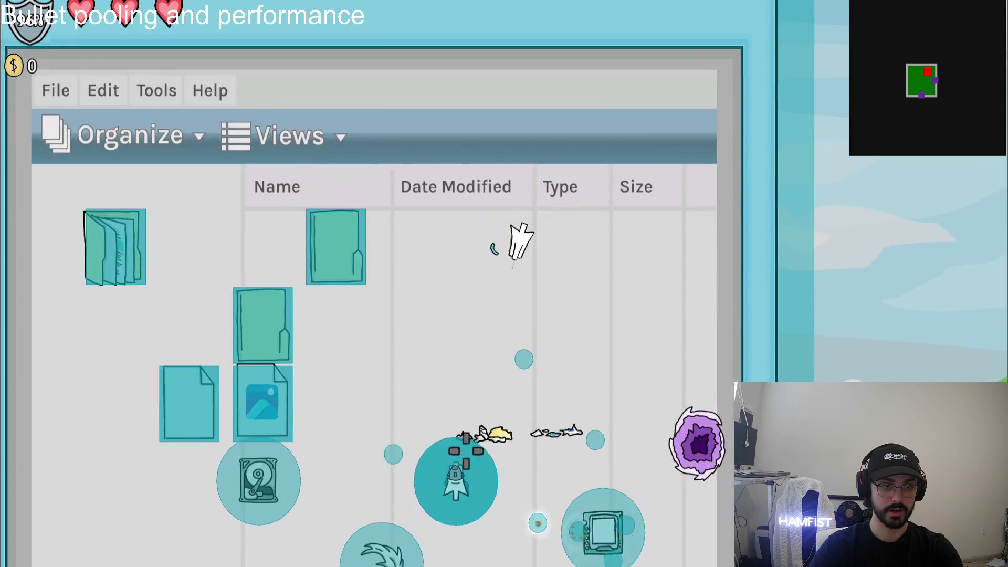
pyautogui.press('w')
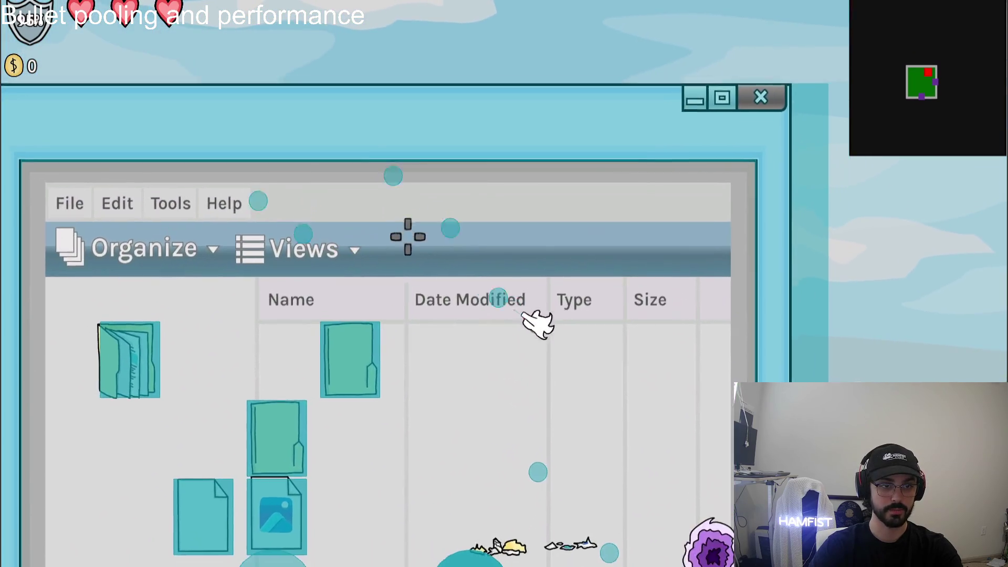
pyautogui.press('s')
pyautogui.press('d')
pyautogui.press('d')
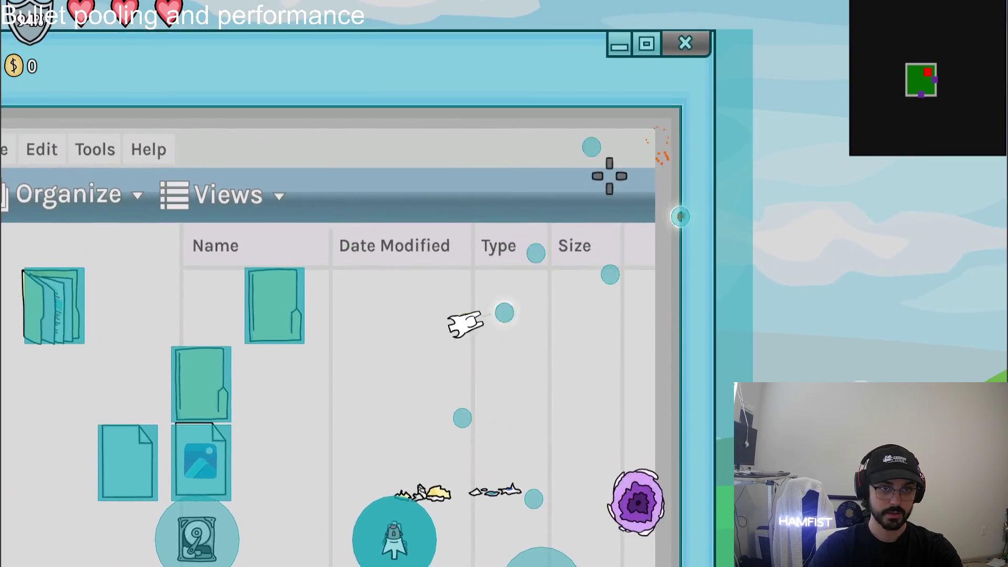
pyautogui.press('s')
pyautogui.press('a')
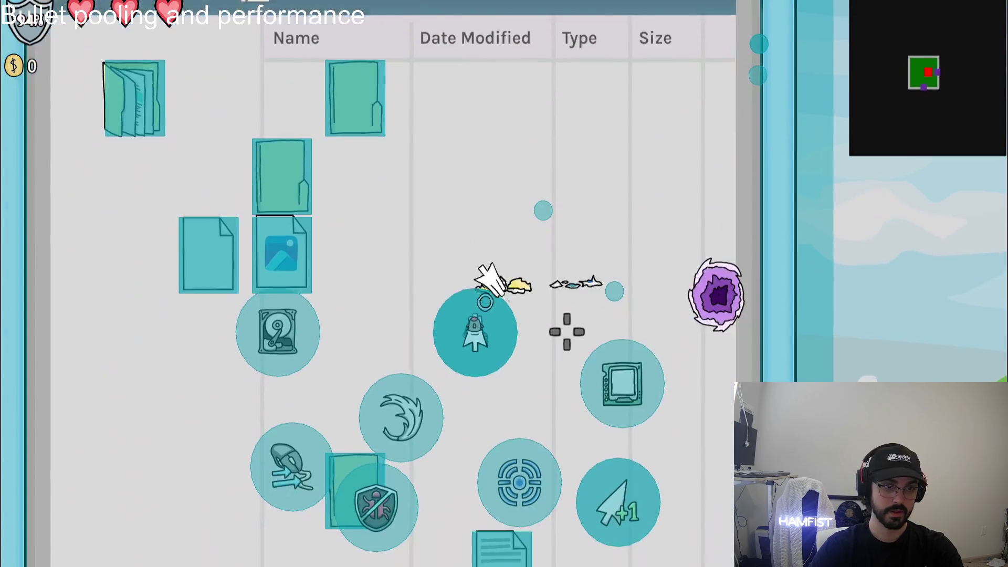
# - Steer to the Premium Anti-Virus and Extra Cursor pickups, then fire streams of bubble bullets
pyautogui.press('s')
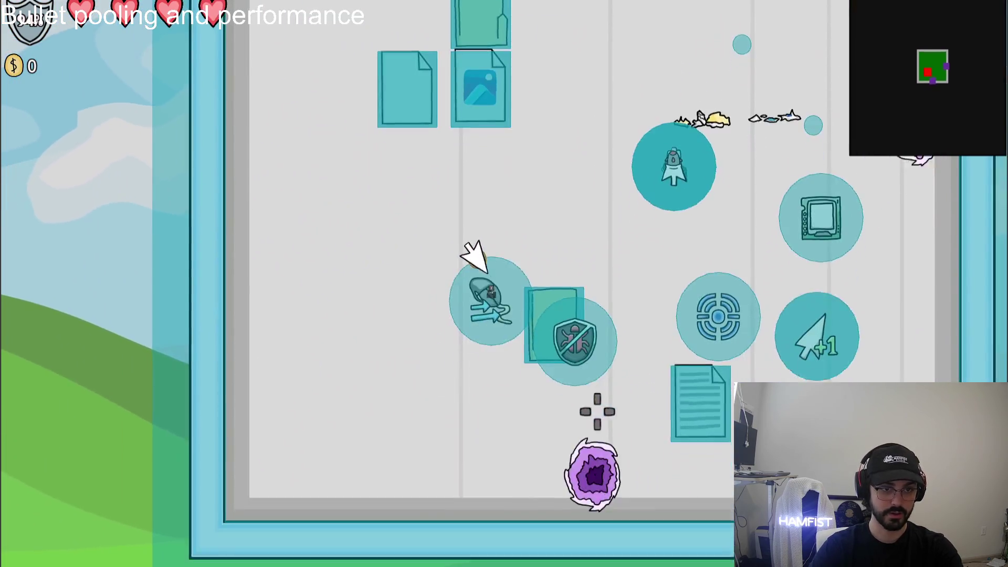
pyautogui.press('d')
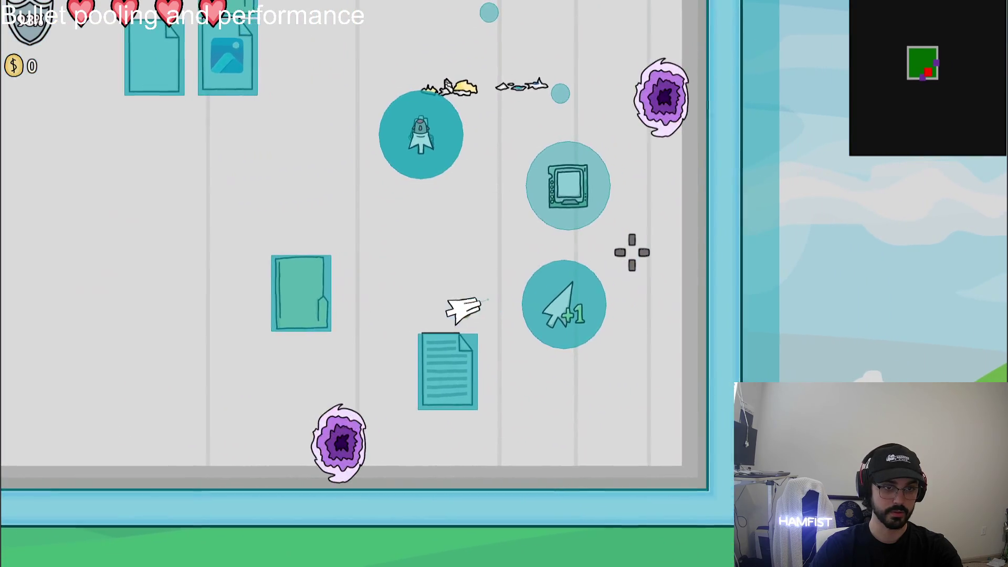
pyautogui.press('w')
pyautogui.press('a')
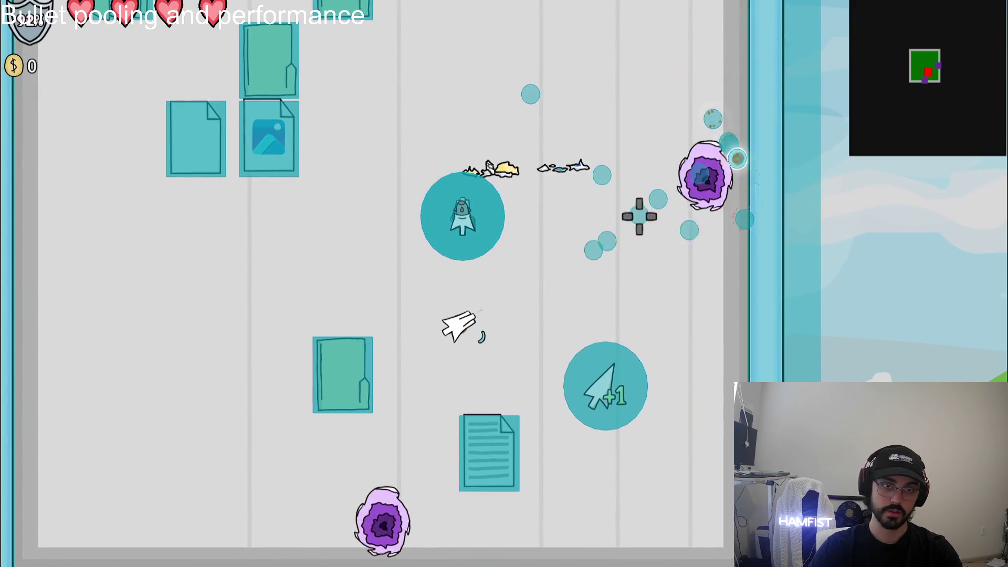
pyautogui.press('d')
pyautogui.press('w')
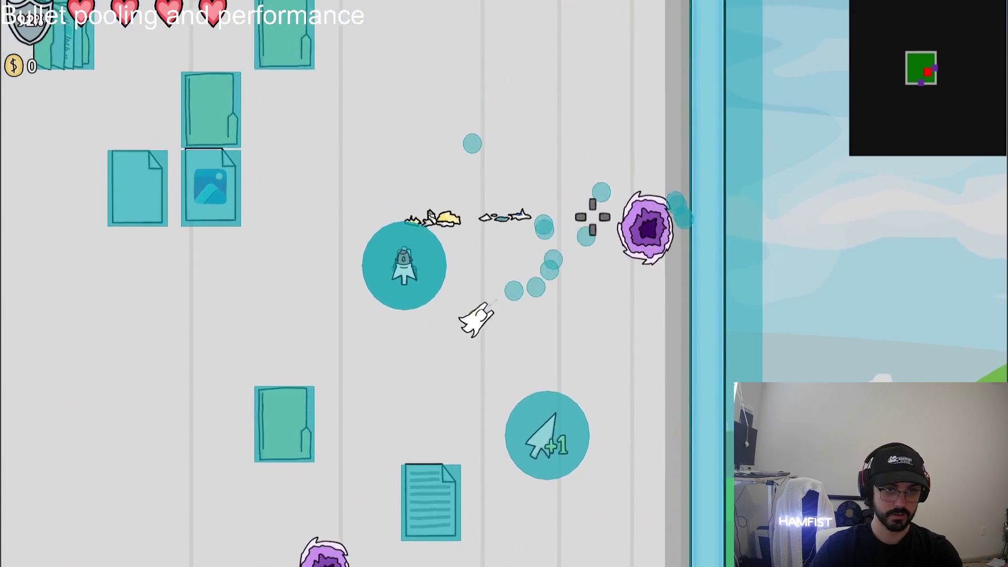
pyautogui.press('w')
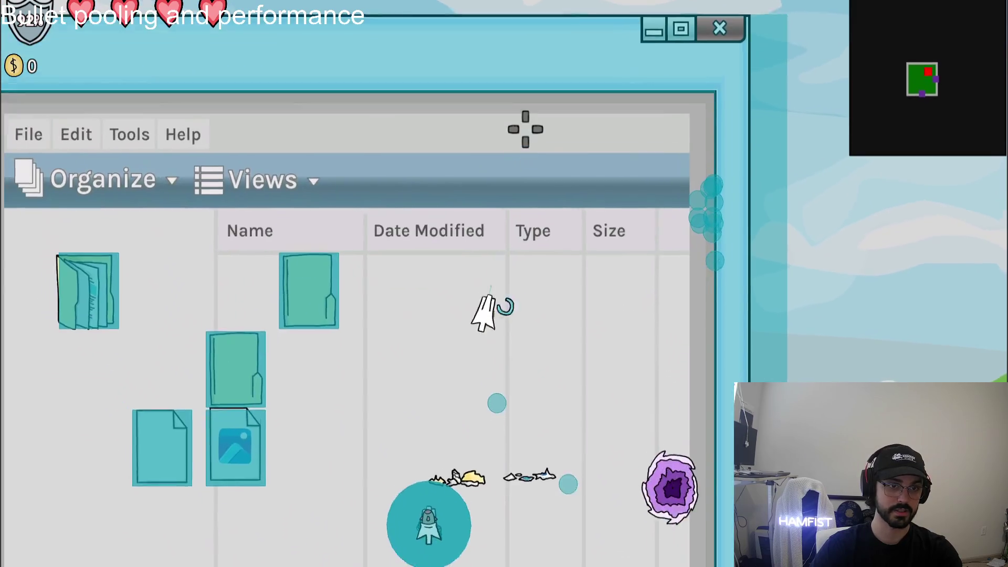
pyautogui.press('a')
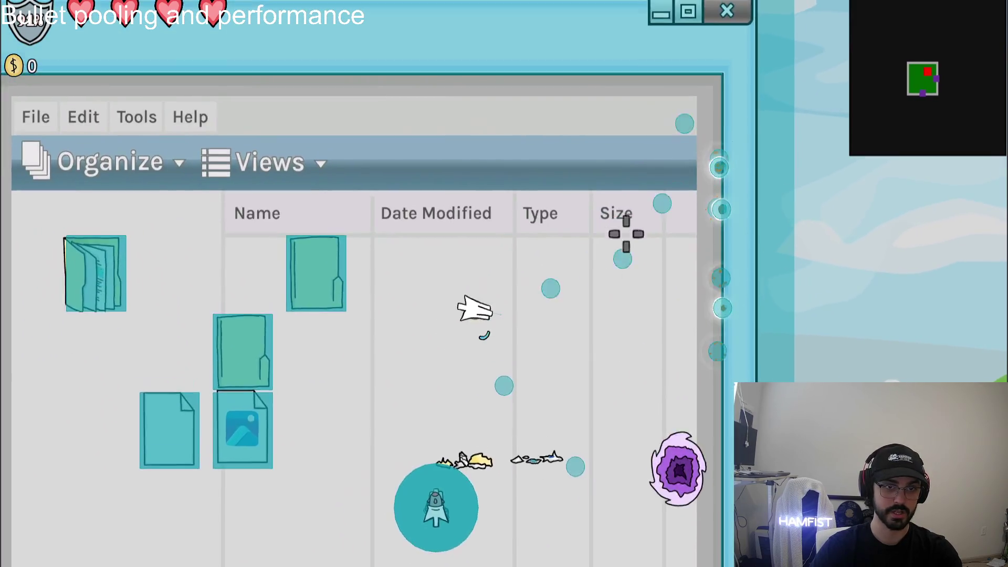
pyautogui.press('s')
pyautogui.press('a')
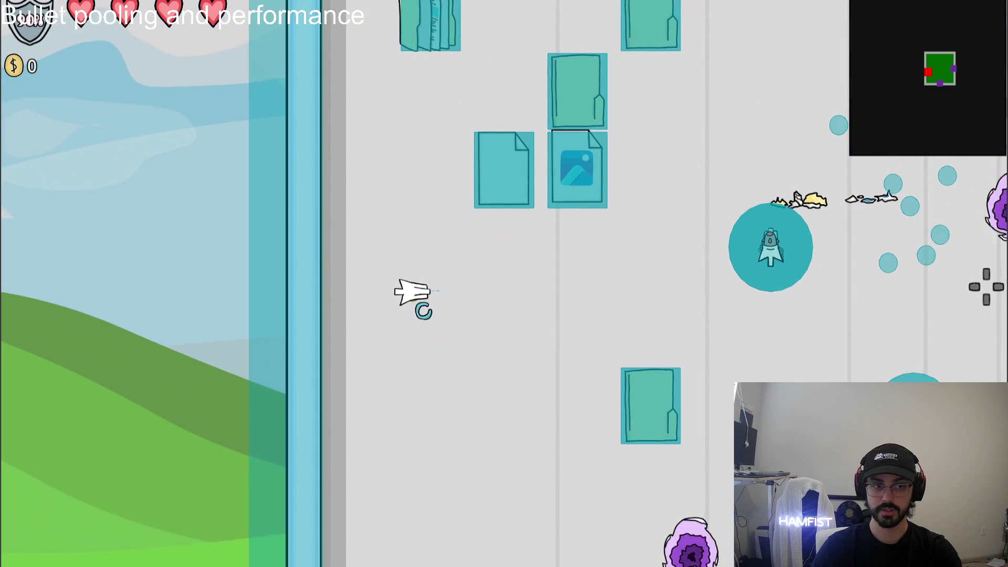
pyautogui.click(979, 285)
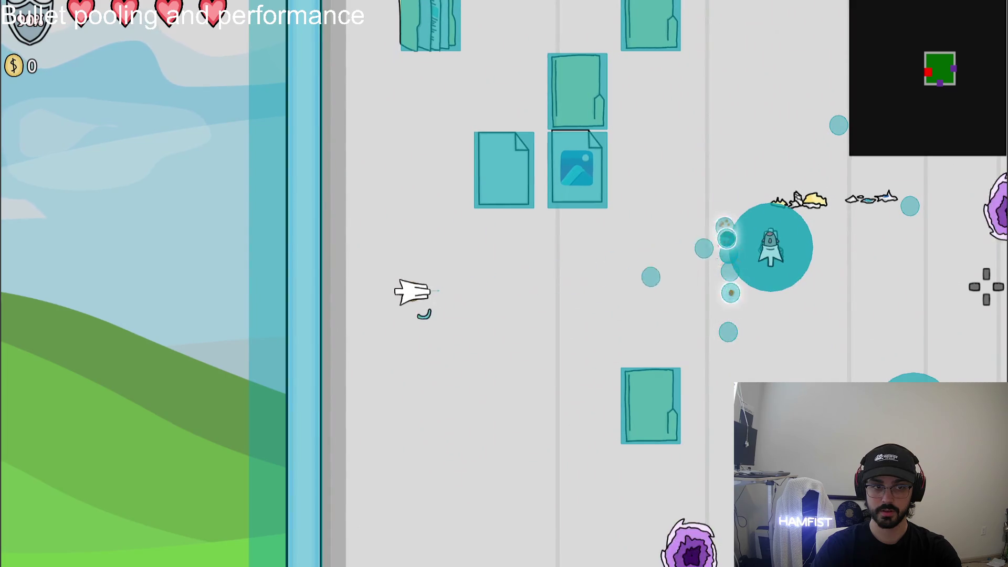
pyautogui.click(985, 286)
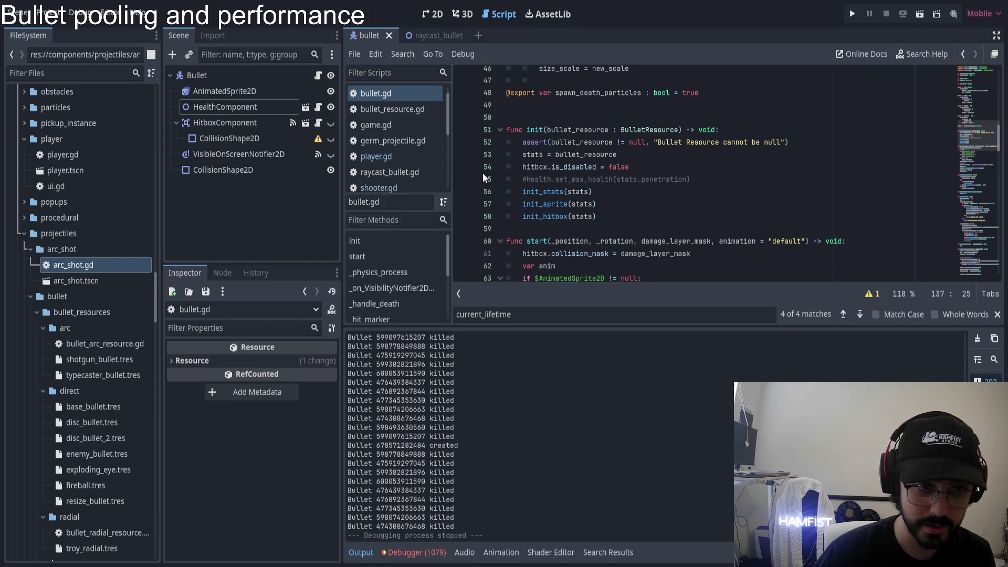
# - Jump to init_sprite and inspect the sprite_frames check and assignment on lines 151–152
pyautogui.keyDown('ctrl'); pyautogui.click(566, 203); pyautogui.keyUp('ctrl')
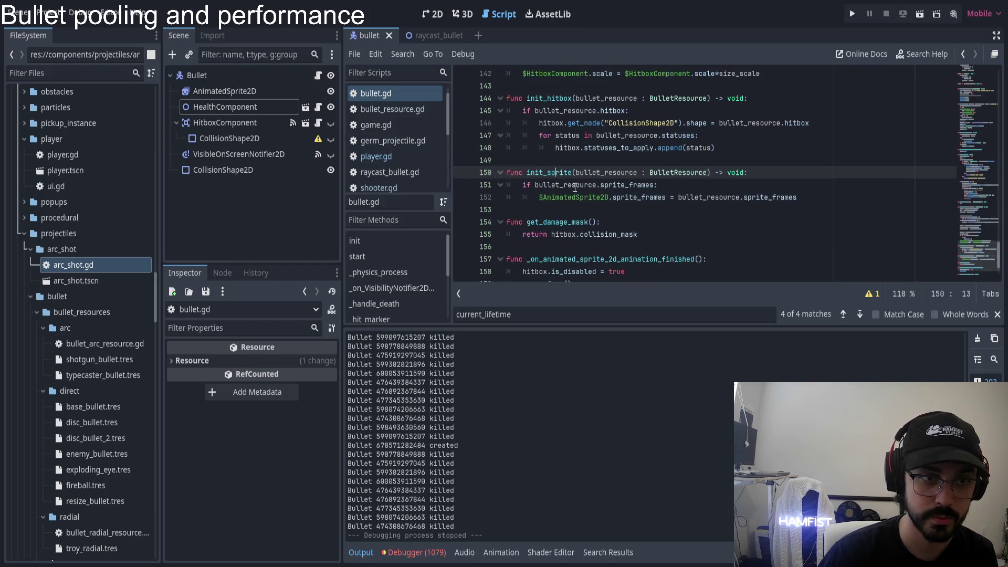
pyautogui.click(623, 184)
pyautogui.click(636, 198)
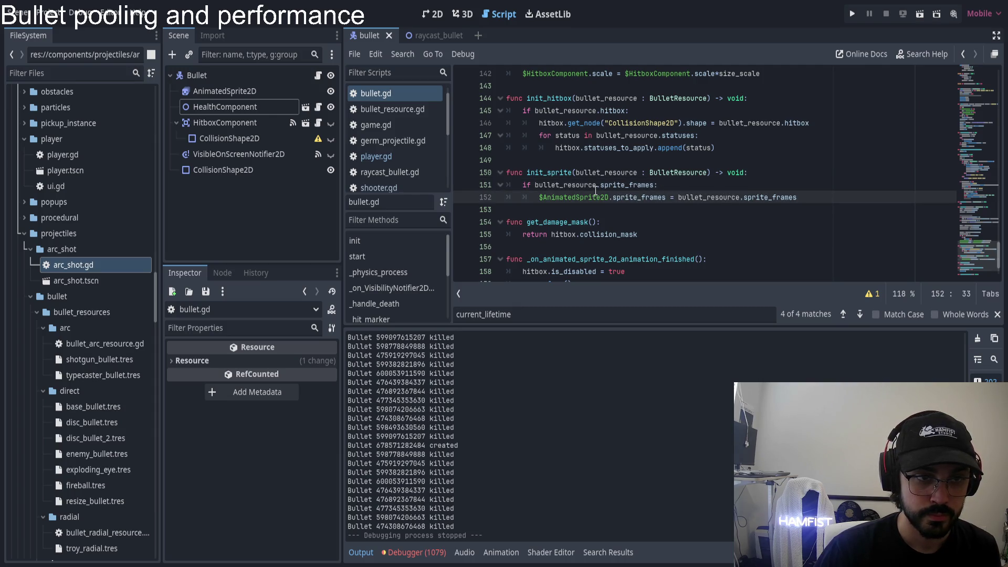
# - Scroll up and examine the killed.emit(self) line
pyautogui.scroll(5, 587, 176)
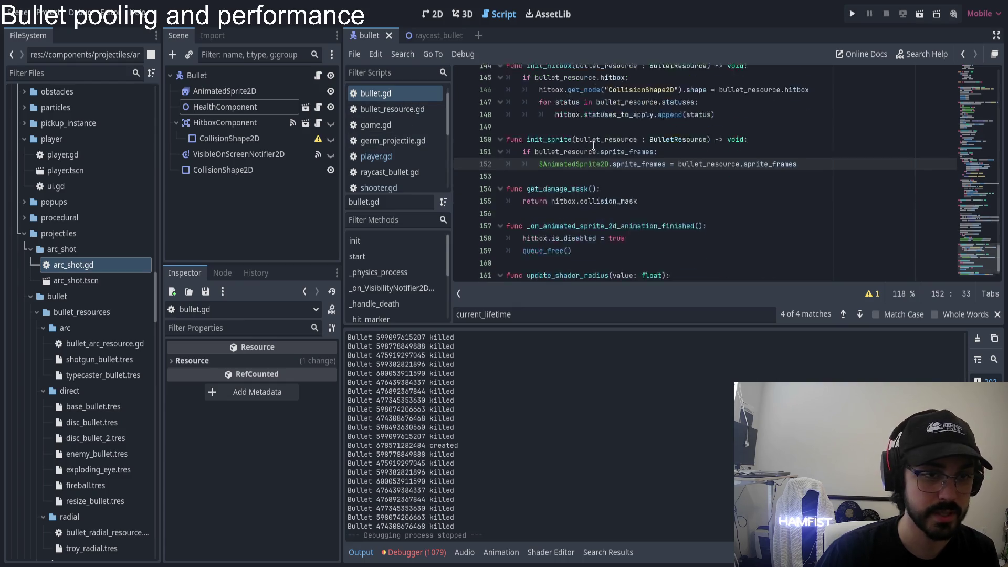
pyautogui.scroll(1, 591, 183)
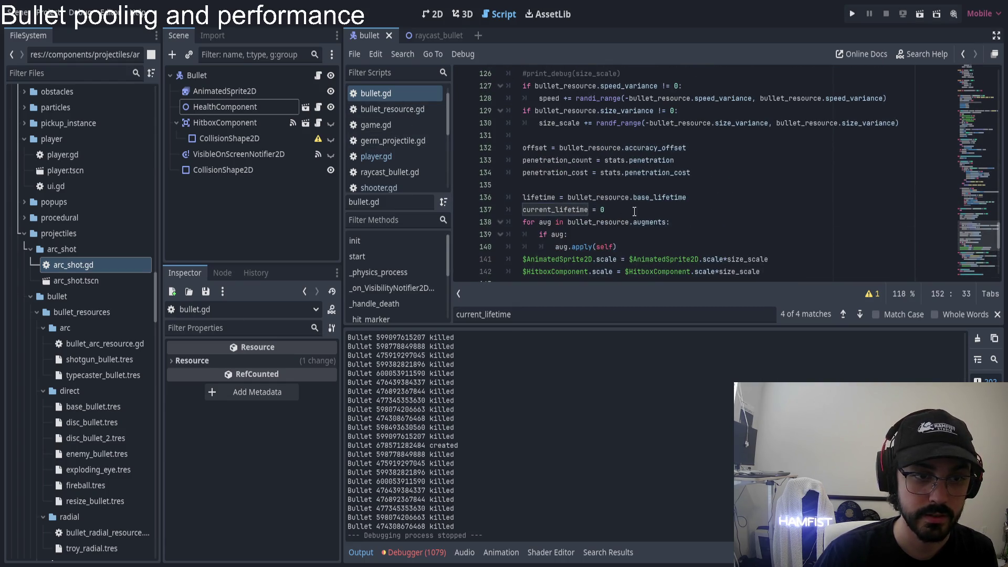
pyautogui.scroll(6, 628, 210)
pyautogui.scroll(2, 617, 192)
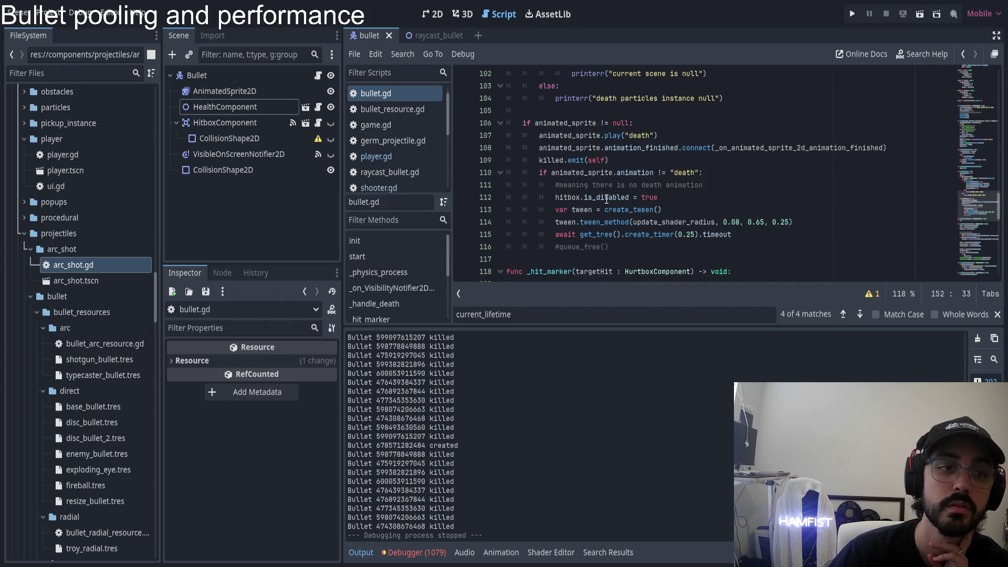
pyautogui.click(570, 160)
pyautogui.moveTo(539, 160); pyautogui.dragTo(619, 163)
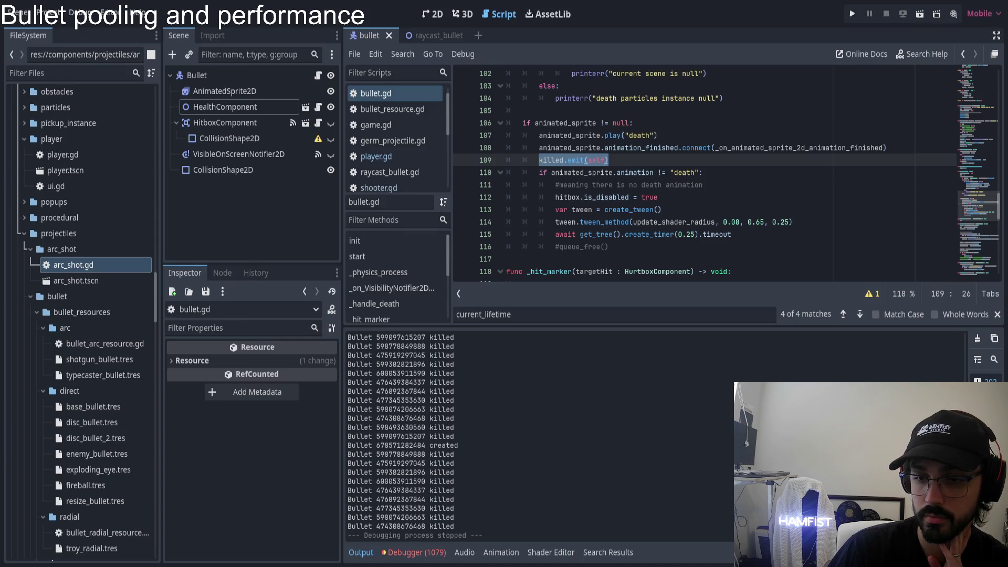
pyautogui.click(638, 159)
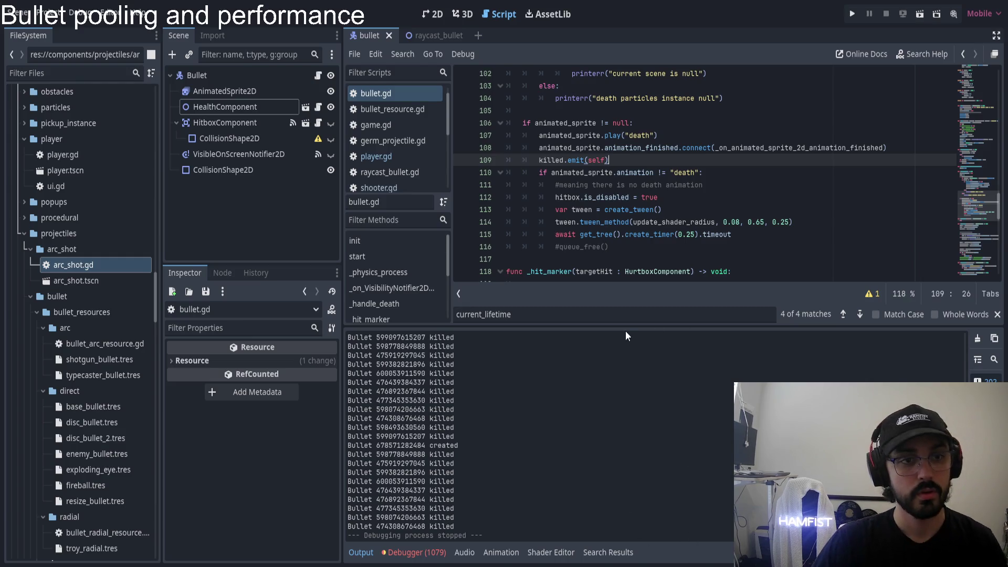
# - Go to the death animation play call and check the AnimatedSprite2D's available animations
pyautogui.click(614, 136)
pyautogui.click(572, 135)
pyautogui.click(611, 135)
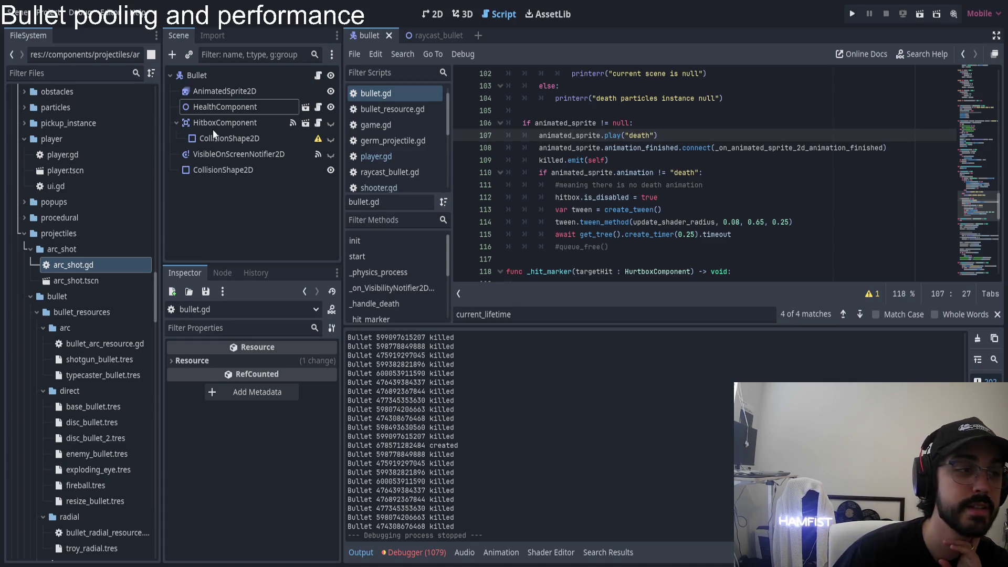
pyautogui.click(235, 90)
pyautogui.click(279, 396)
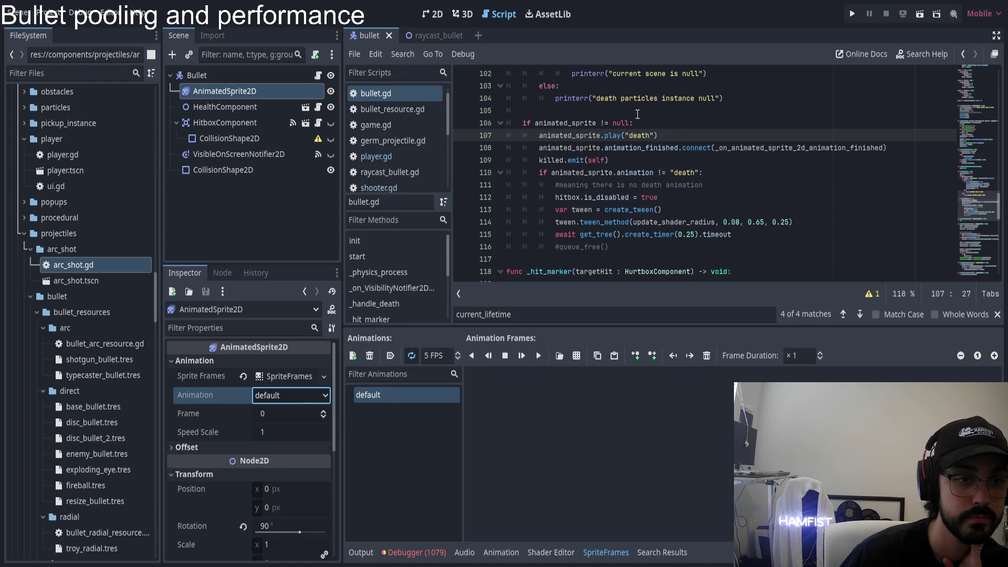
# - Find _on_animated_sprite_2d_animation_finished and comment out its queue_free() call on line 159
pyautogui.doubleClick(734, 147)
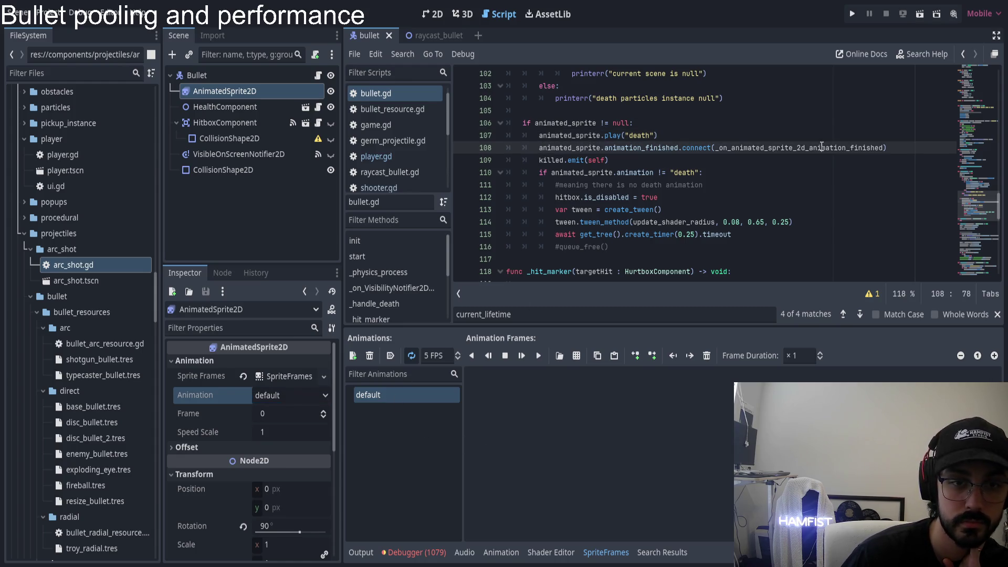
pyautogui.scroll(-6, 658, 158)
pyautogui.hotkey('ctrl', 'f')
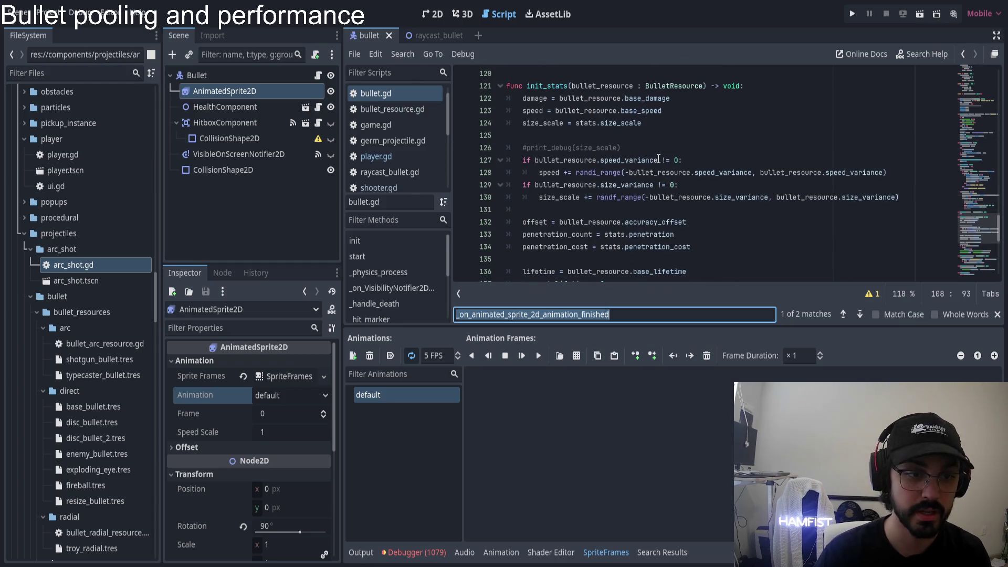
pyautogui.press('Return')
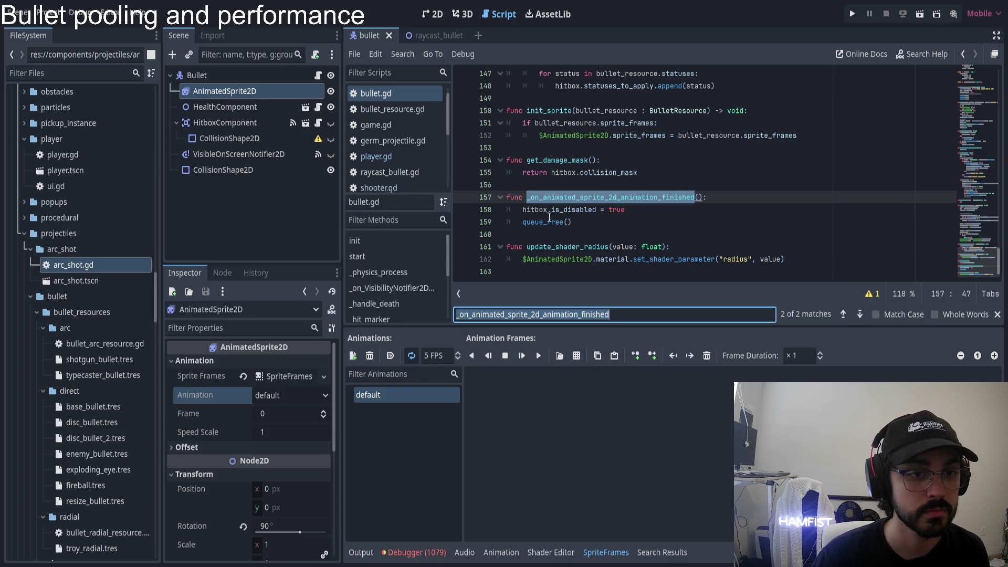
pyautogui.click(579, 222)
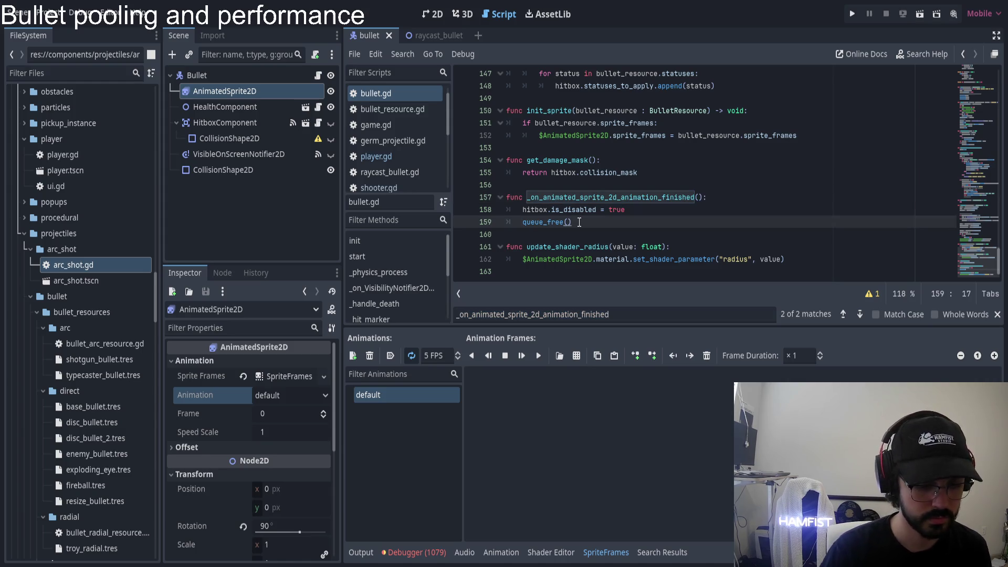
pyautogui.hotkey('ctrl', 'k')
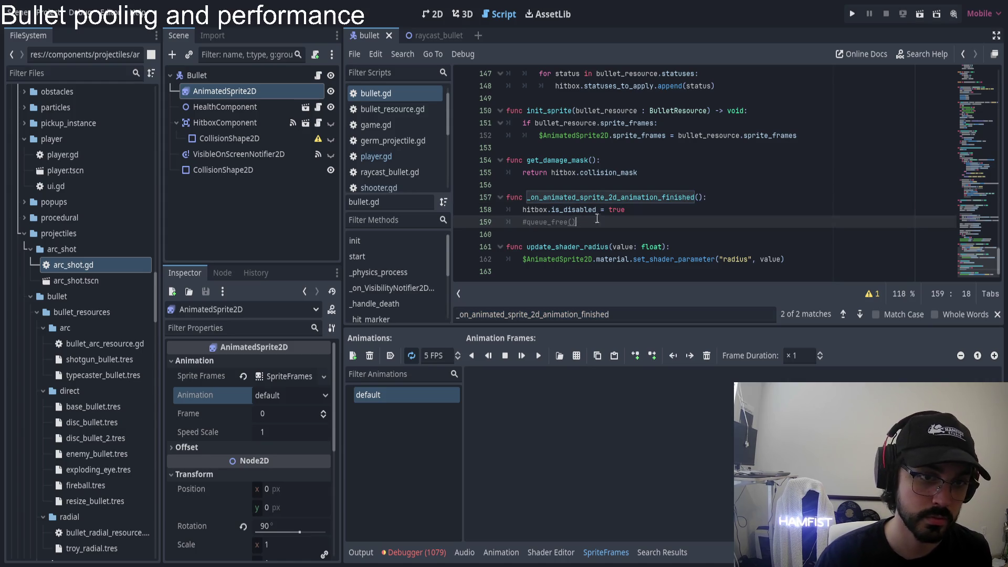
pyautogui.scroll(13, 632, 203)
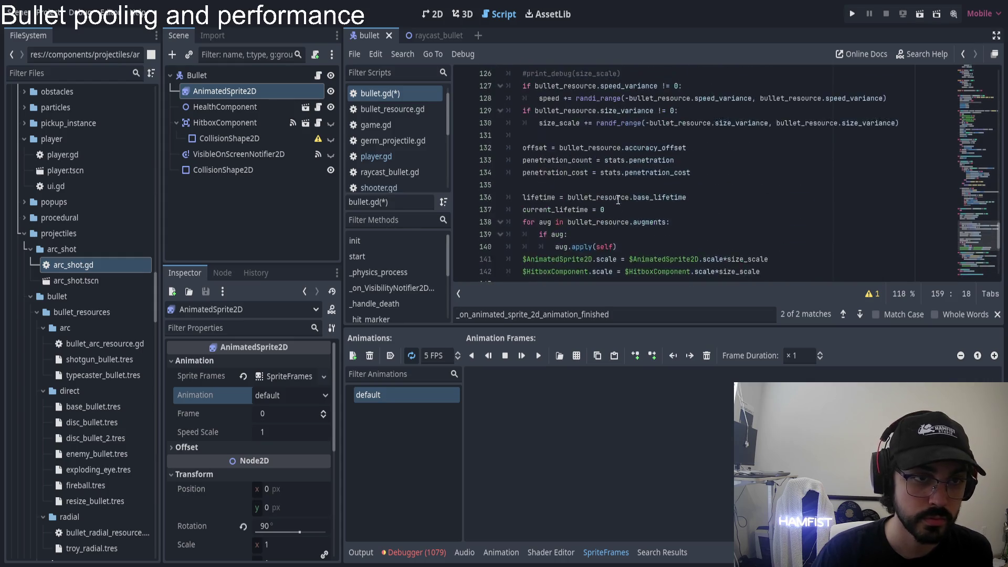
pyautogui.scroll(2, 633, 204)
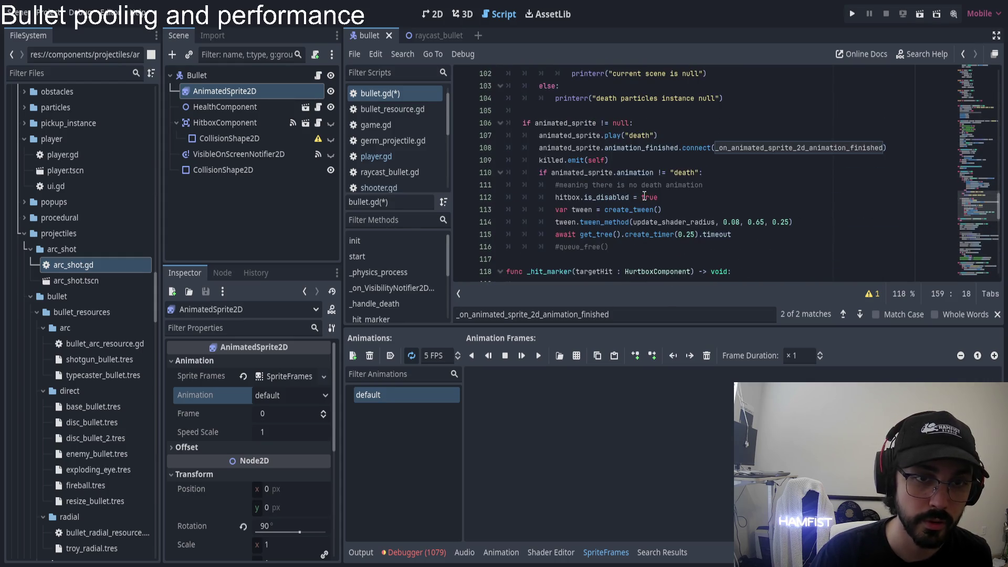
pyautogui.click(617, 159)
# - Inspect bullet.gd's death-handling tween code and the update_shader_radius function definition
pyautogui.moveTo(551, 172); pyautogui.dragTo(698, 172)
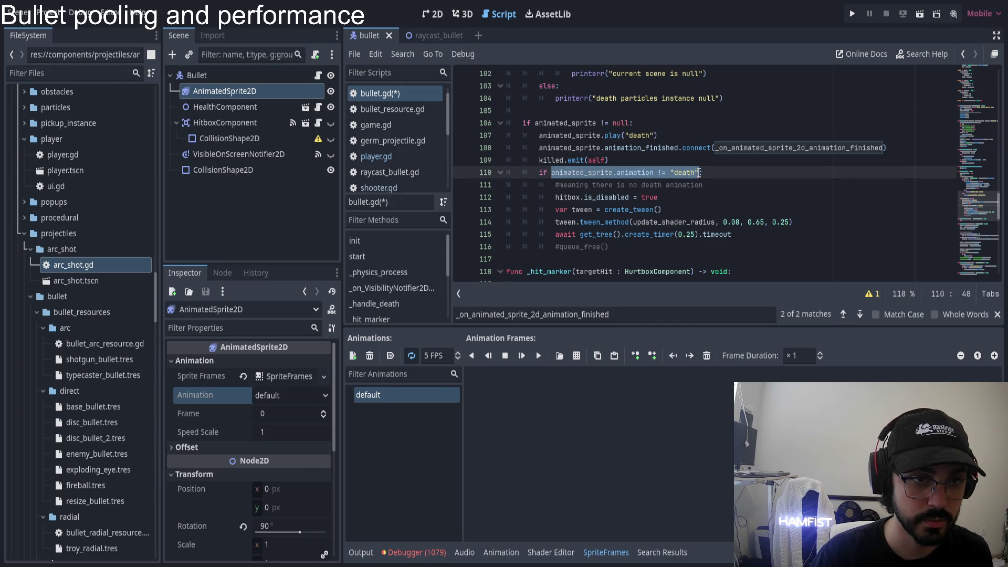
pyautogui.scroll(4, 645, 181)
pyautogui.scroll(-4, 630, 186)
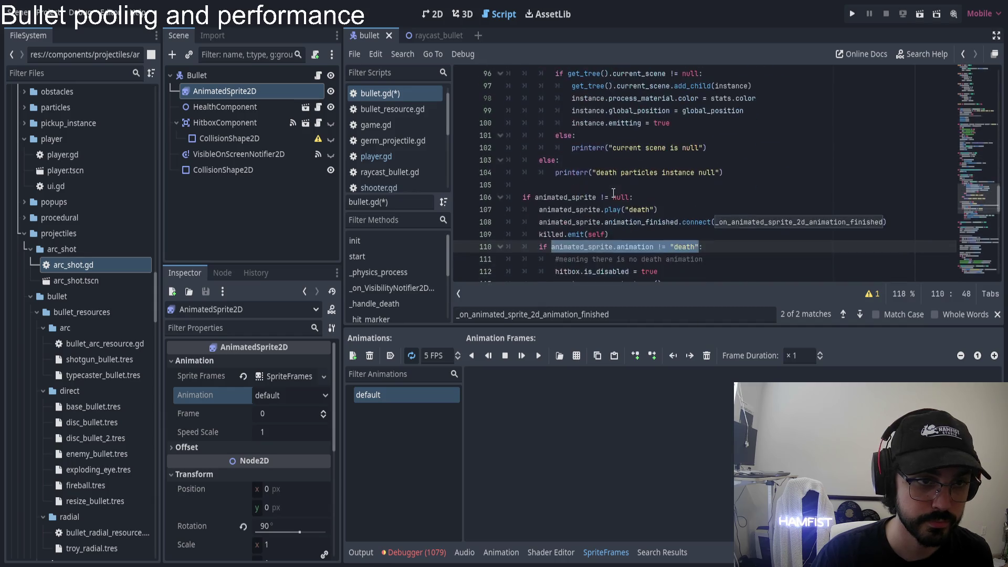
pyautogui.click(557, 200)
pyautogui.moveTo(555, 210); pyautogui.dragTo(684, 211)
pyautogui.doubleClick(675, 221)
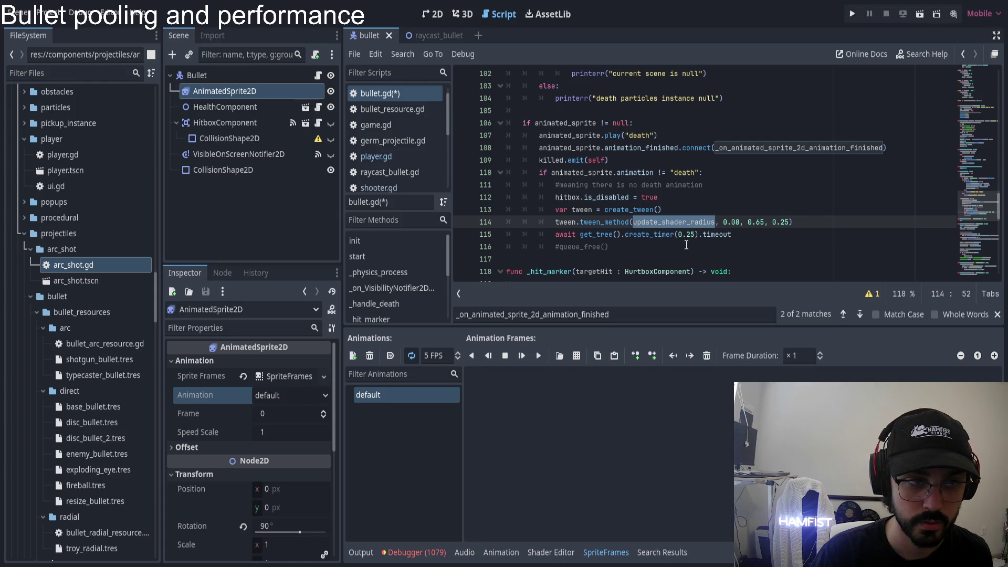
pyautogui.scroll(-1, 682, 241)
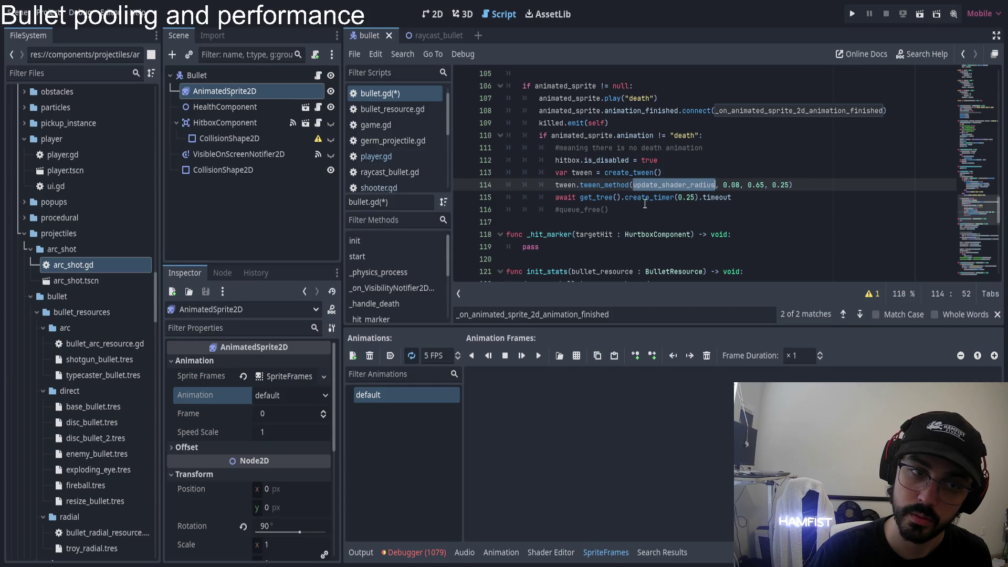
pyautogui.click(646, 186)
pyautogui.press('Right')
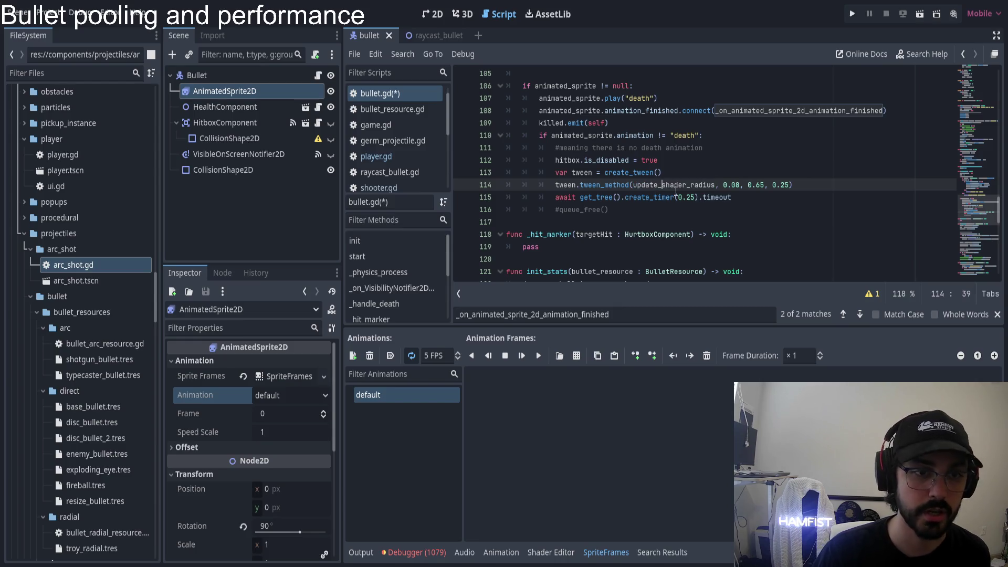
pyautogui.keyDown('ctrl'); pyautogui.click(672, 190); pyautogui.keyUp('ctrl')
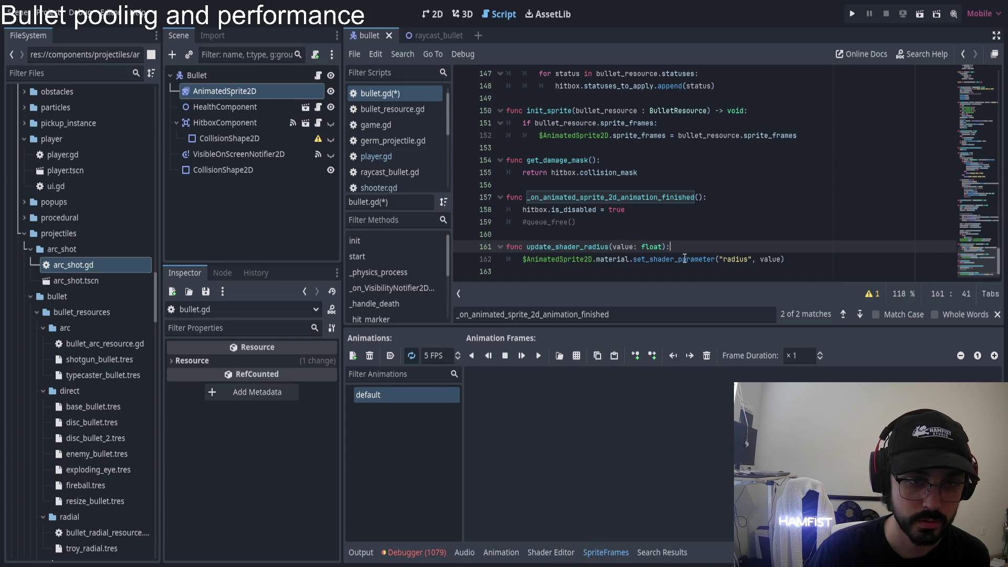
pyautogui.scroll(10, 577, 249)
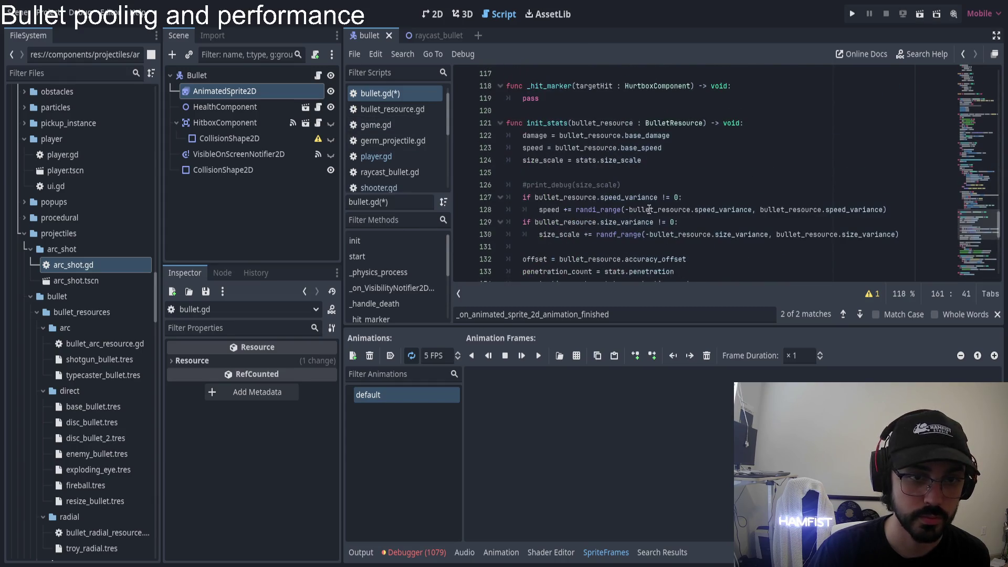
pyautogui.scroll(4, 641, 209)
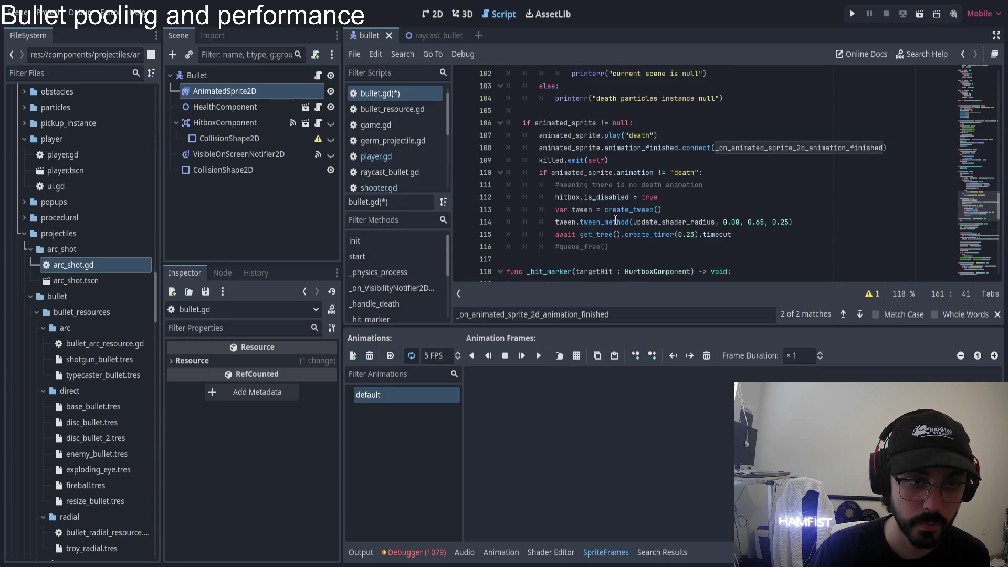
# - Comment out the three tween lines 113–115 and launch the game with F5
pyautogui.moveTo(597, 210)
pyautogui.mouseDown()
pyautogui.moveTo(656, 212)
pyautogui.moveTo(609, 236)
pyautogui.mouseUp()
pyautogui.hotkey('ctrl', 'k')
pyautogui.press('F5')
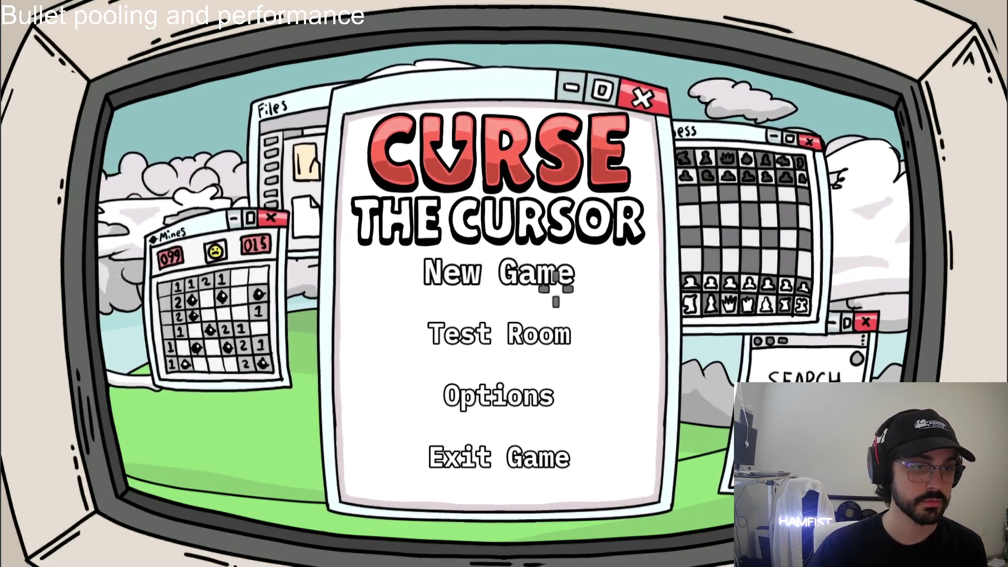
# - Start a New Game, then move the ship through rooms with S, D and W while shooting enemies
pyautogui.click(512, 274)
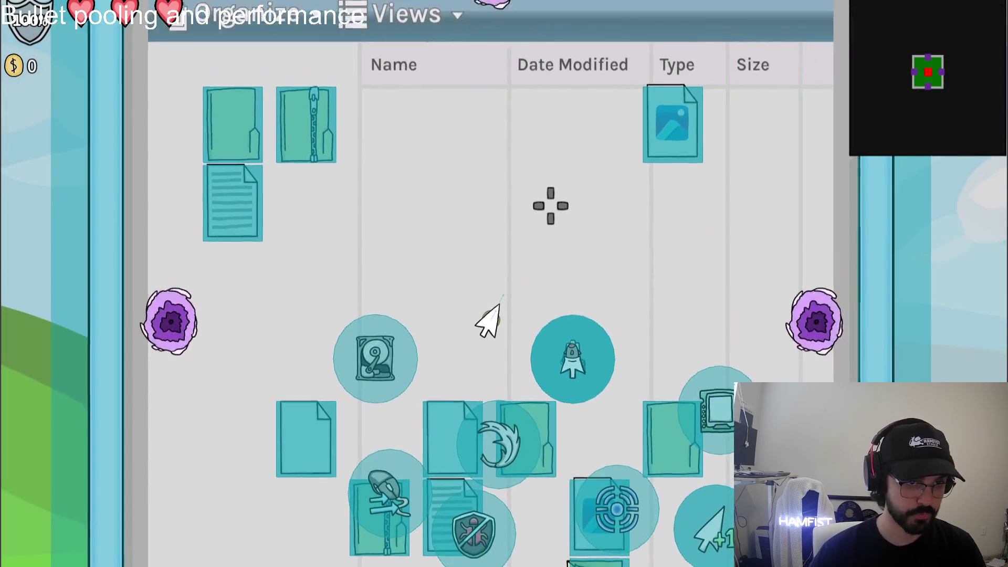
pyautogui.click(554, 208)
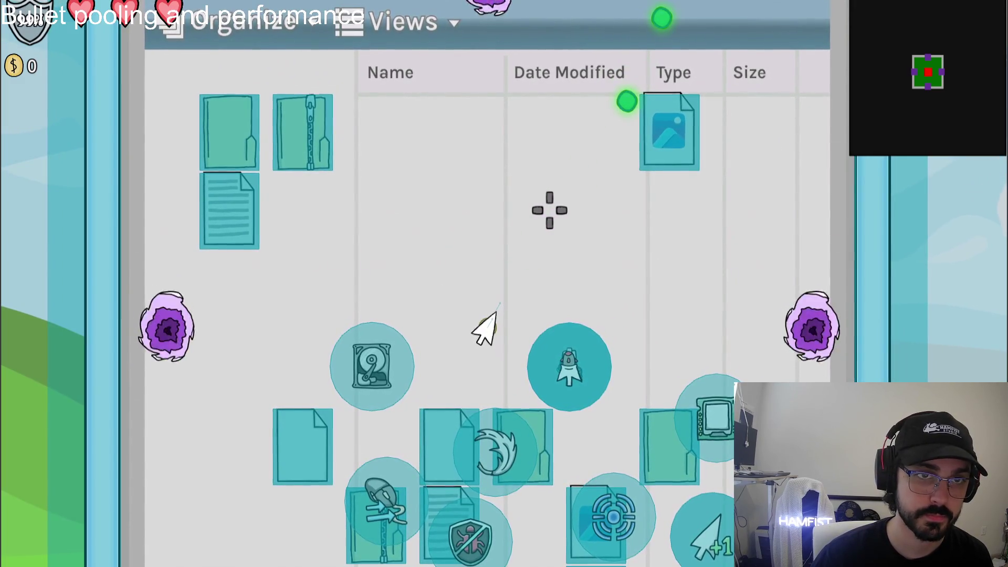
pyautogui.click(549, 208)
pyautogui.click(512, 157)
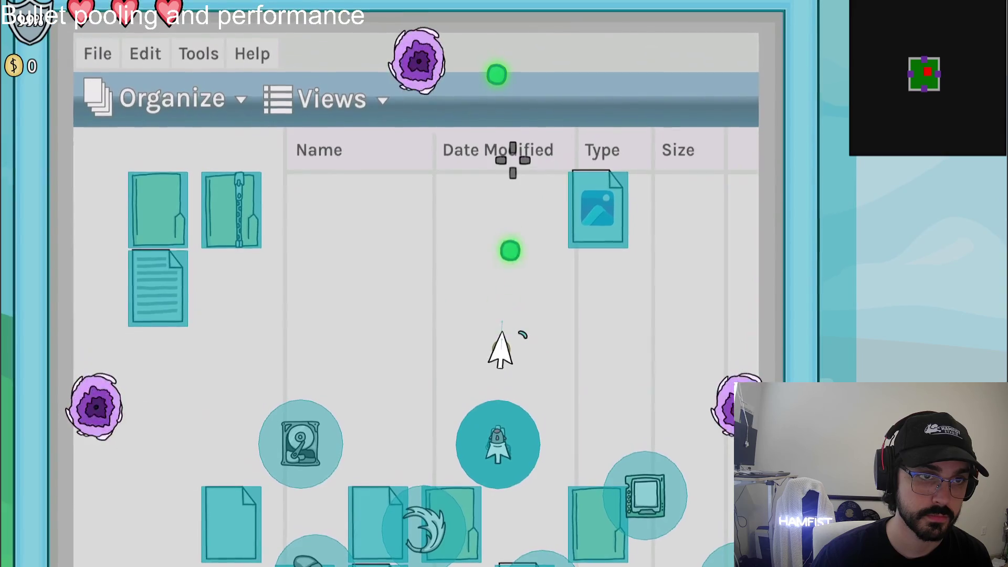
pyautogui.click(513, 160)
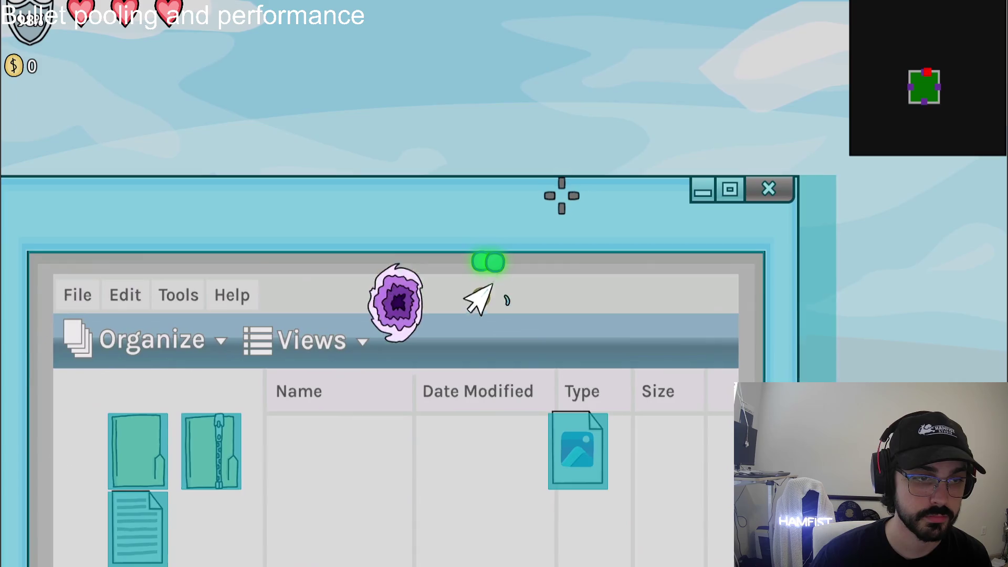
pyautogui.press('s')
pyautogui.moveTo(565, 196)
pyautogui.mouseDown()
pyautogui.moveTo(668, 215)
pyautogui.moveTo(655, 219)
pyautogui.moveTo(666, 226)
pyautogui.mouseUp()
pyautogui.press('d')
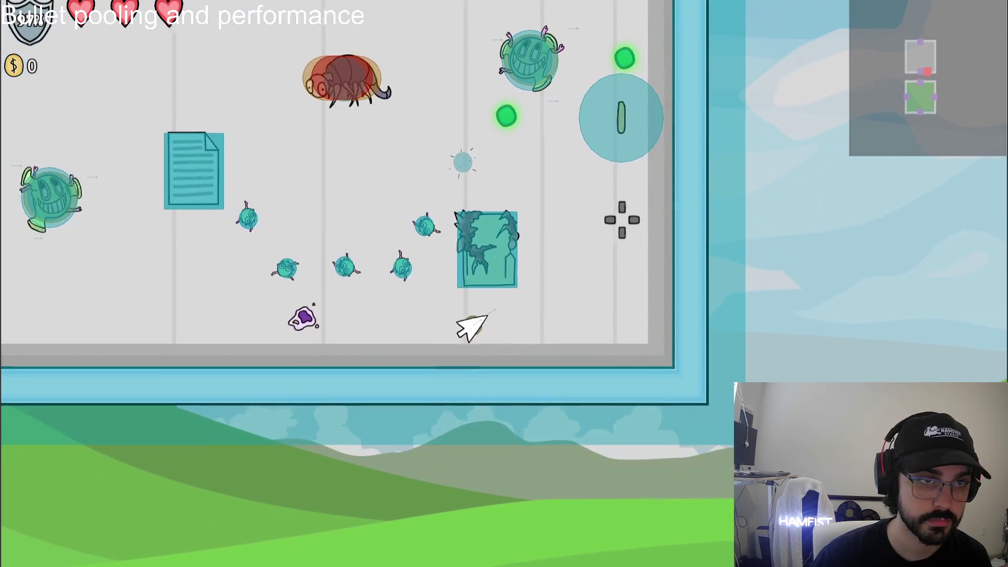
pyautogui.press('w')
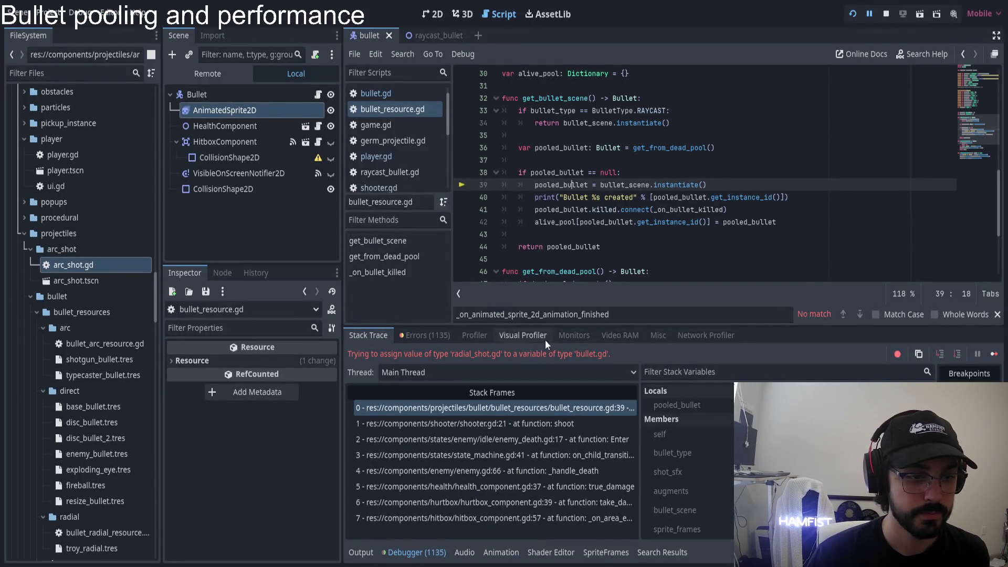
# - Restore and move the editor window aside to view the paused game, then stop the debug session
pyautogui.moveTo(603, 14)
pyautogui.mouseDown()
pyautogui.moveTo(617, 35)
pyautogui.moveTo(601, 418)
pyautogui.mouseUp()
pyautogui.moveTo(371, 417)
pyautogui.mouseDown()
pyautogui.moveTo(797, 464)
pyautogui.moveTo(841, 479)
pyautogui.moveTo(605, 416)
pyautogui.moveTo(467, 6)
pyautogui.mouseUp()
pyautogui.click(885, 14)
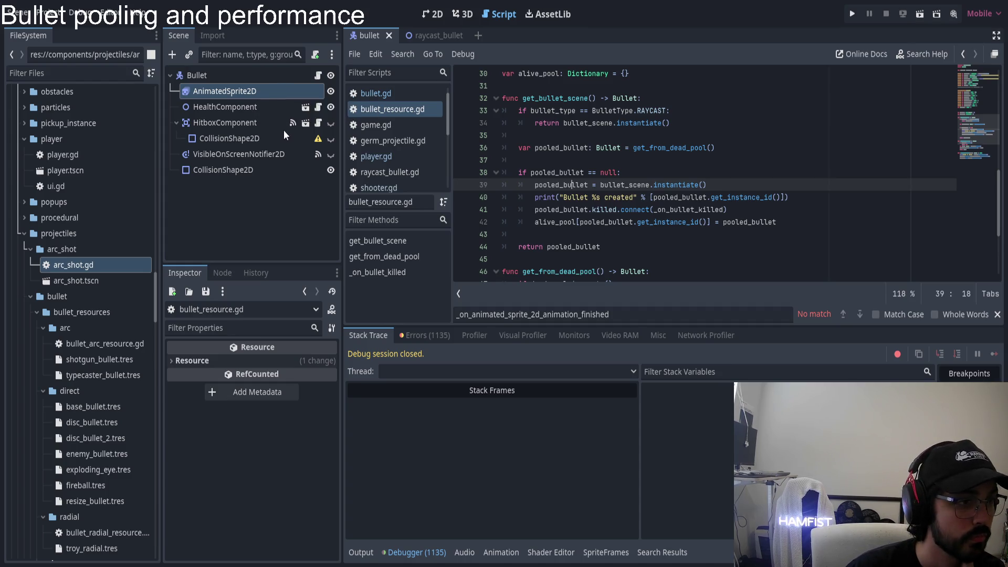
# - In bullet.gd, add a commented-out '#animated_sprite' line after hitbox.is_disabled = true
pyautogui.click(313, 74)
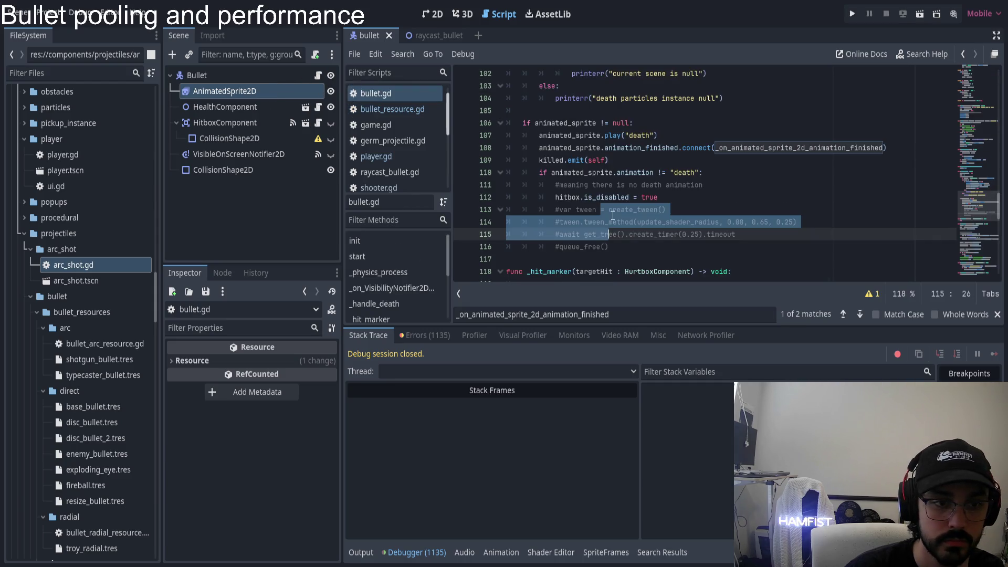
pyautogui.moveTo(636, 222); pyautogui.dragTo(719, 223)
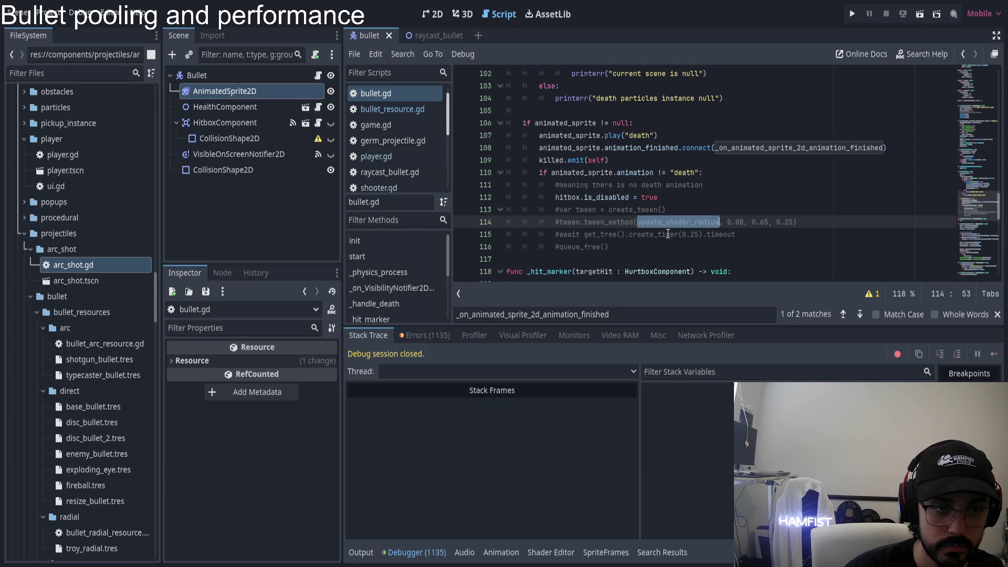
pyautogui.click(662, 198)
pyautogui.press('Return')
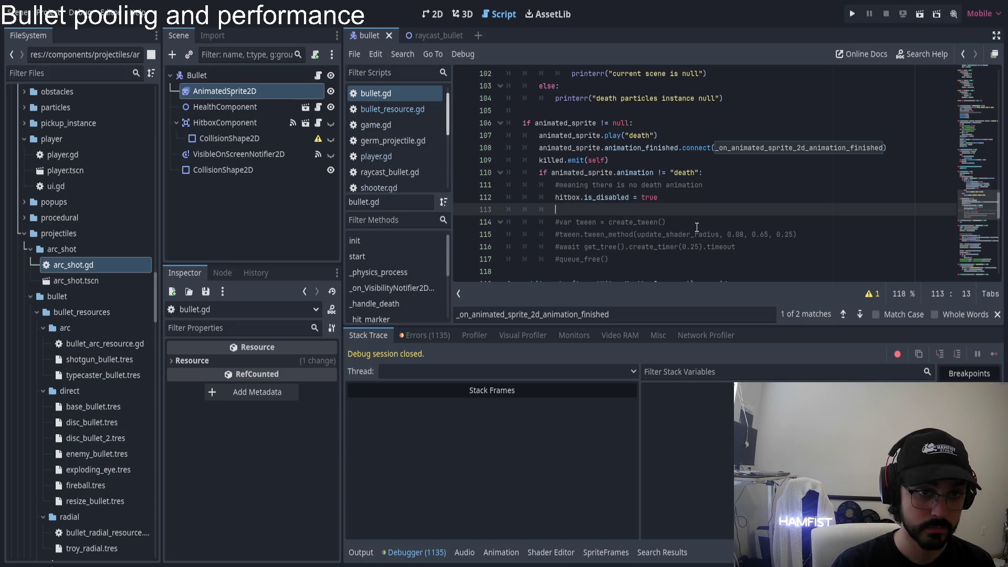
pyautogui.write('anima')
pyautogui.press('Return')
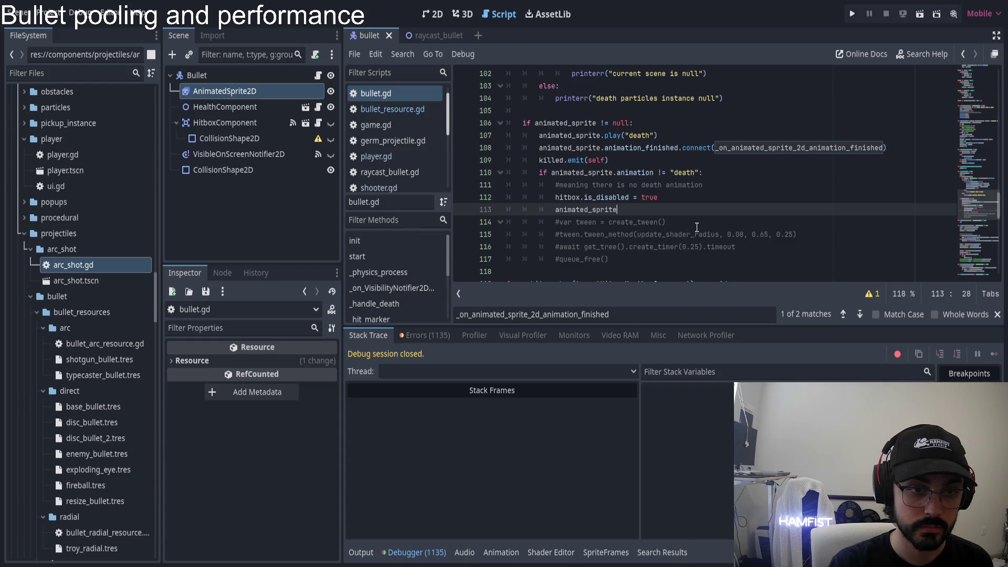
pyautogui.hotkey('ctrl', 'k')
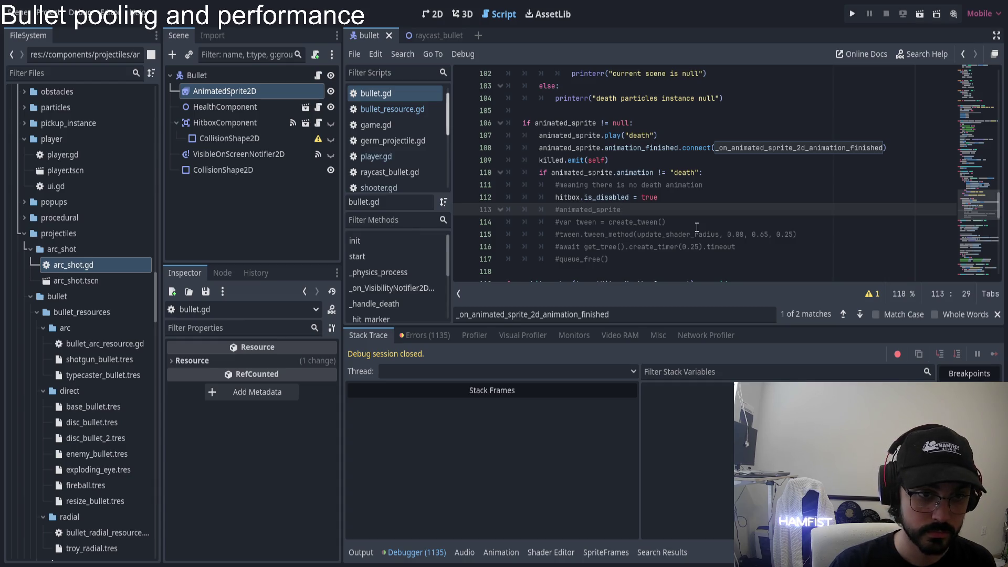
# - Select update_shader_radius on the tween_method line and search the script for it
pyautogui.press('Down')
pyautogui.press('Down')
pyautogui.press('Right')
pyautogui.press('Right')
pyautogui.press('Right')
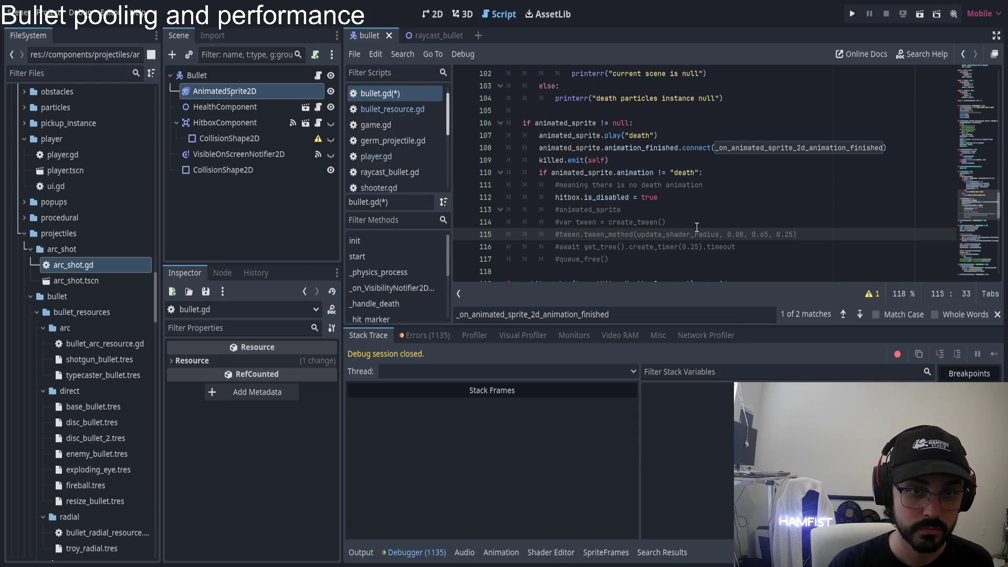
pyautogui.doubleClick(681, 234)
pyautogui.hotkey('ctrl', 'f')
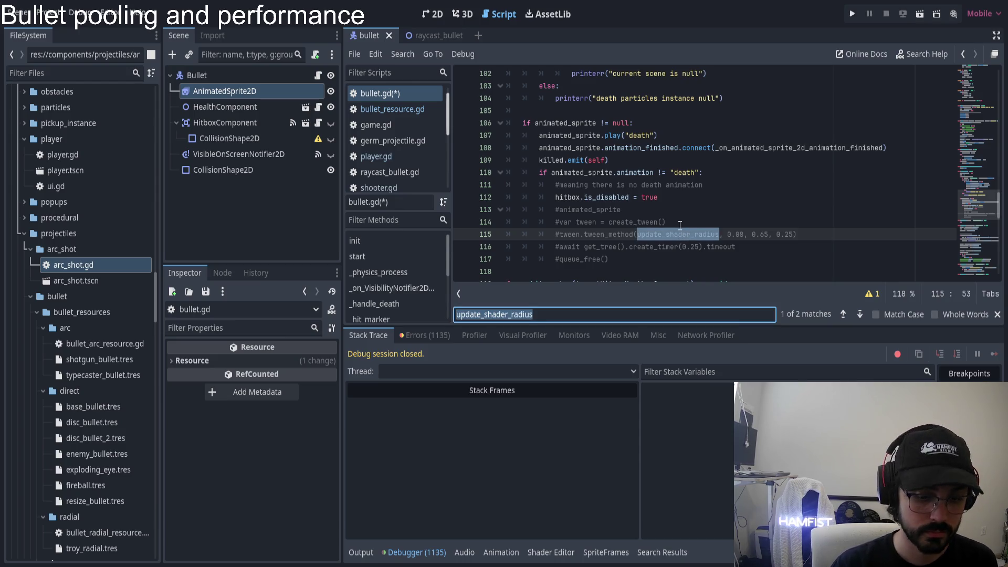
# - Jump to the update_shader_radius definition and select its $AnimatedSprite2D set_shader_parameter radius call
pyautogui.press('Return')
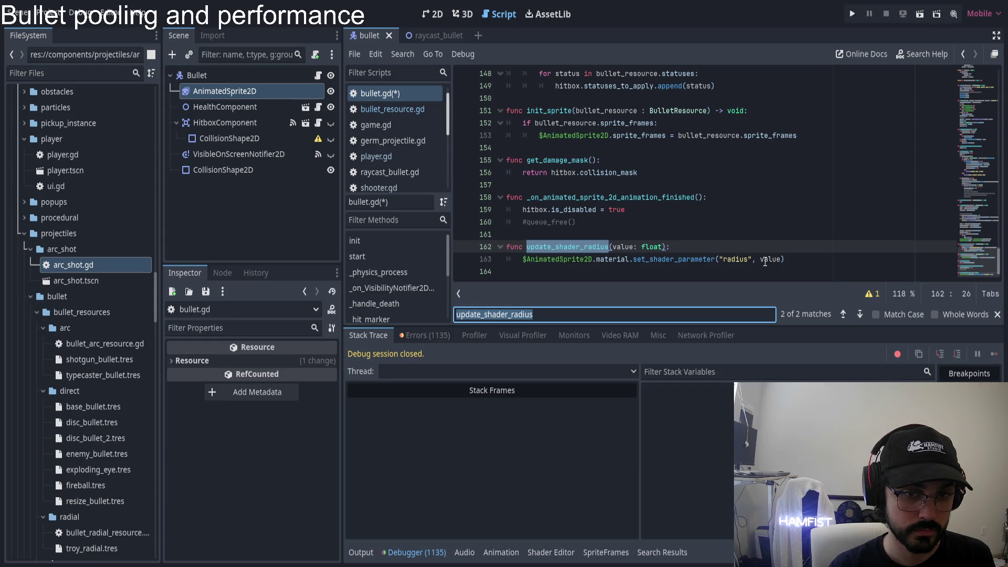
pyautogui.doubleClick(728, 259)
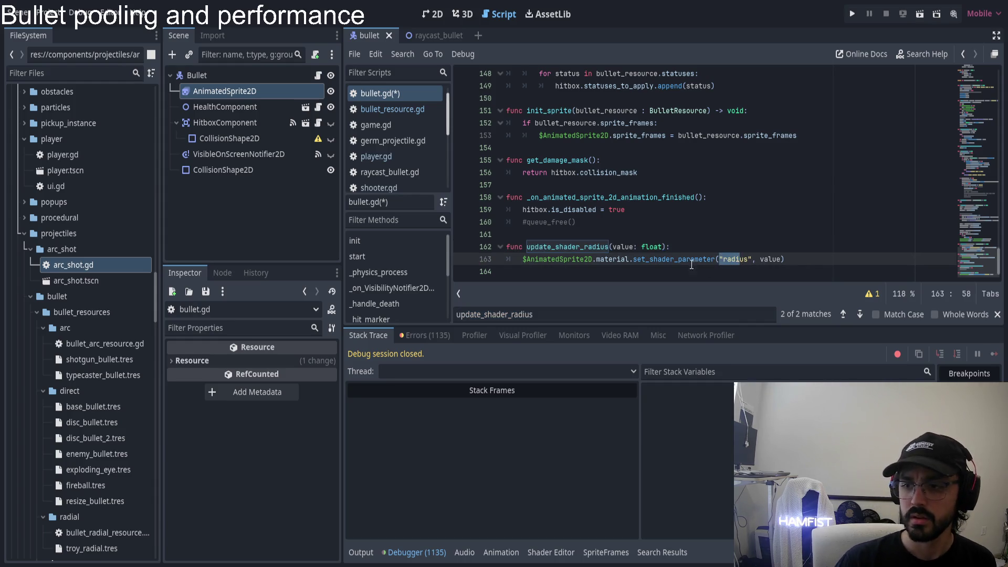
pyautogui.click(563, 259)
pyautogui.moveTo(525, 261); pyautogui.dragTo(716, 258)
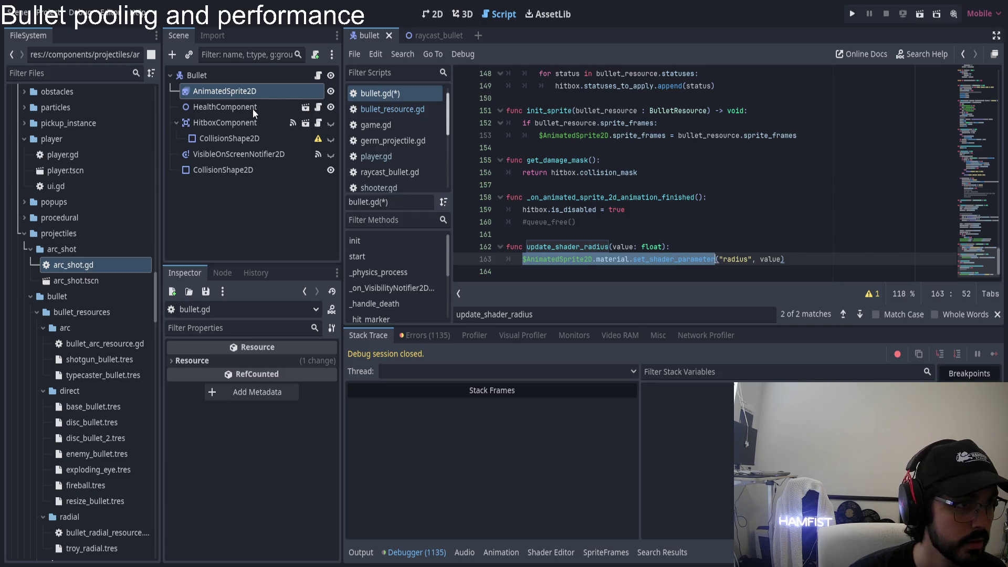
# - Open the AnimatedSprite2D's Material > ShaderMaterial dissolve shader in the shader editor
pyautogui.click(230, 94)
pyautogui.scroll(-5, 252, 446)
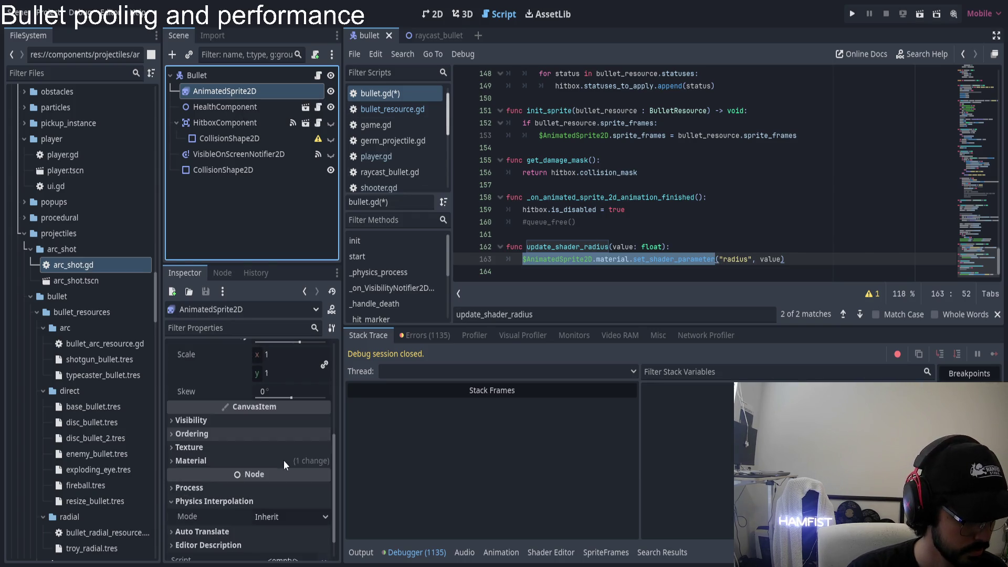
pyautogui.click(255, 462)
pyautogui.scroll(-2, 256, 462)
pyautogui.click(282, 414)
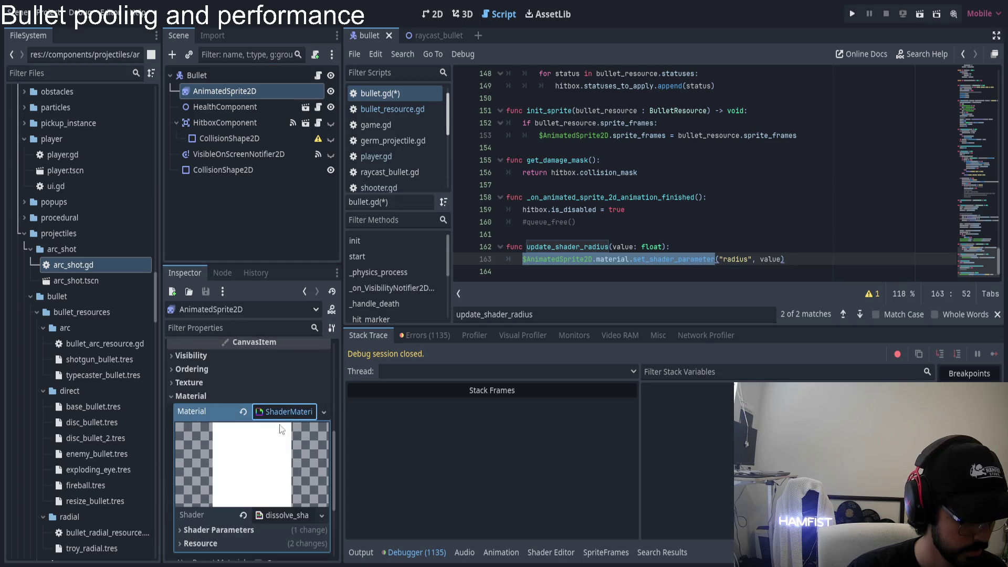
pyautogui.scroll(-2, 281, 425)
pyautogui.click(292, 466)
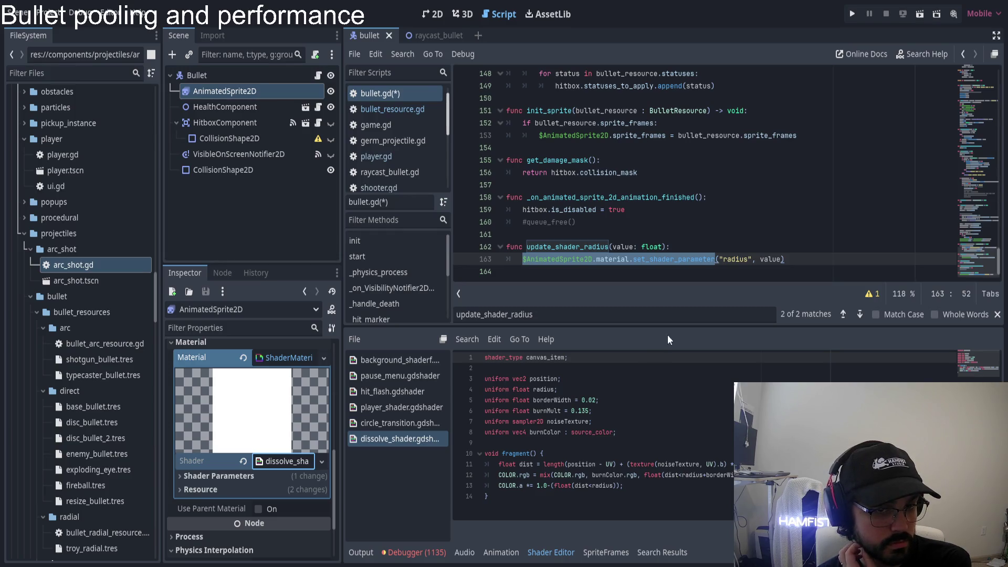
pyautogui.click(732, 255)
pyautogui.doubleClick(732, 257)
pyautogui.doubleClick(544, 389)
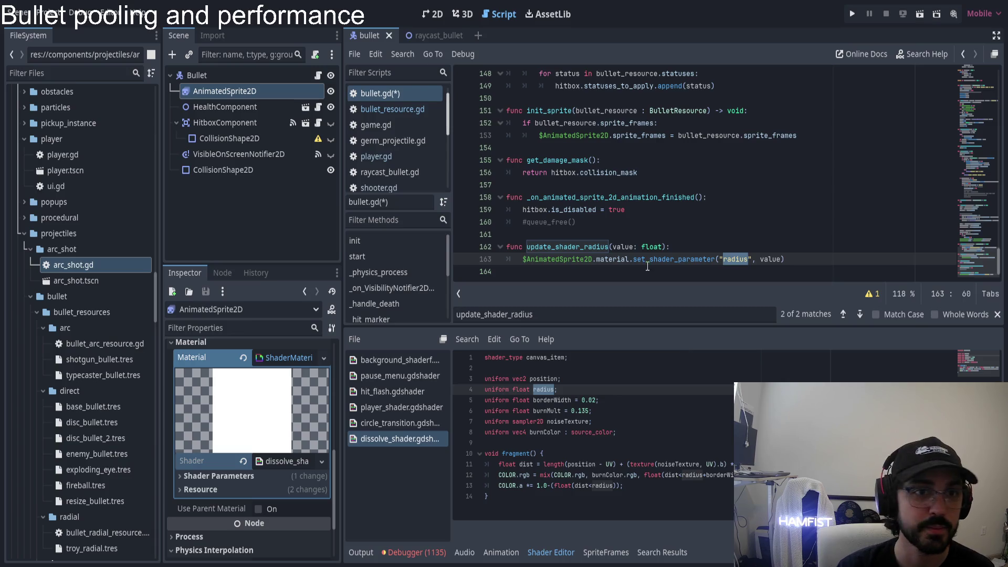
pyautogui.scroll(1, 649, 226)
pyautogui.scroll(20, 650, 224)
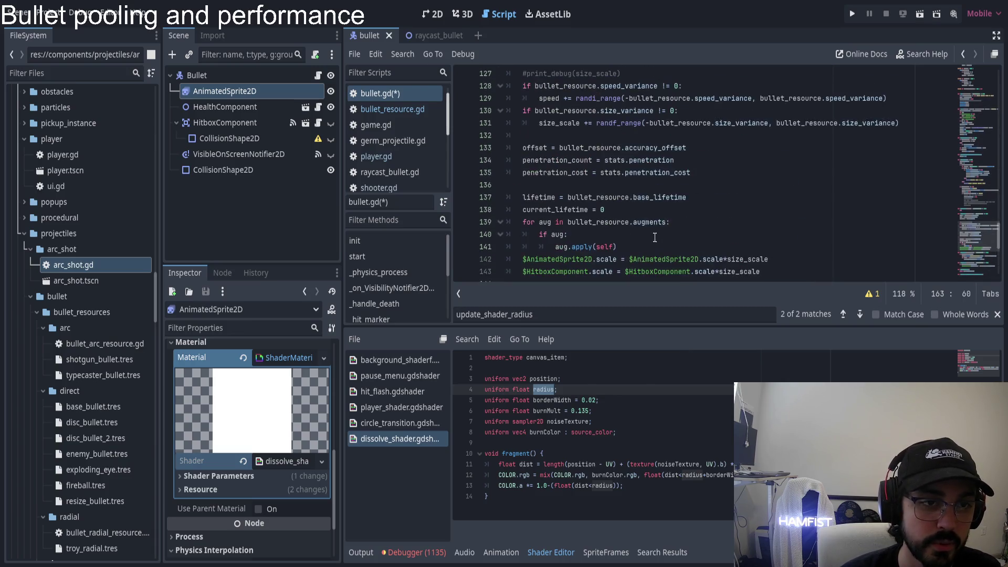
pyautogui.scroll(20, 653, 232)
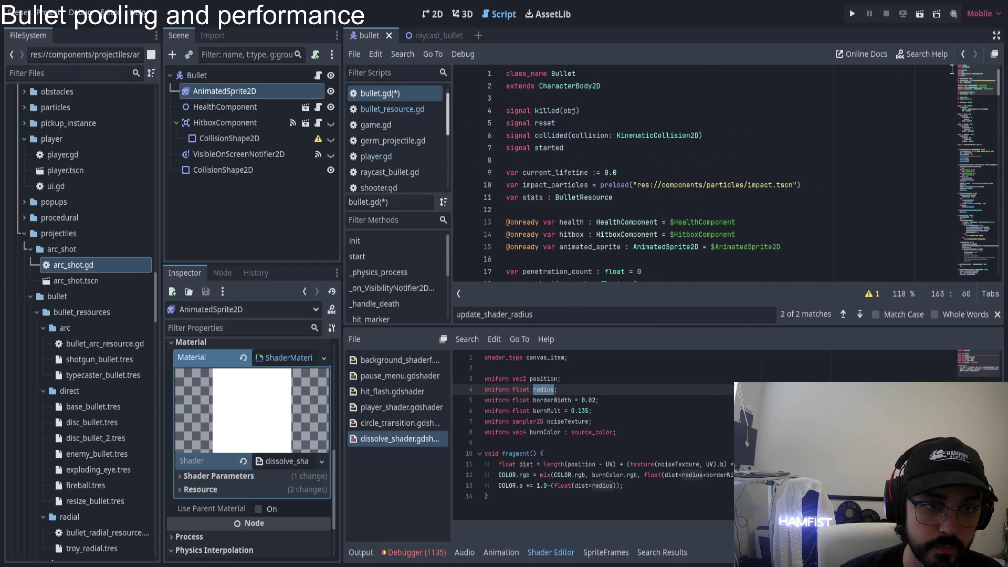
pyautogui.moveTo(965, 78); pyautogui.dragTo(971, 215)
pyautogui.moveTo(796, 219); pyautogui.dragTo(724, 218)
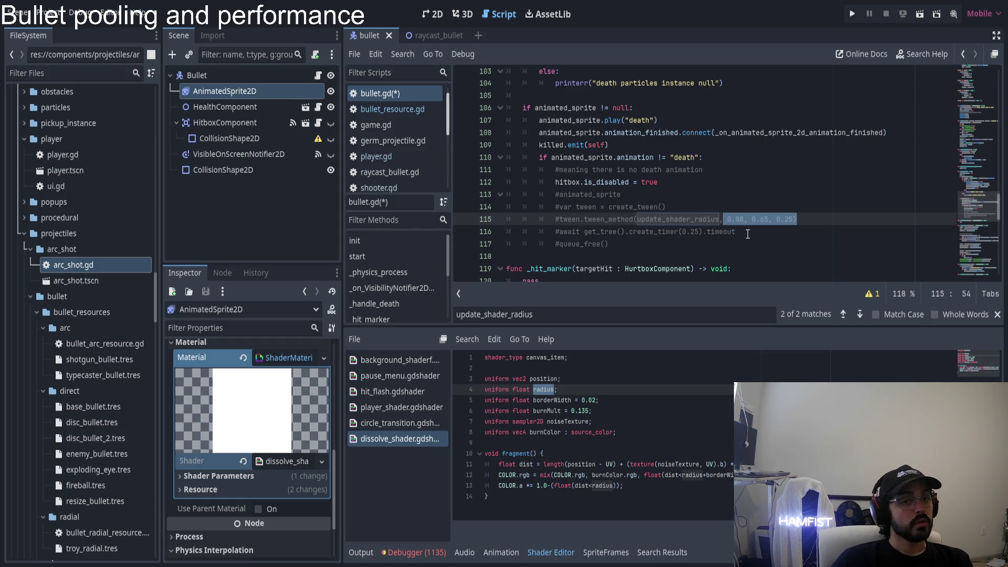
# - Uncomment the tween code on lines 114–116 of bullet.gd
pyautogui.click(815, 220)
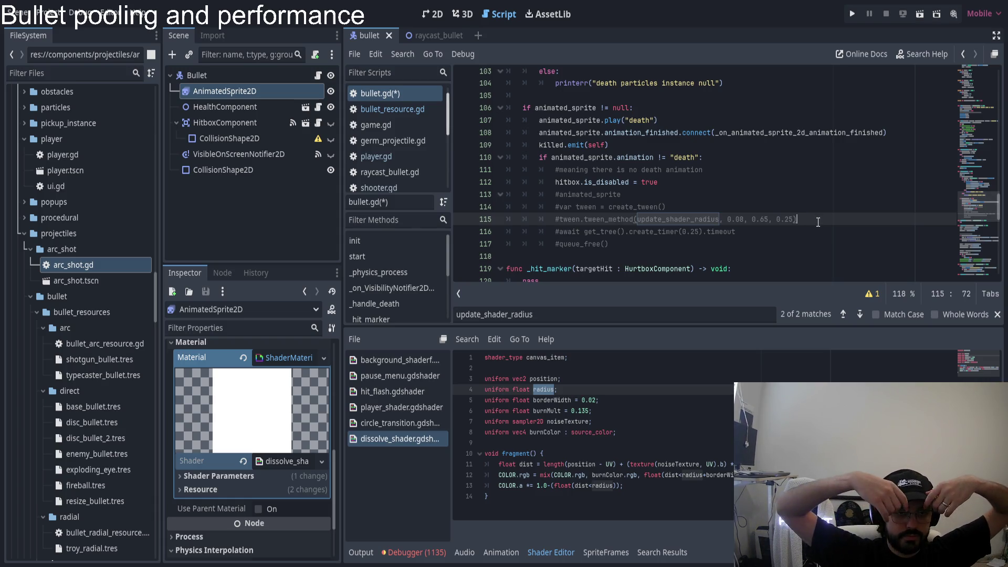
pyautogui.moveTo(659, 207); pyautogui.dragTo(665, 233)
pyautogui.hotkey('ctrl', 'k')
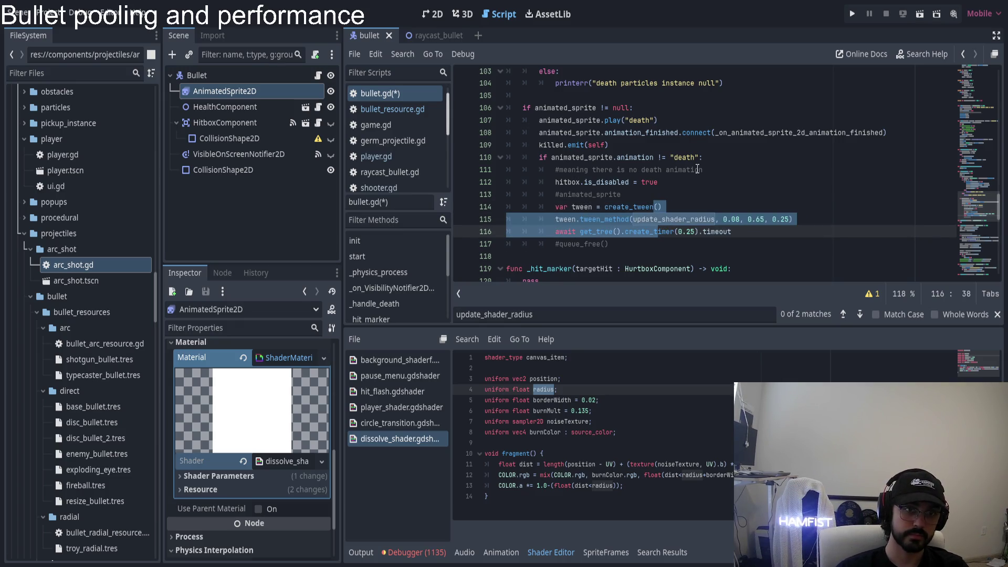
# - Playtest a New Game, firing about ten shots to test bullet reuse, then stop with F8
pyautogui.click(851, 14)
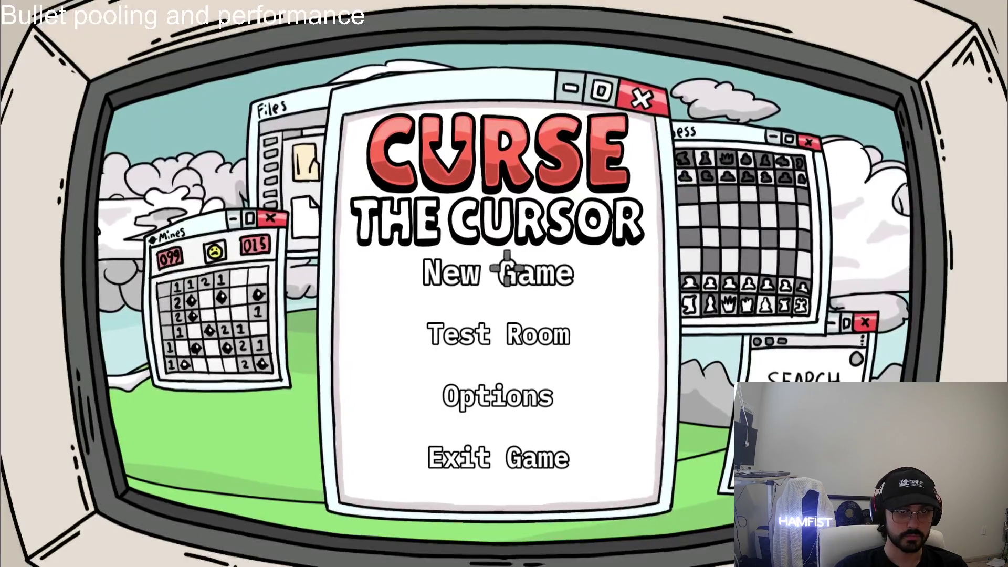
pyautogui.click(429, 272)
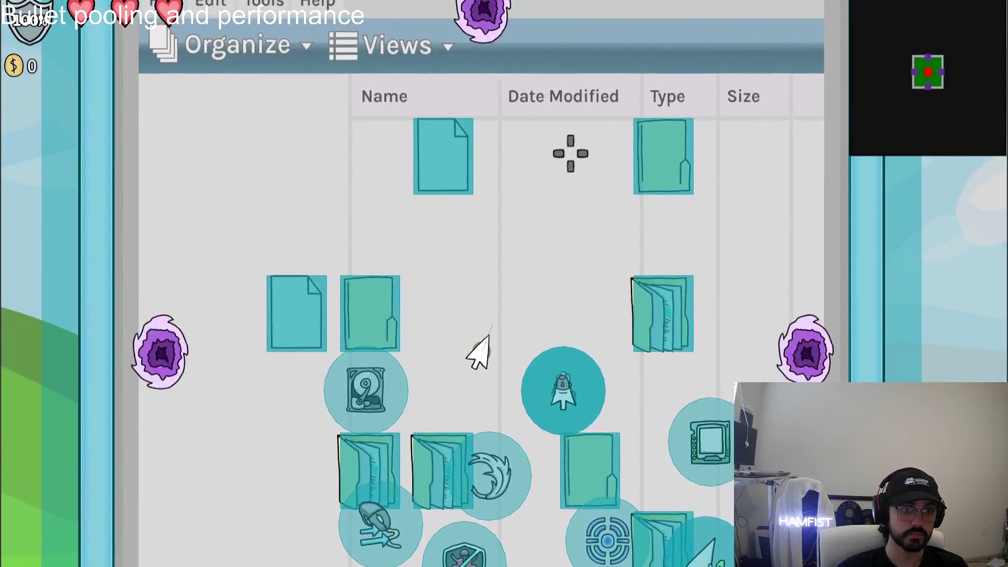
pyautogui.click(570, 153)
pyautogui.click(570, 153)
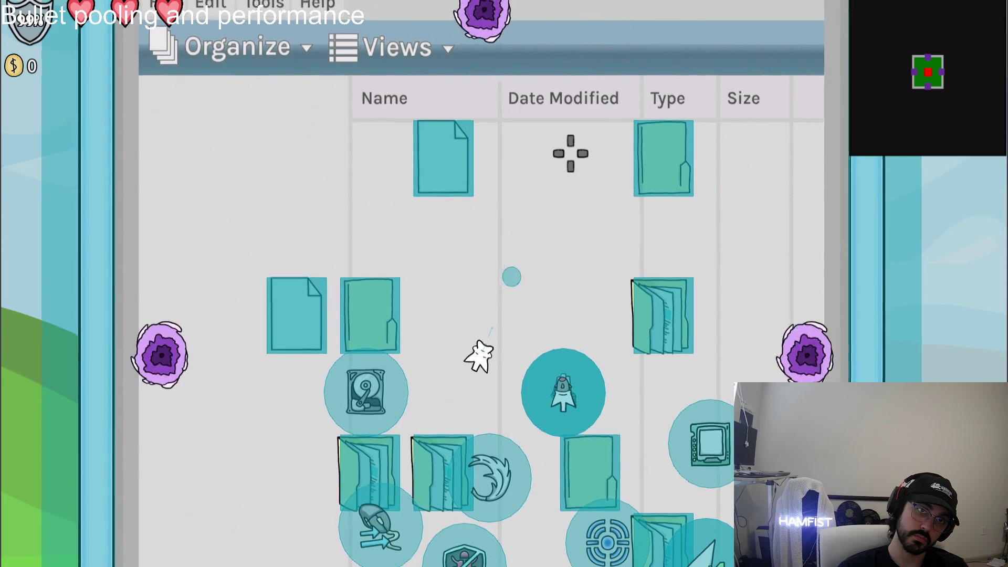
pyautogui.click(570, 154)
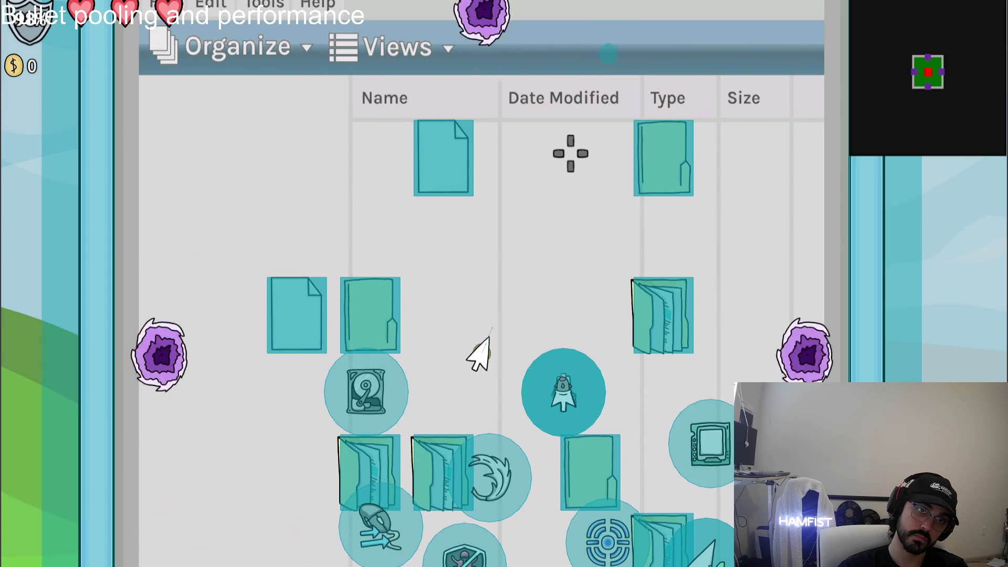
pyautogui.click(570, 153)
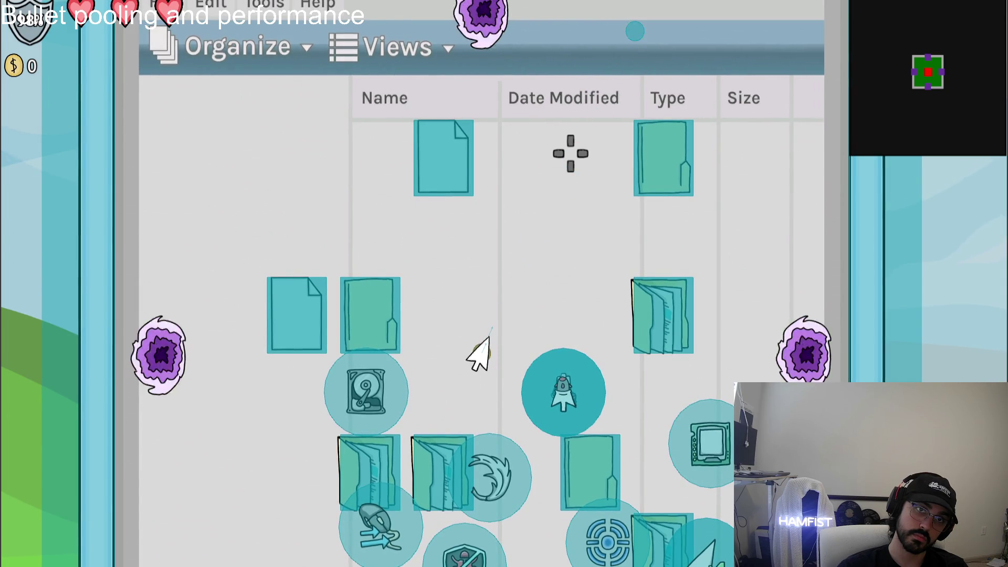
pyautogui.click(570, 154)
pyautogui.click(571, 154)
pyautogui.click(571, 154)
pyautogui.click(572, 153)
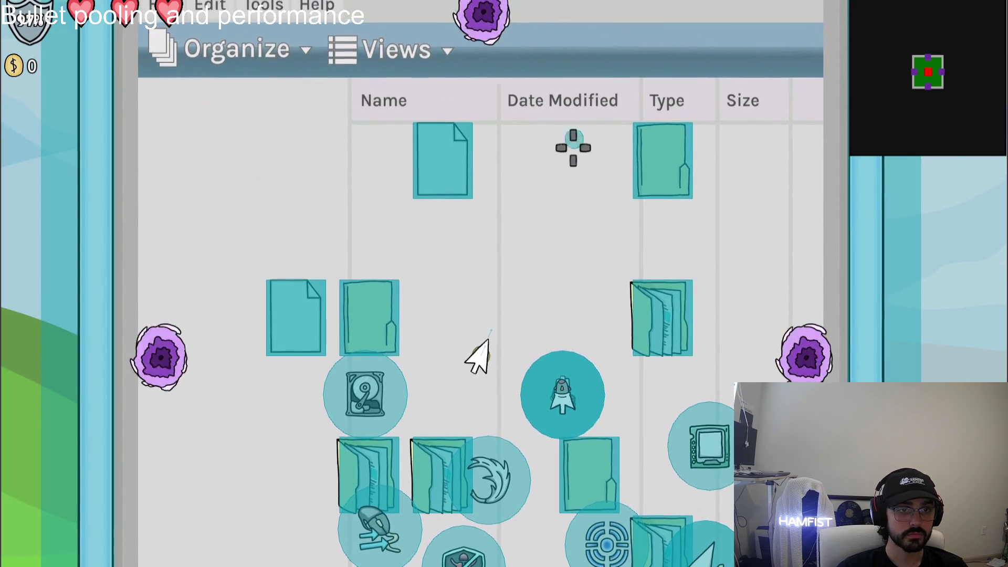
pyautogui.click(573, 153)
pyautogui.click(574, 153)
pyautogui.press('F8')
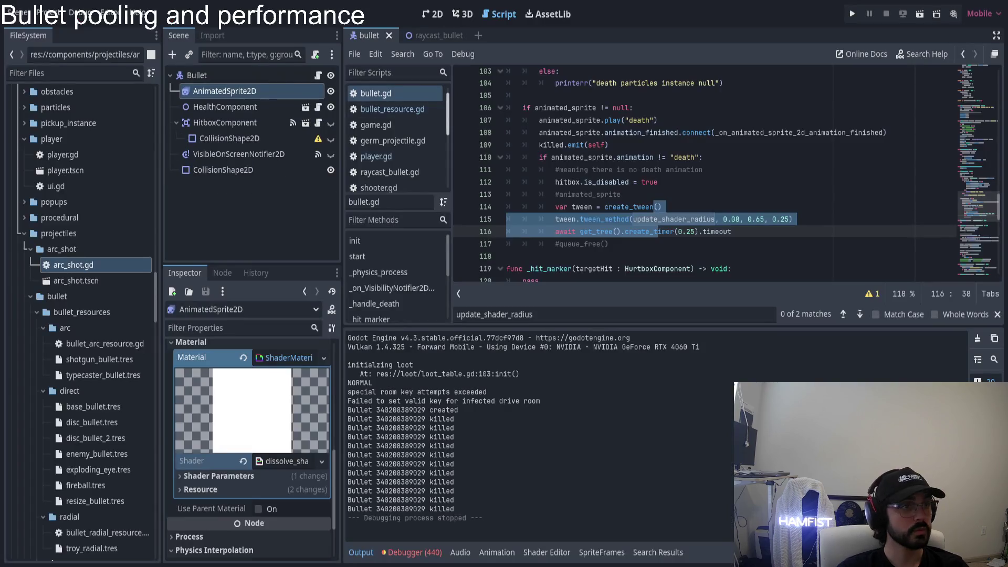
# - Relaunch the game and start a New Game until the debugger breaks on the arc_shot.gd type error
pyautogui.click(69, 15)
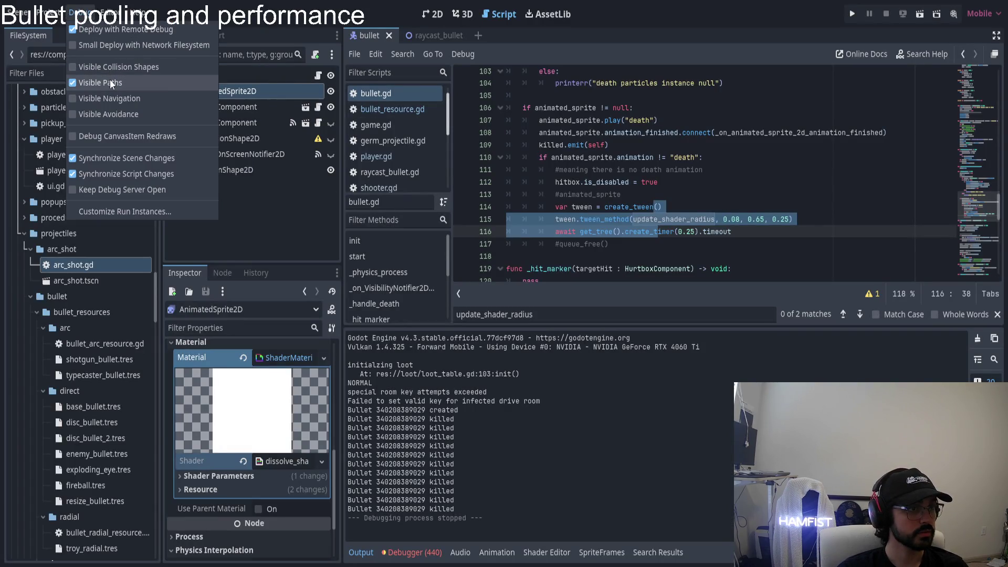
pyautogui.click(817, 10)
pyautogui.click(855, 17)
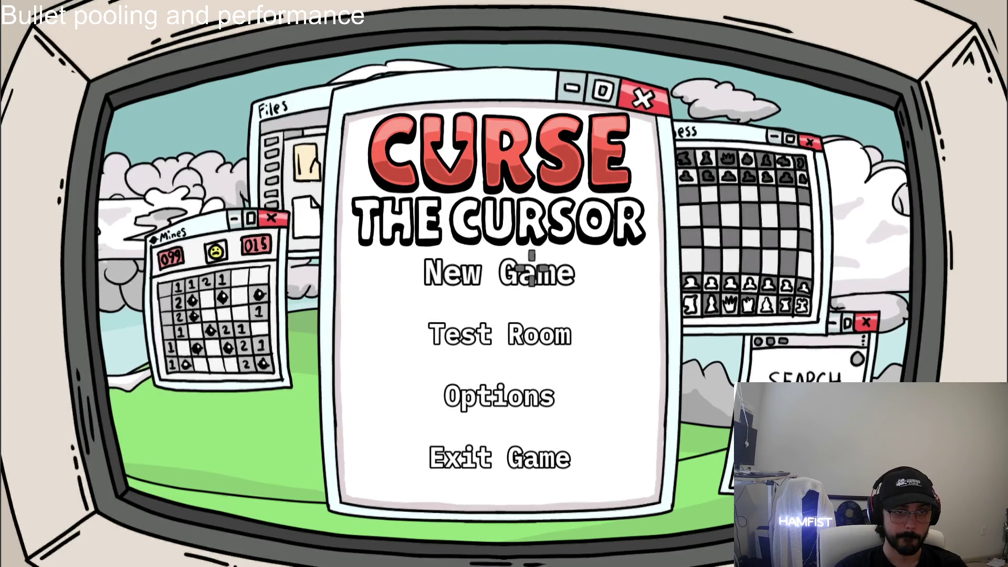
pyautogui.click(524, 274)
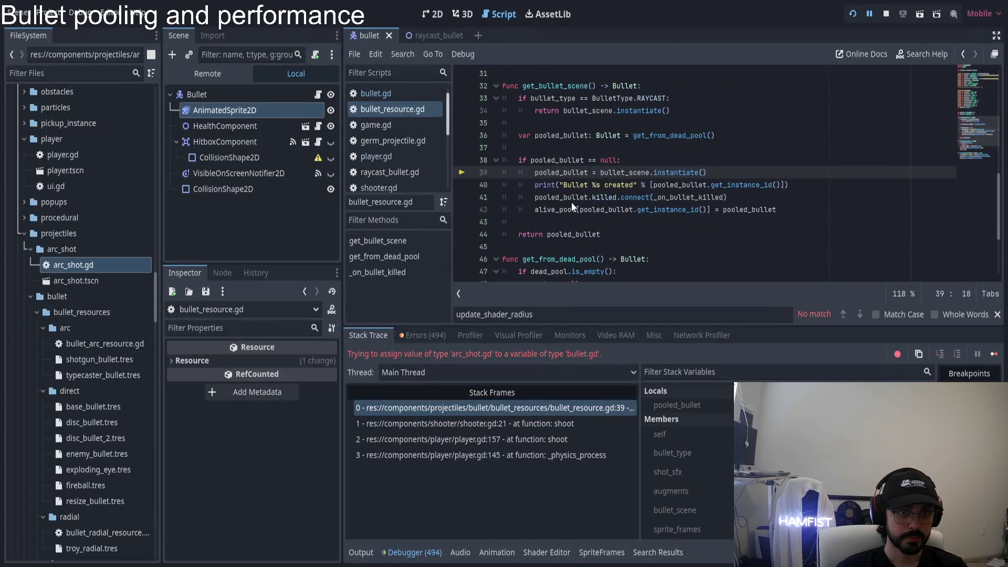
# - Stop the debug session, return to bullet.gd, and open the AnimatedSprite2D's dissolve shader for editing
pyautogui.click(886, 14)
pyautogui.click(374, 94)
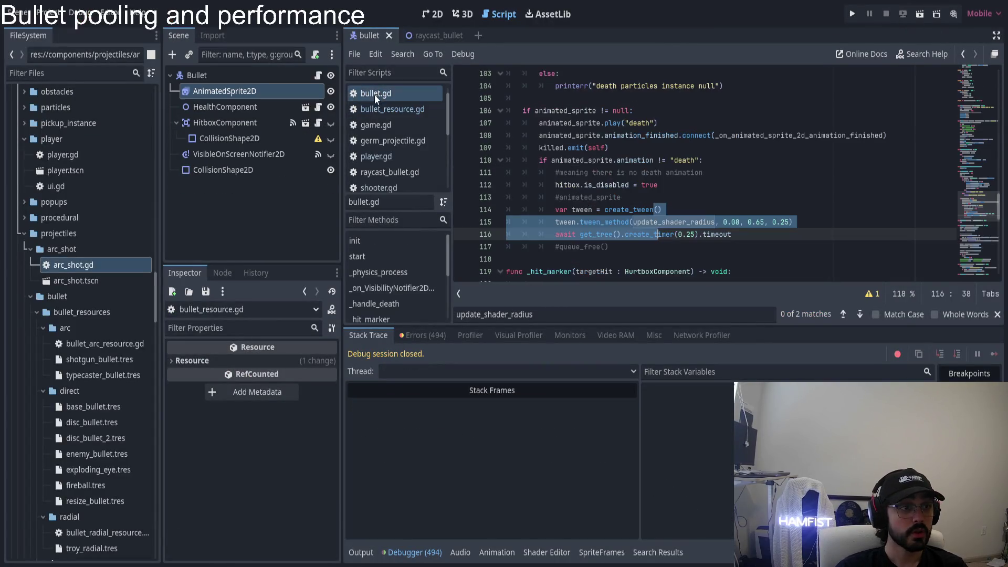
pyautogui.click(694, 223)
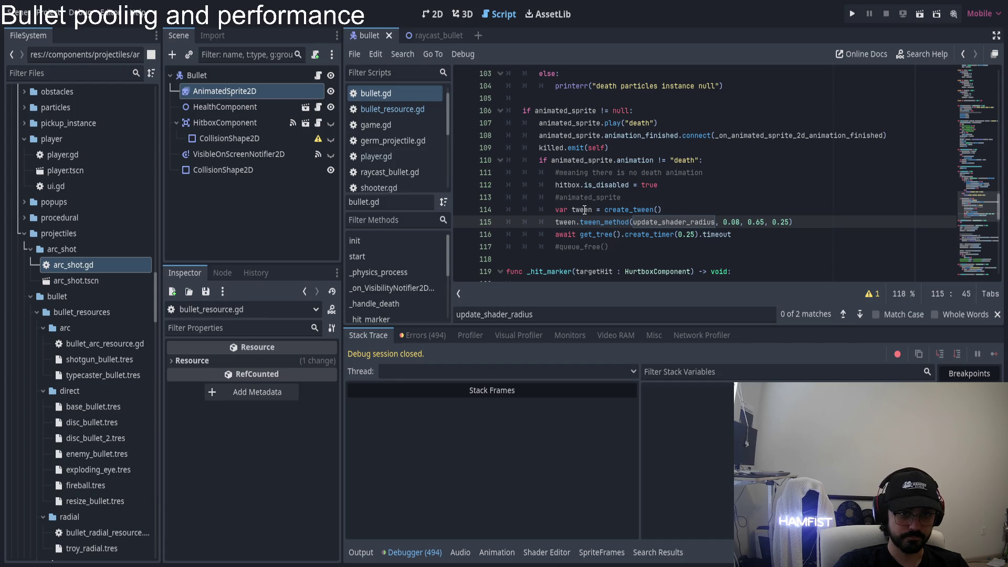
pyautogui.click(236, 94)
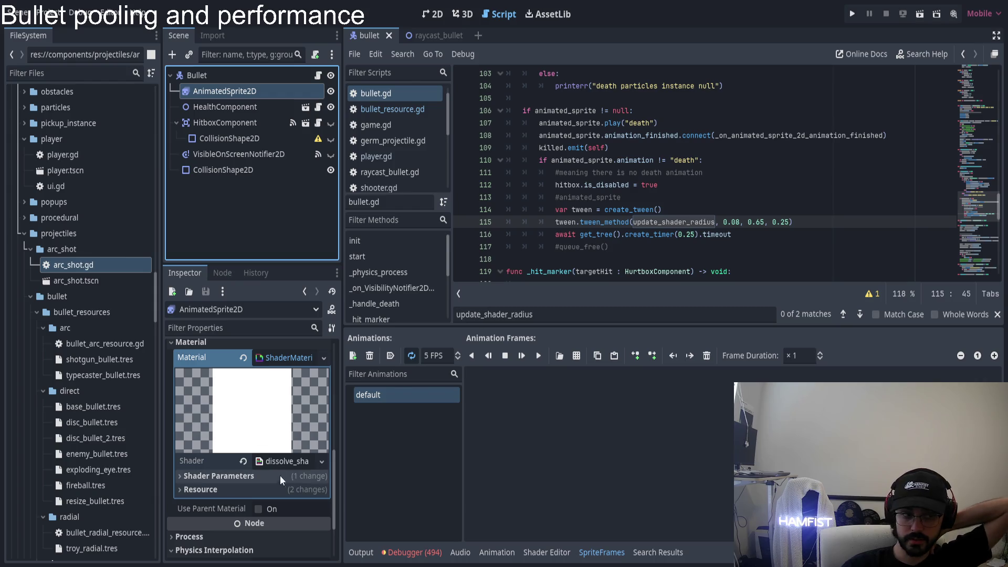
pyautogui.click(282, 460)
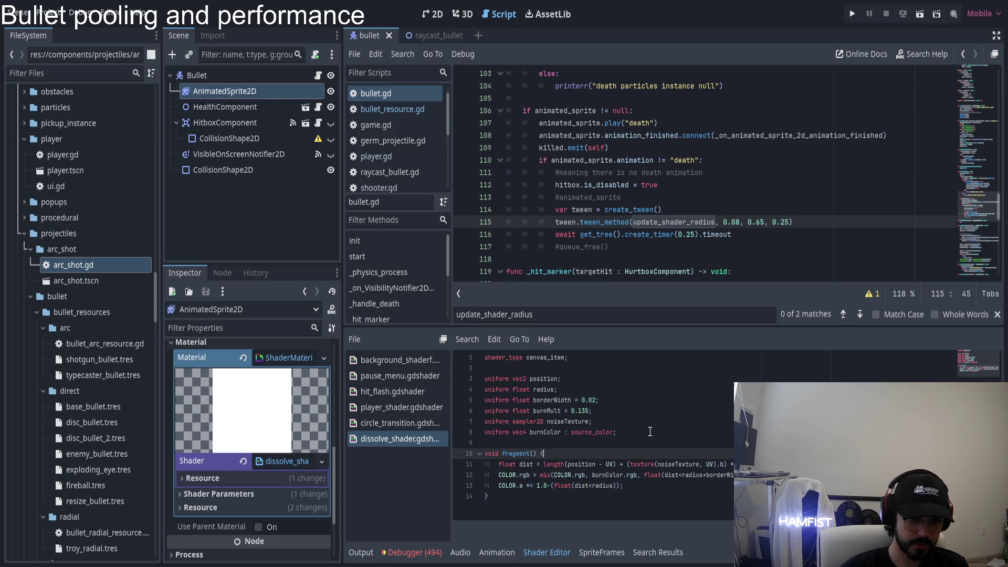
# - Select and copy the entire dissolve_shader.gdshader code
pyautogui.click(670, 474)
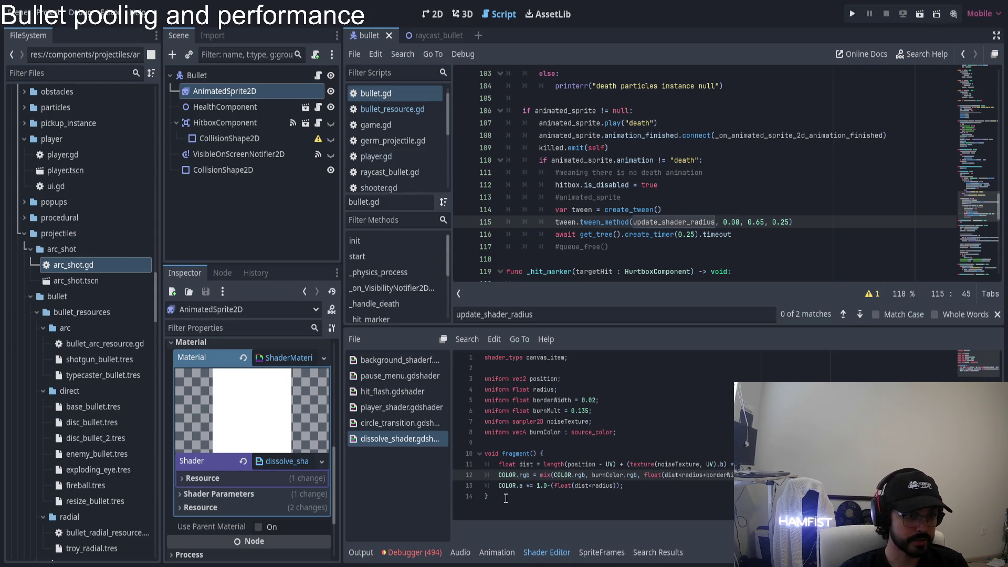
pyautogui.hotkey('ctrl', 'a')
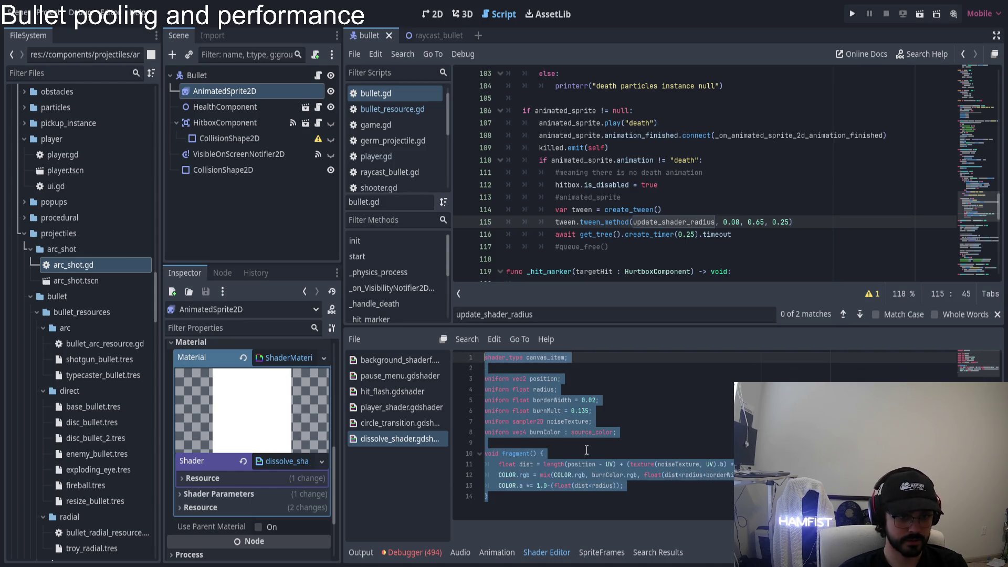
pyautogui.click(592, 410)
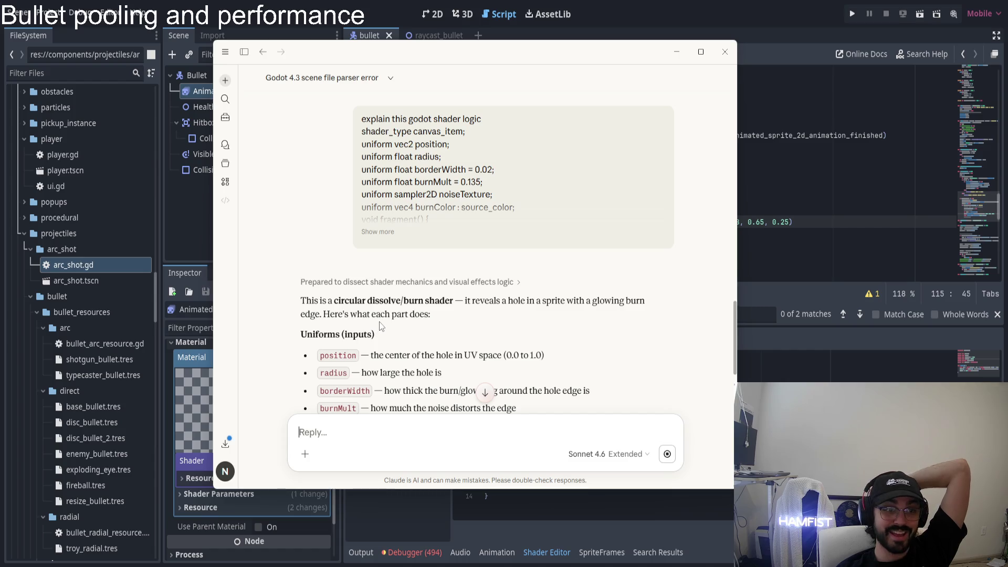
# - Read Claude's dissolve-shader explanation, highlighting the dist < radius logic, then minimize the chat
pyautogui.scroll(-3, 382, 320)
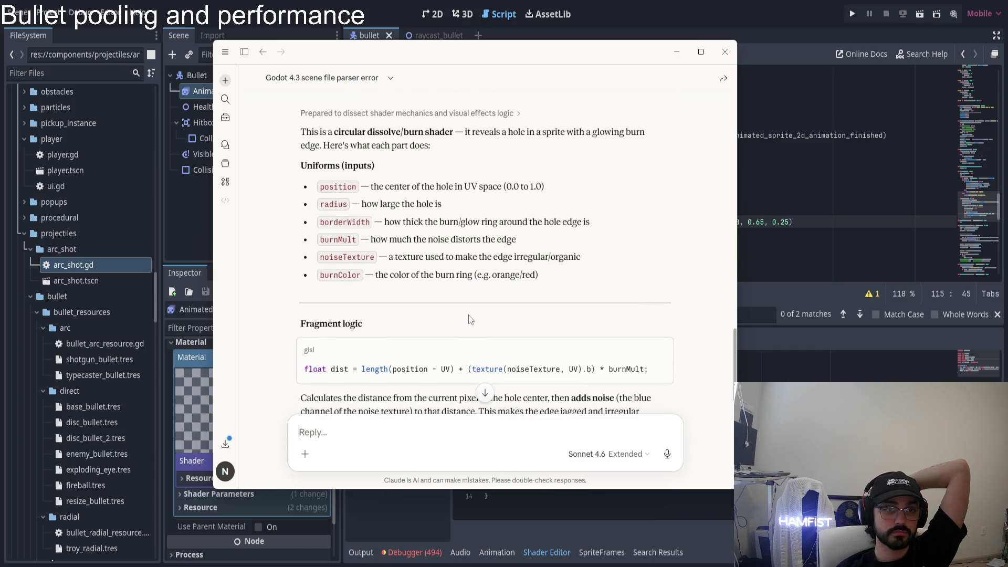
pyautogui.scroll(-2, 472, 318)
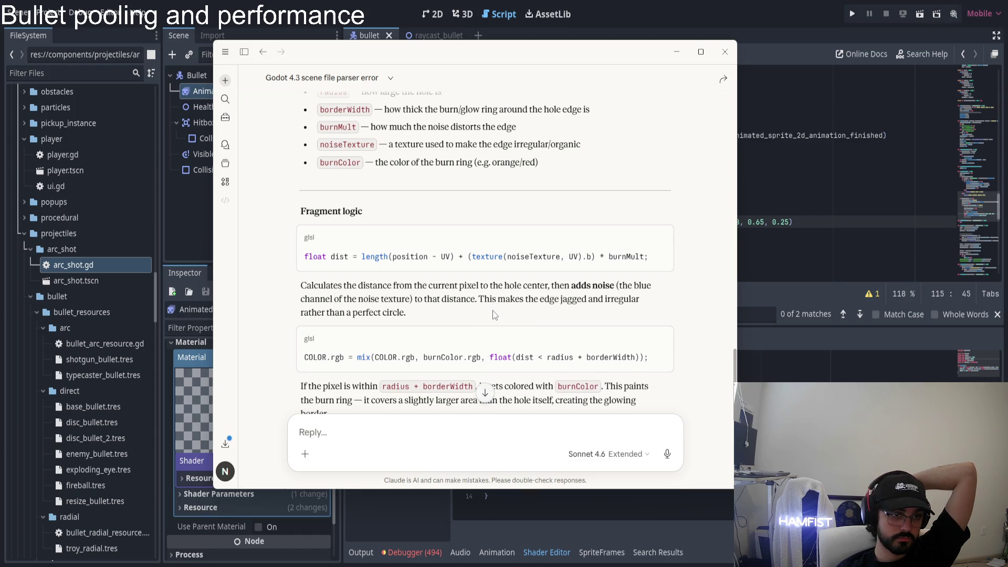
pyautogui.scroll(-1, 492, 314)
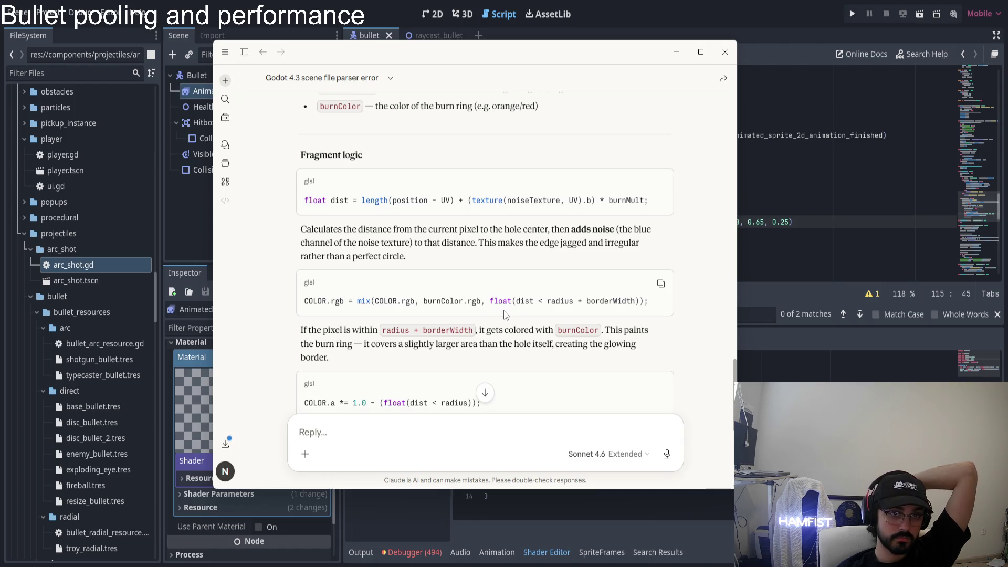
pyautogui.scroll(-4, 502, 313)
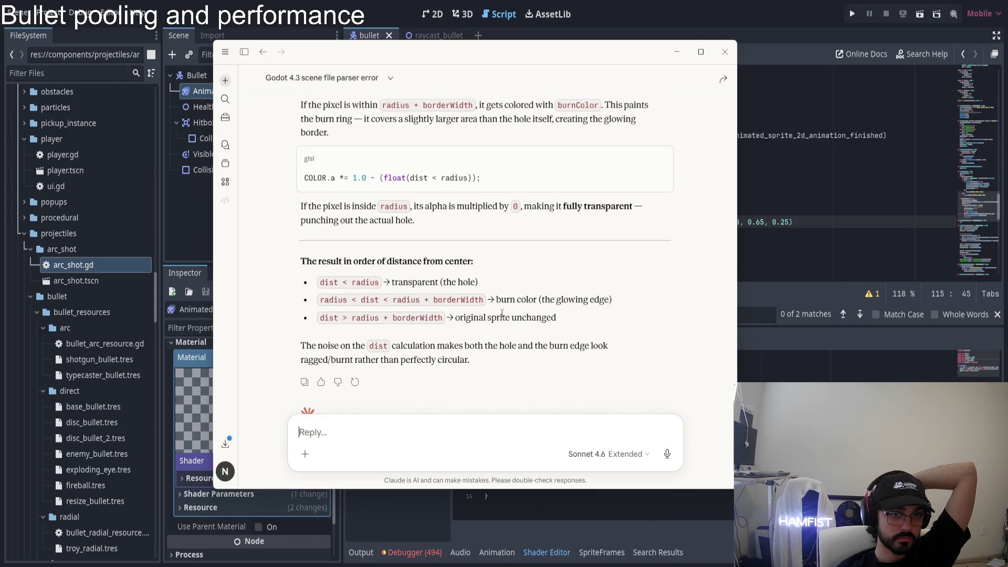
pyautogui.moveTo(289, 210); pyautogui.dragTo(518, 208)
pyautogui.click(590, 223)
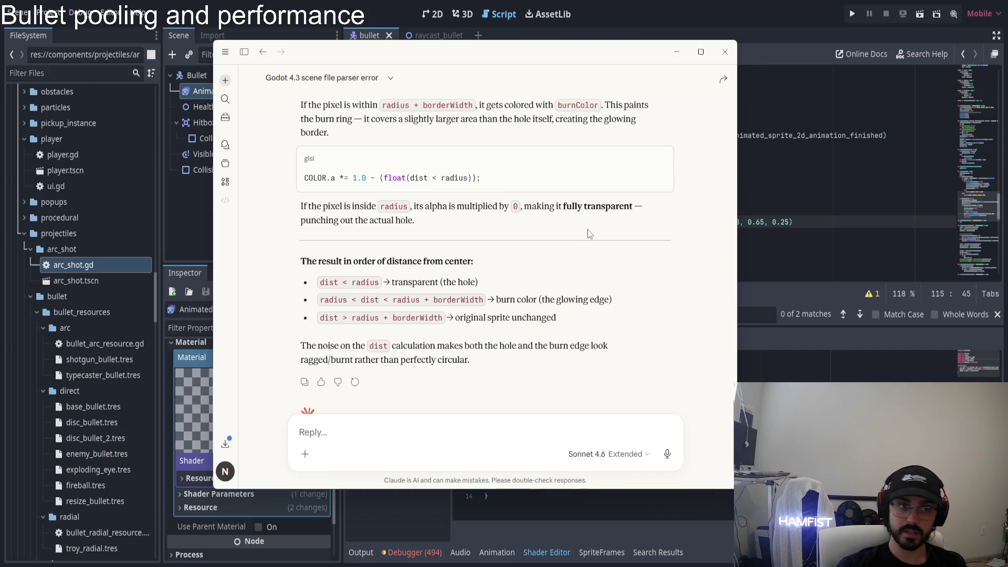
pyautogui.scroll(-2, 551, 252)
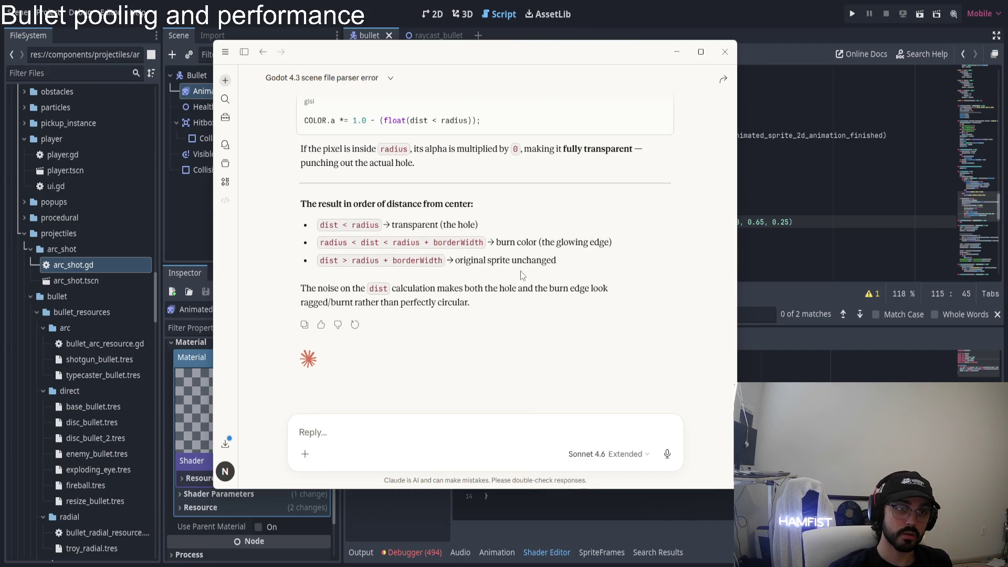
pyautogui.moveTo(321, 221); pyautogui.dragTo(379, 225)
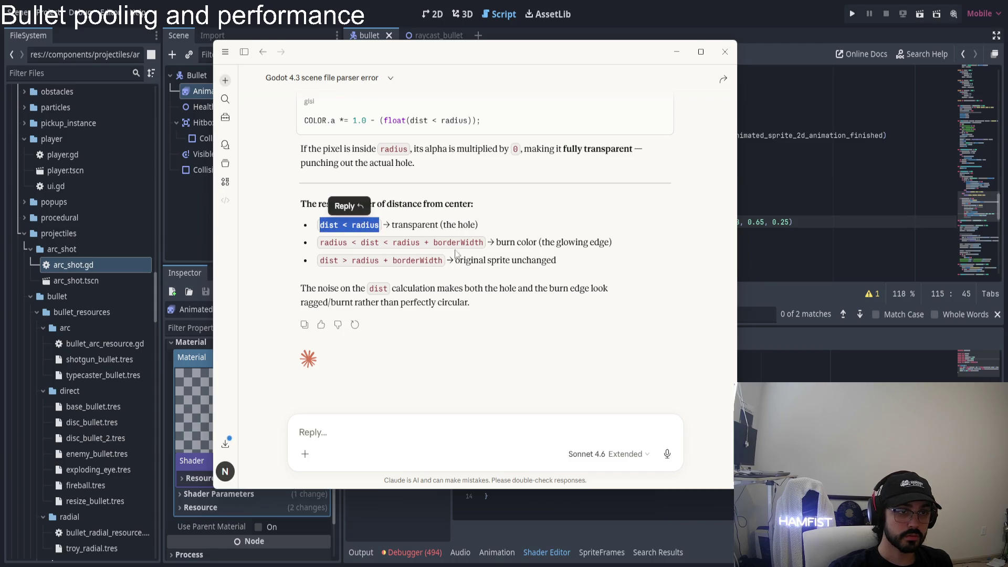
pyautogui.click(580, 273)
pyautogui.click(676, 51)
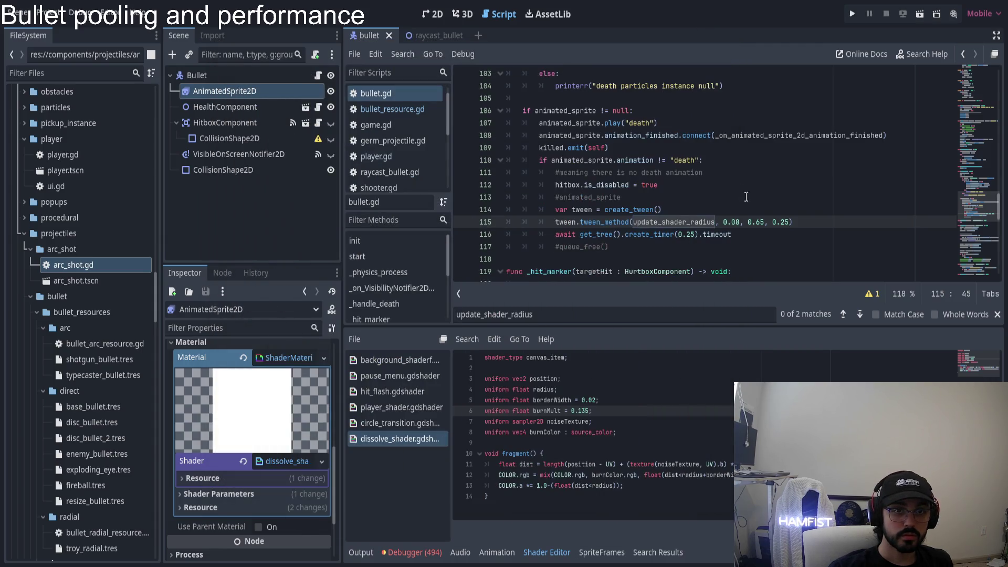
# - Inspect the tween_method call's 0.08 start radius and open the tween_method documentation
pyautogui.hotkey('shift', 'Up')
pyautogui.click(714, 221)
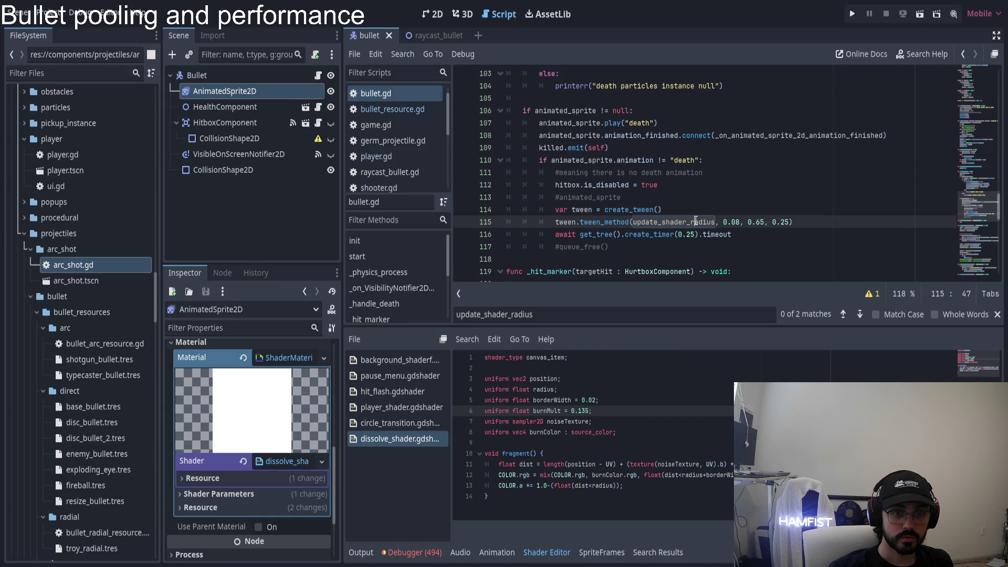
pyautogui.click(732, 222)
pyautogui.moveTo(739, 222); pyautogui.dragTo(718, 223)
pyautogui.scroll(-15, 779, 232)
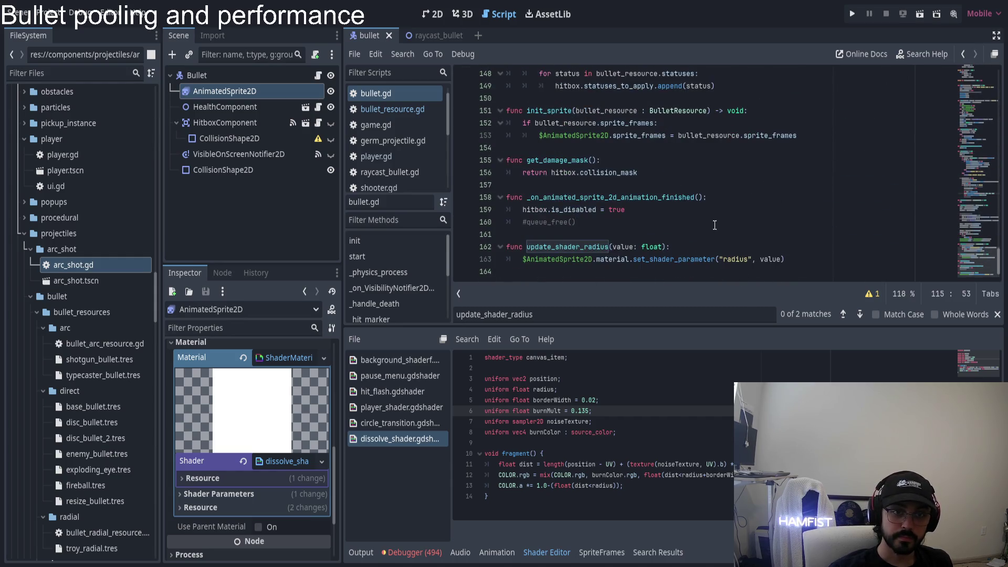
pyautogui.scroll(13, 714, 225)
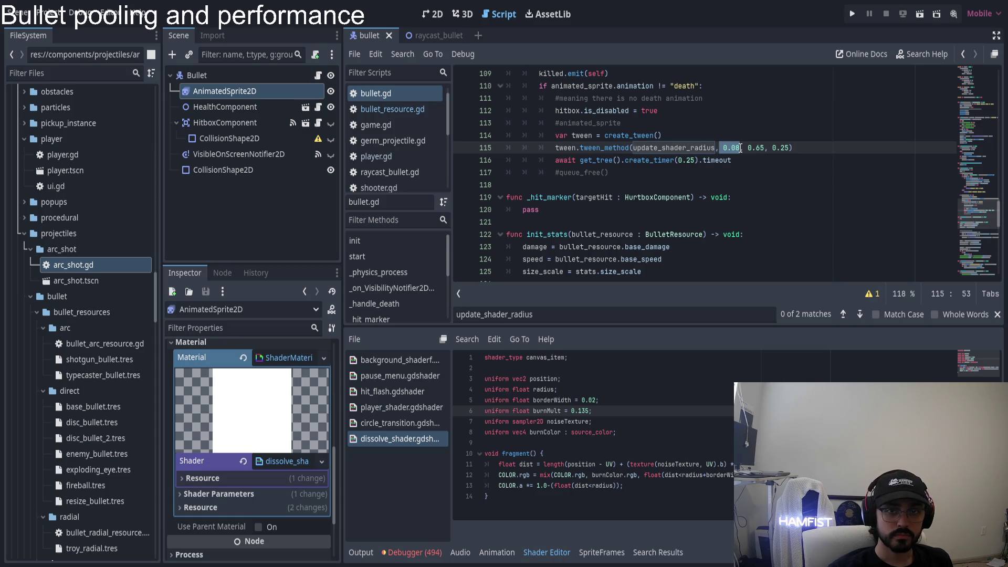
pyautogui.keyDown('ctrl'); pyautogui.click(621, 148); pyautogui.keyUp('ctrl')
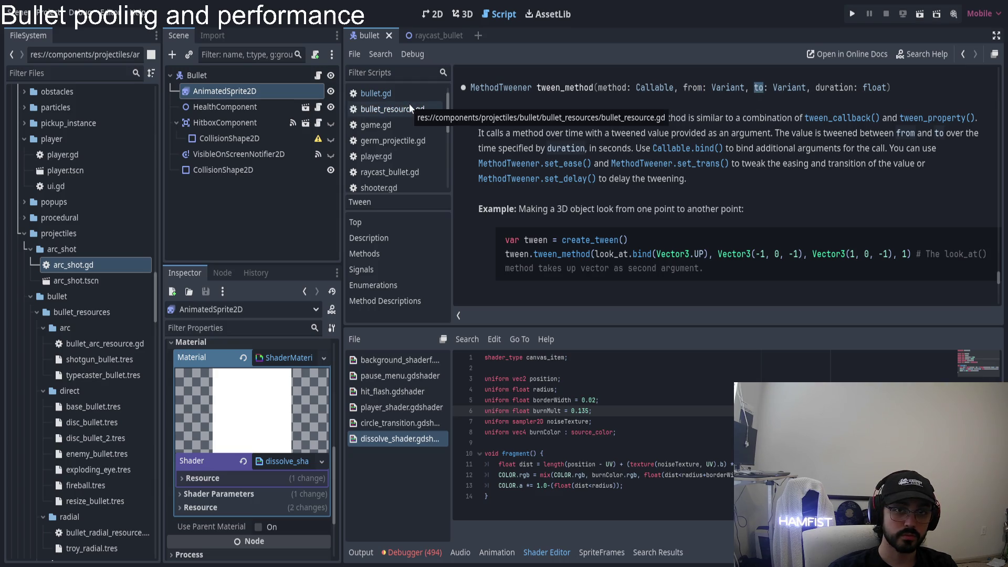
# - Back in bullet.gd, recheck the 0.08 radius on line 115 and jump to init_sprite at line 151
pyautogui.click(391, 93)
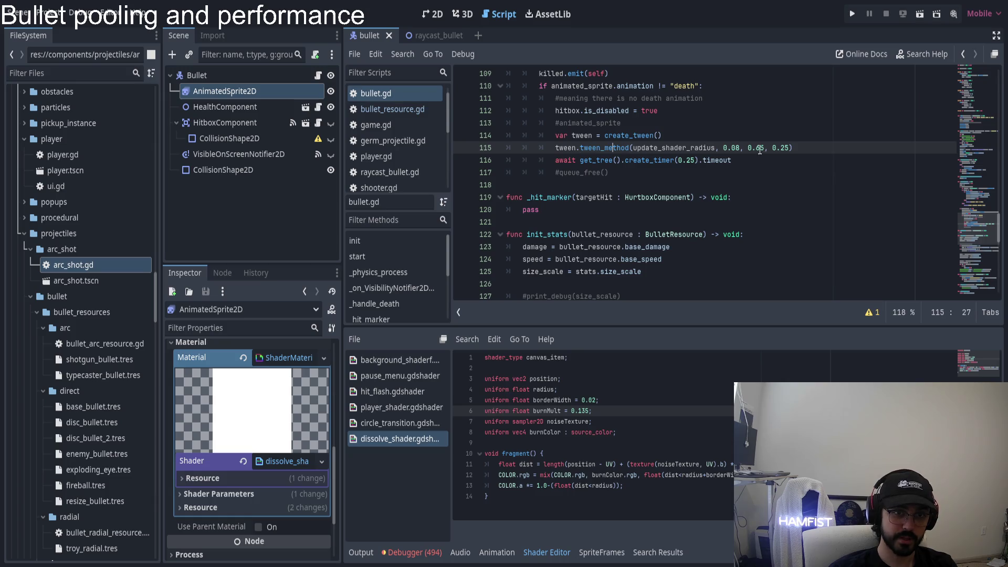
pyautogui.click(718, 148)
pyautogui.moveTo(723, 148); pyautogui.dragTo(740, 149)
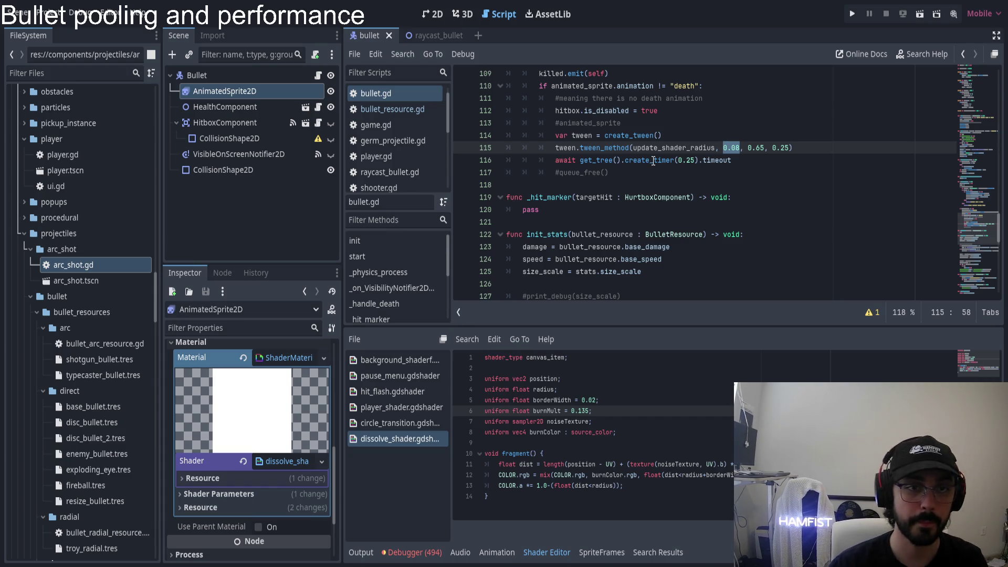
pyautogui.scroll(20, 712, 163)
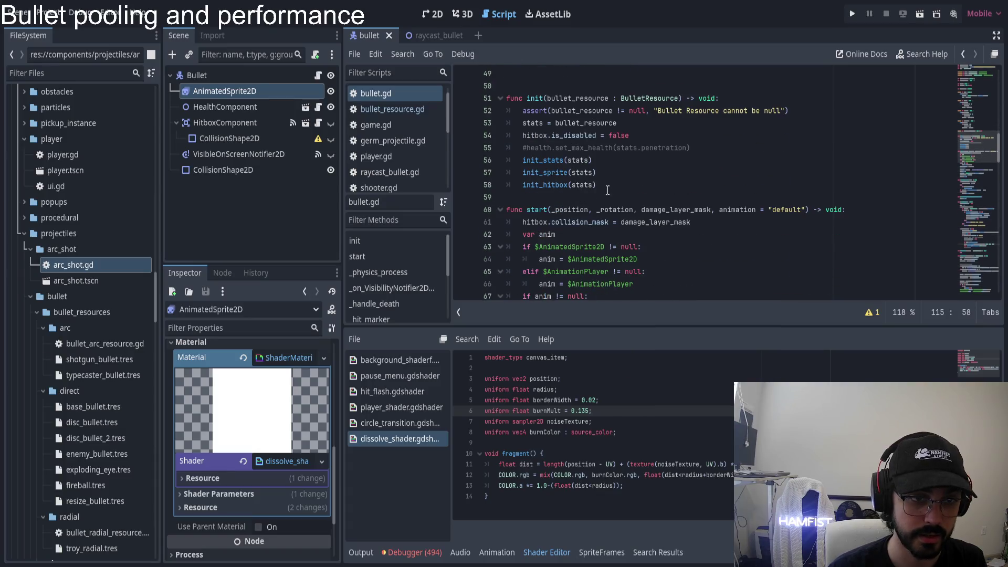
pyautogui.click(724, 149)
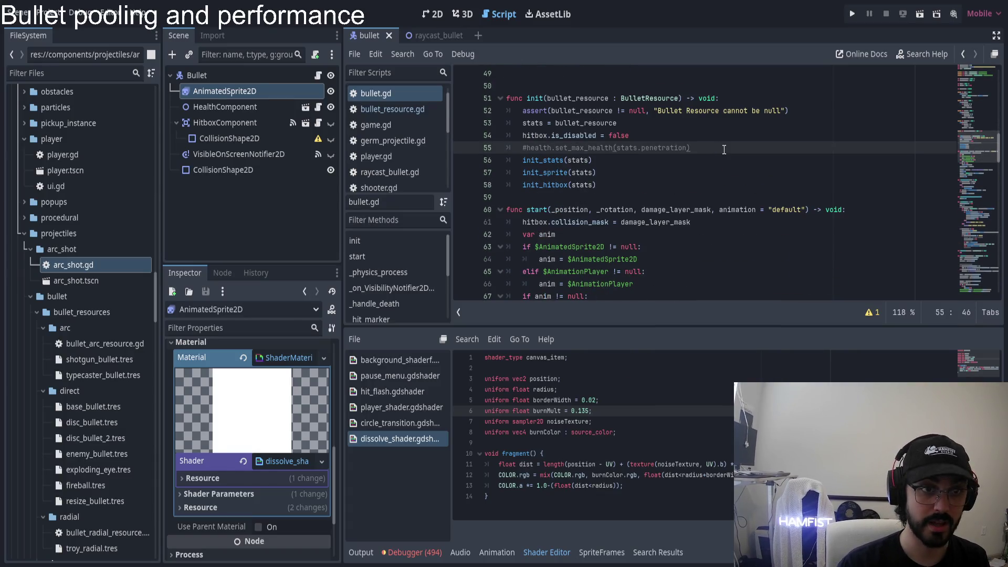
pyautogui.keyDown('ctrl'); pyautogui.click(577, 175); pyautogui.keyUp('ctrl')
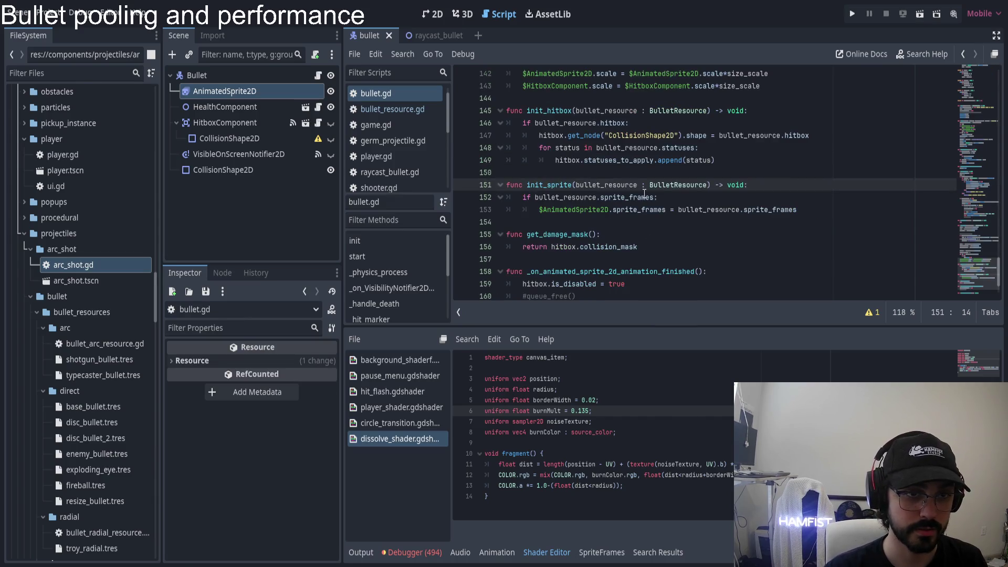
# - Insert update_shader_radius(0.08) as init_sprite's first line via autocomplete, then run the game
pyautogui.press('Return')
pyautogui.write('0.08')
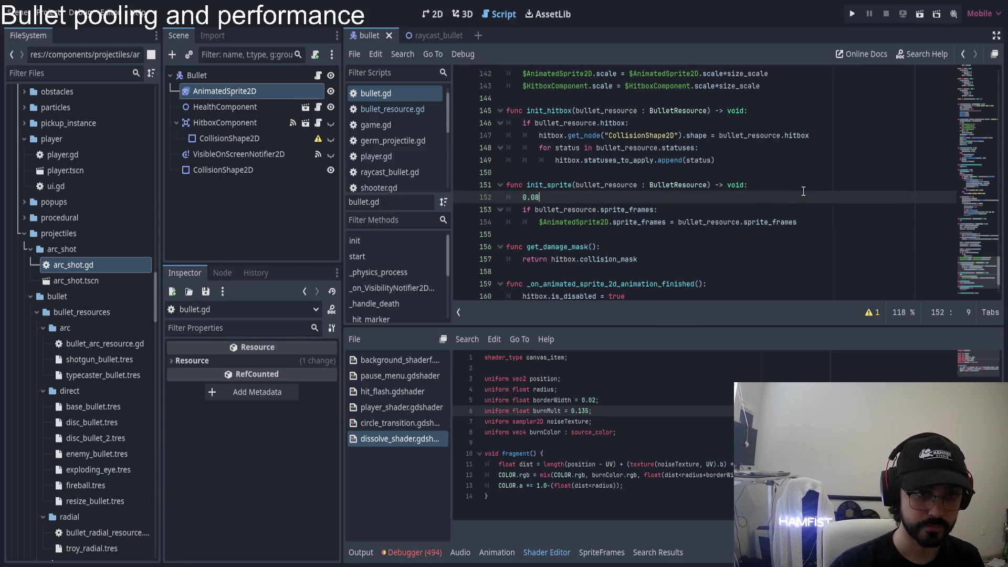
pyautogui.write('update_sha')
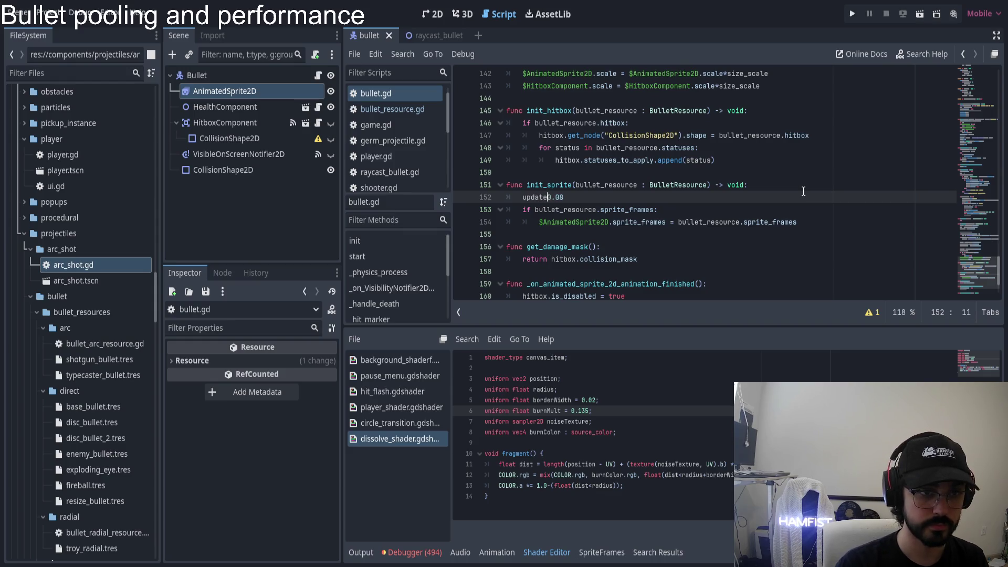
pyautogui.press('Return')
pyautogui.press('Delete')
pyautogui.press('End')
pyautogui.write(')')
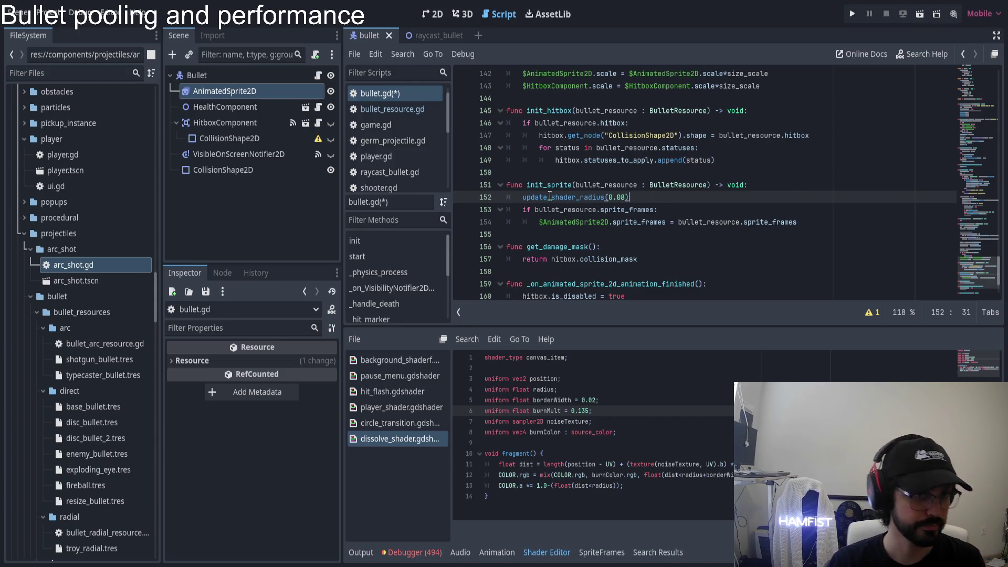
pyautogui.click(852, 14)
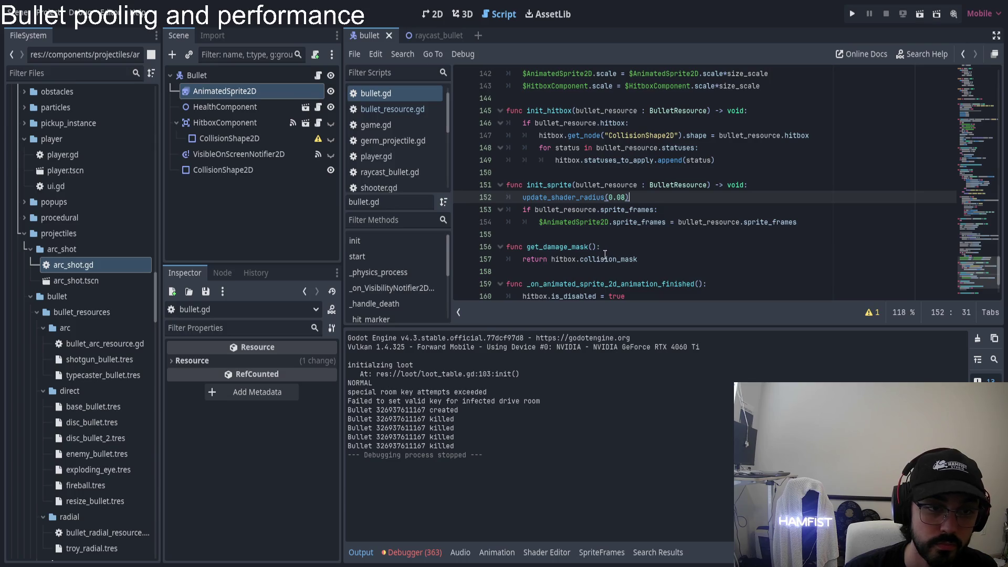
# - Review the update_shader_radius tween on line 115 with its 0.08 and 0.65 values
pyautogui.scroll(-2, 605, 254)
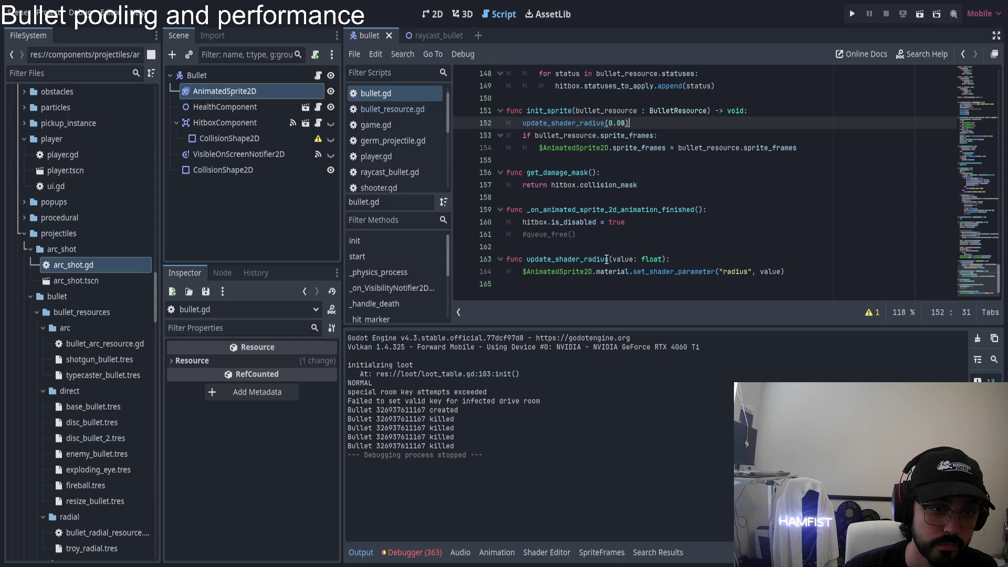
pyautogui.scroll(15, 606, 259)
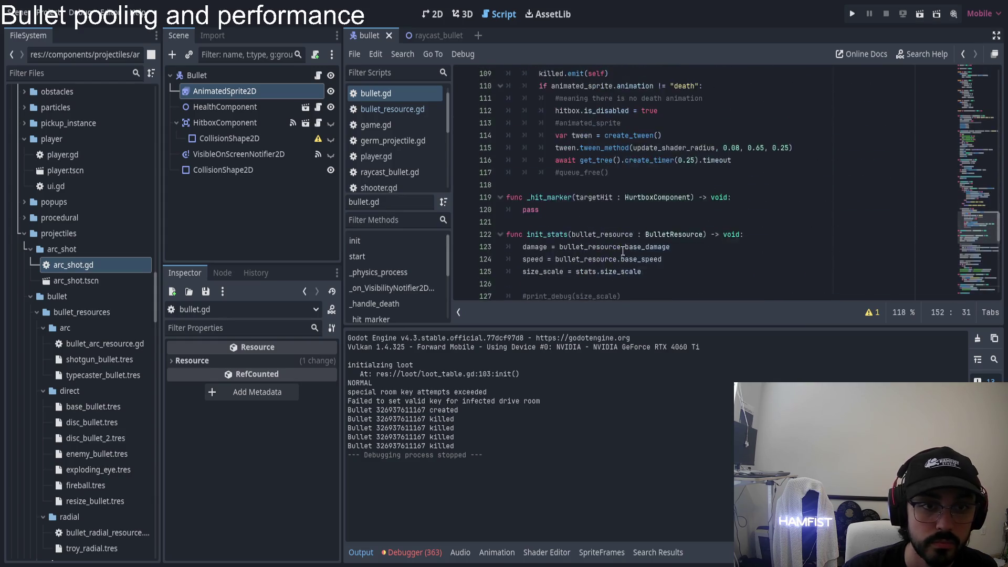
pyautogui.scroll(-2, 712, 266)
pyautogui.doubleClick(734, 223)
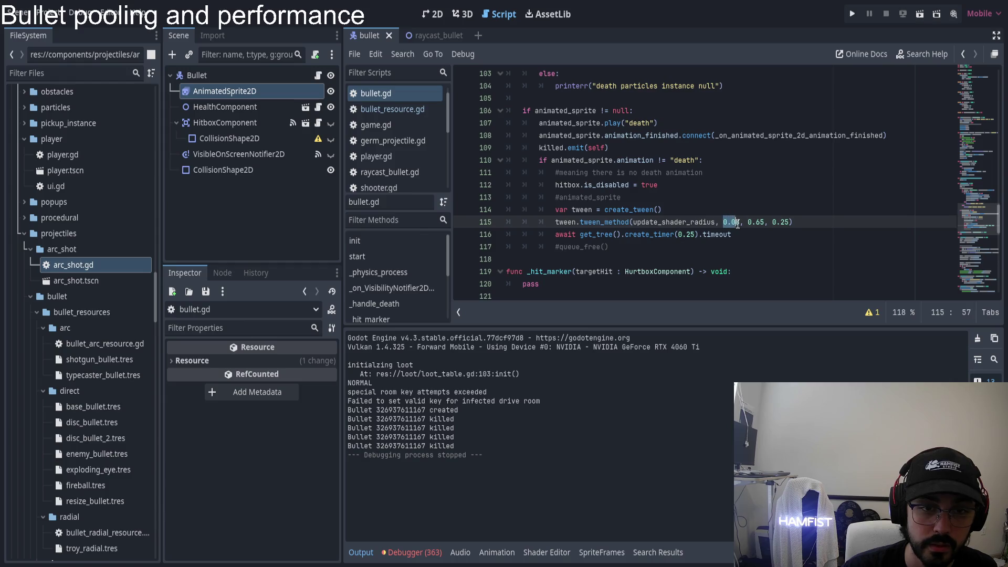
pyautogui.moveTo(747, 222); pyautogui.dragTo(772, 222)
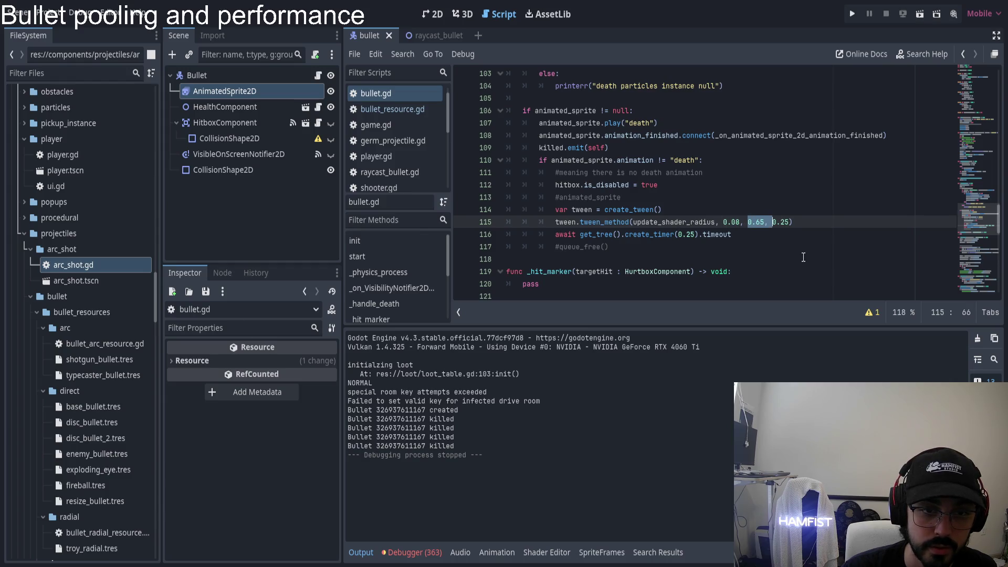
pyautogui.click(768, 249)
pyautogui.click(775, 233)
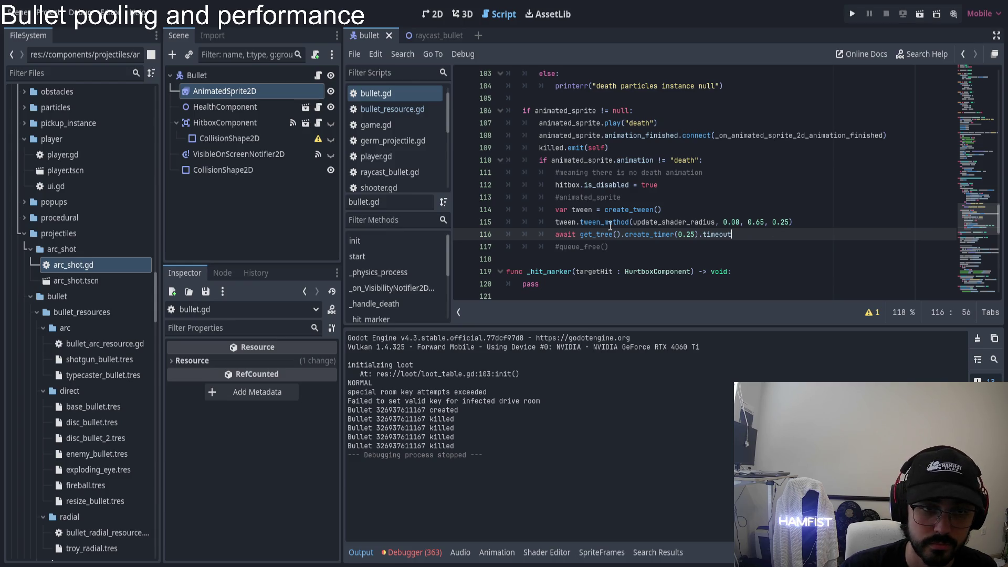
pyautogui.doubleClick(673, 222)
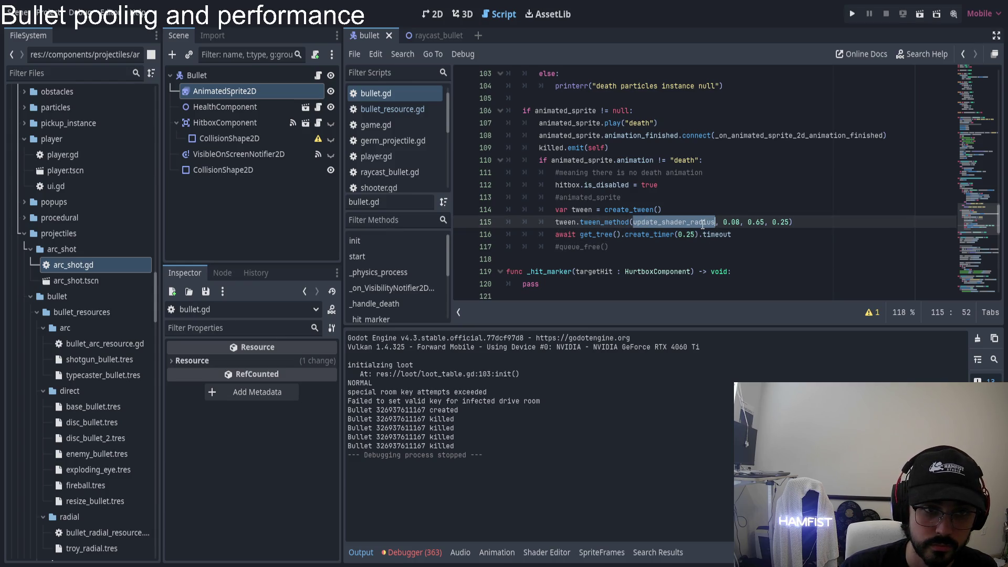
pyautogui.scroll(-15, 578, 231)
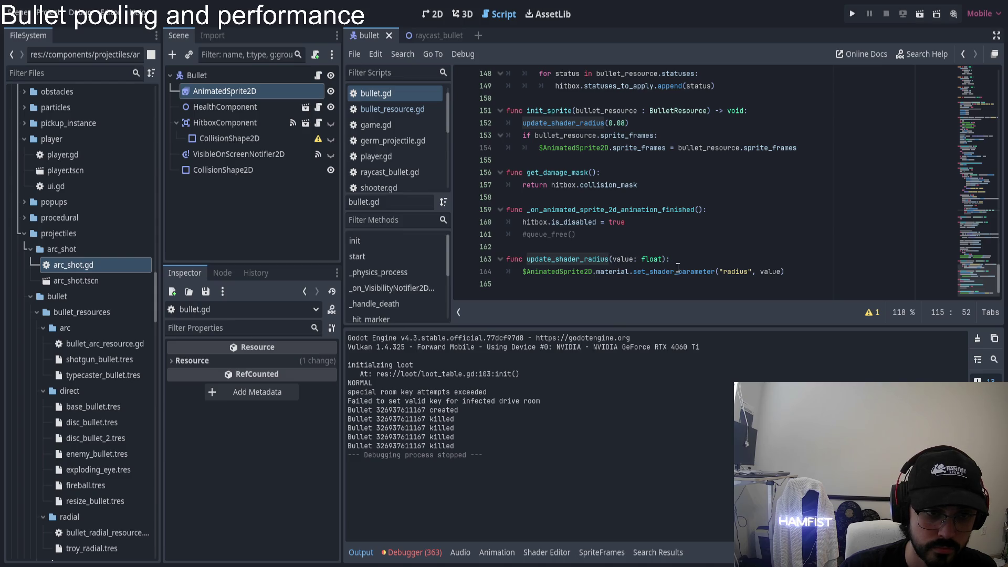
pyautogui.scroll(3, 599, 239)
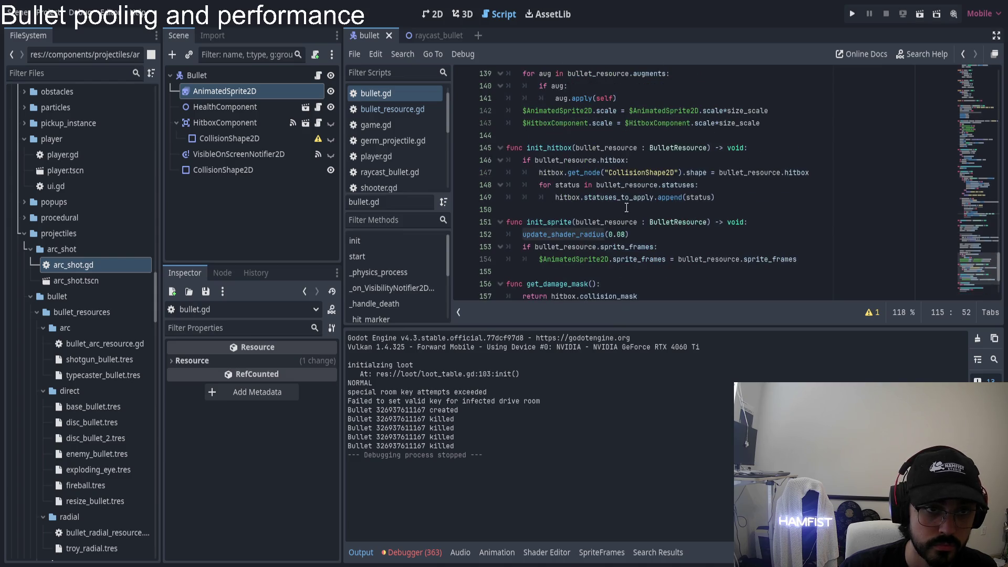
# - Change init_sprite's radius argument from 0.08 to 0, then playtest and stop the game
pyautogui.click(625, 234)
pyautogui.press('BackSpace')
pyautogui.press('BackSpace')
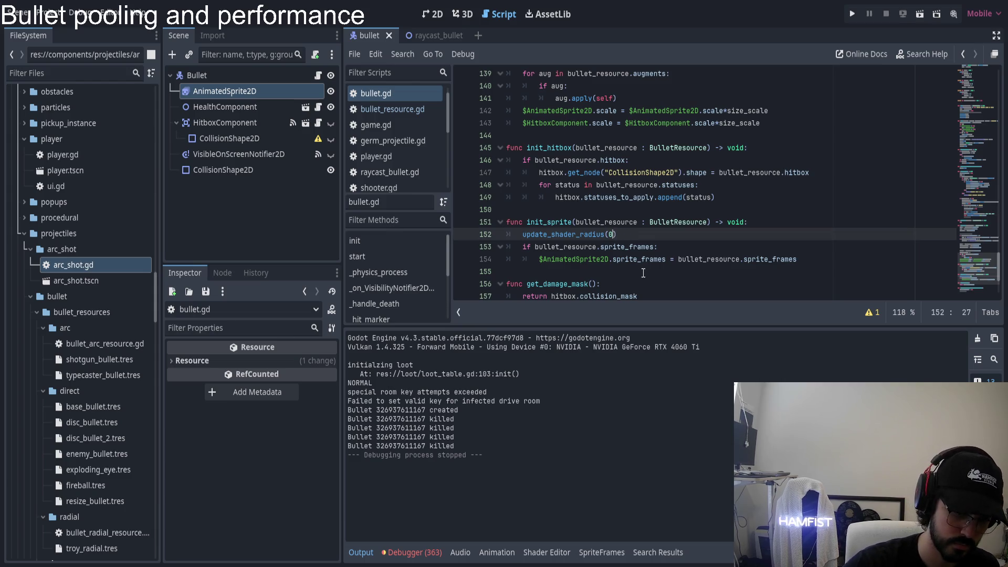
pyautogui.press('F5')
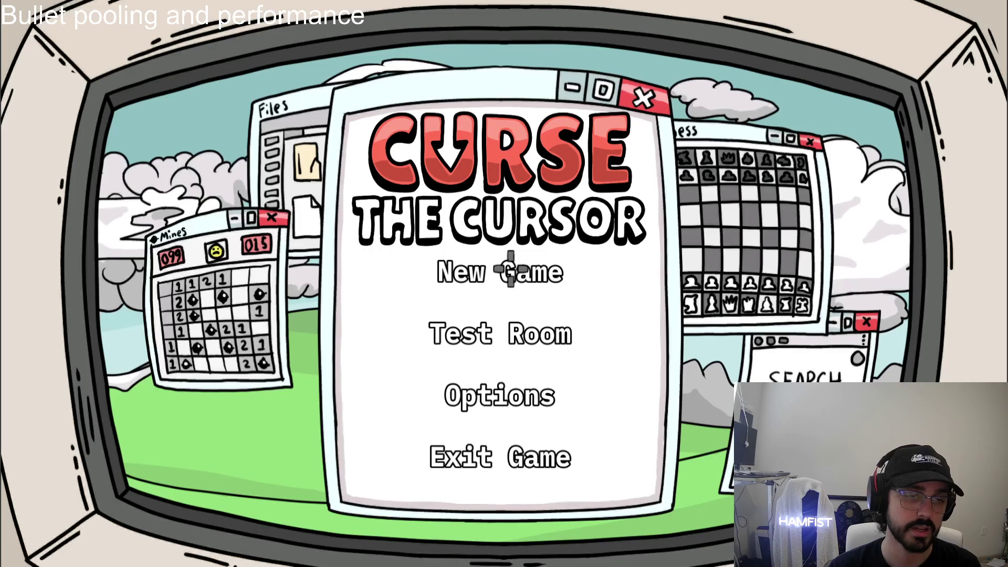
pyautogui.click(500, 272)
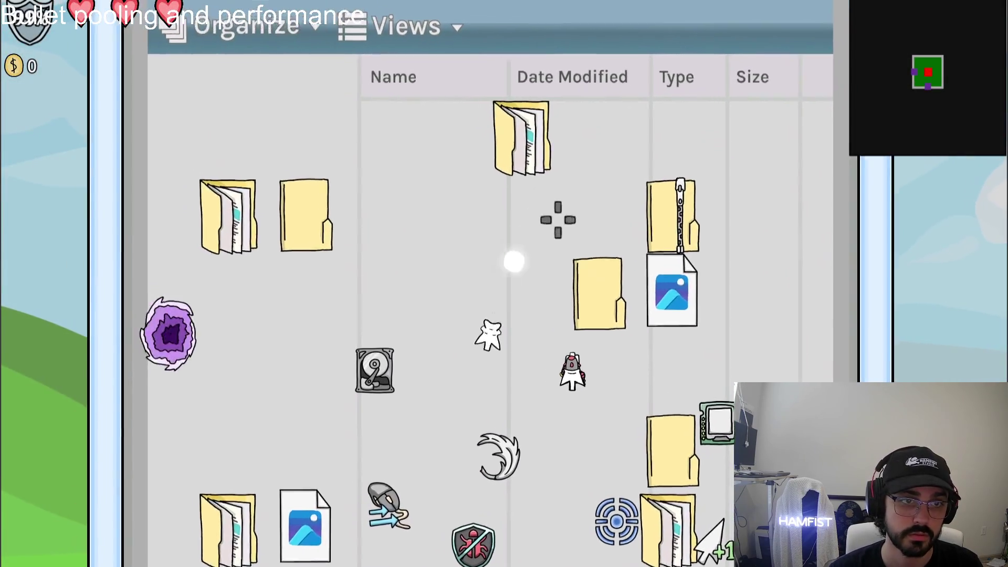
pyautogui.press('F8')
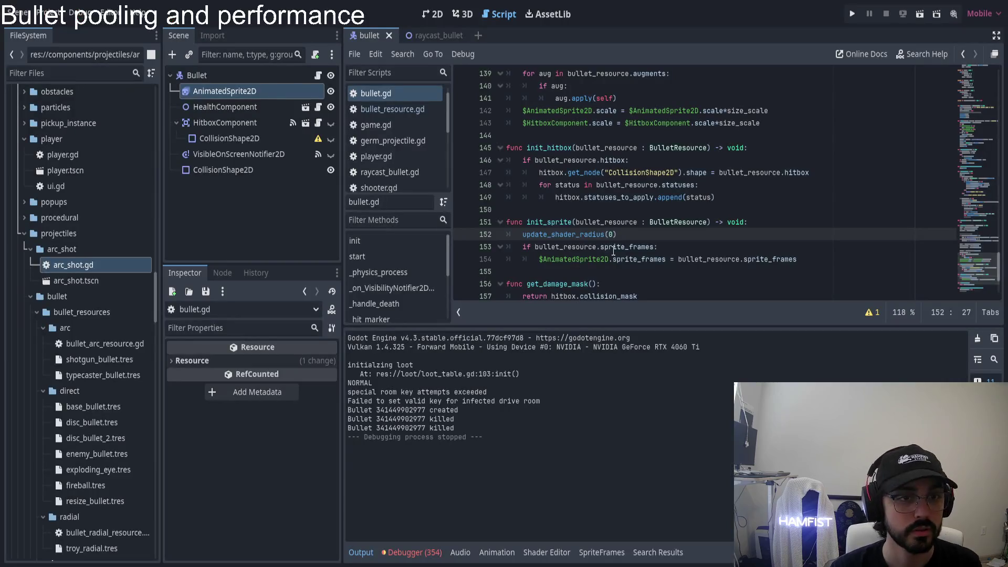
pyautogui.scroll(-3, 621, 240)
pyautogui.doubleClick(609, 271)
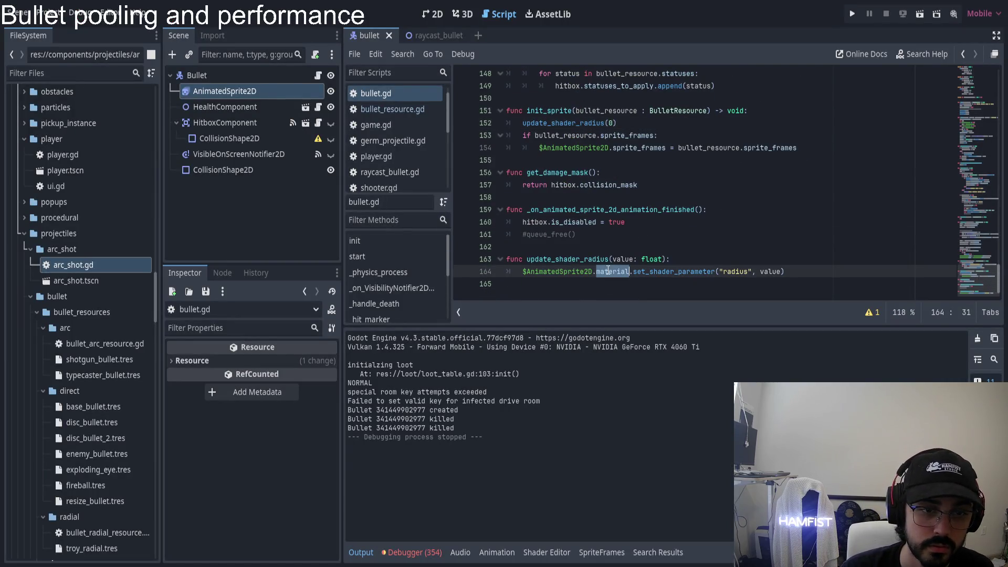
pyautogui.doubleClick(572, 271)
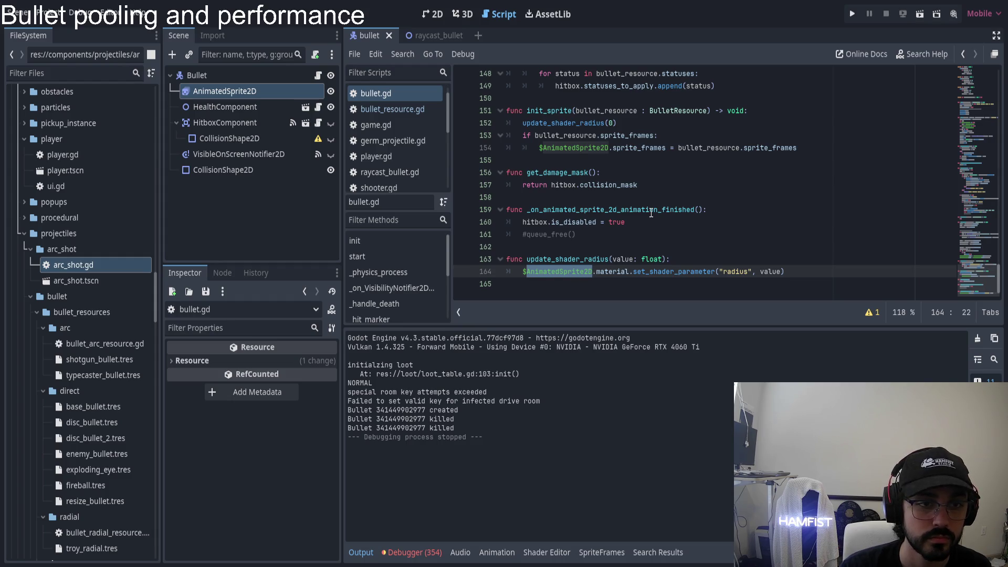
pyautogui.scroll(3, 651, 212)
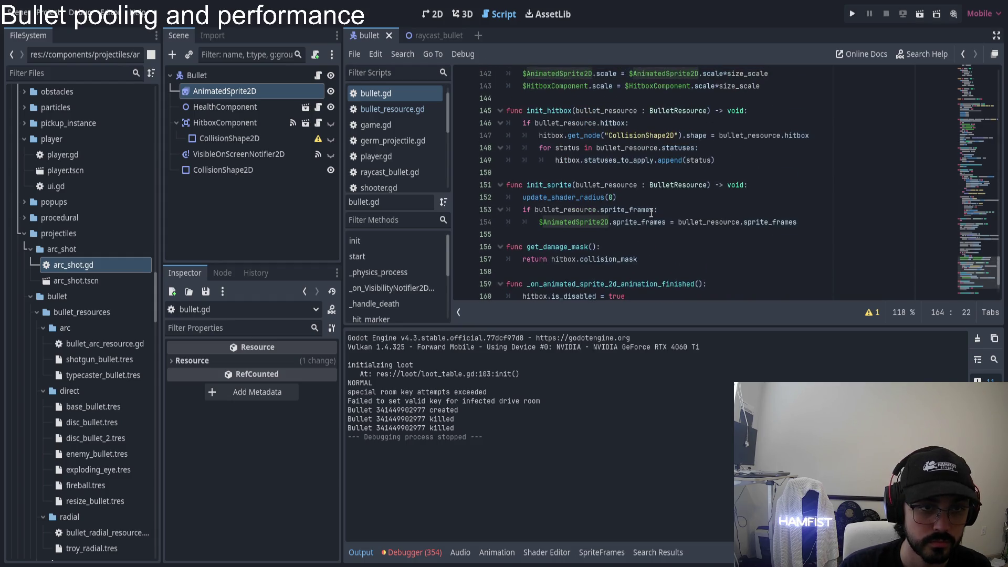
pyautogui.scroll(1, 666, 230)
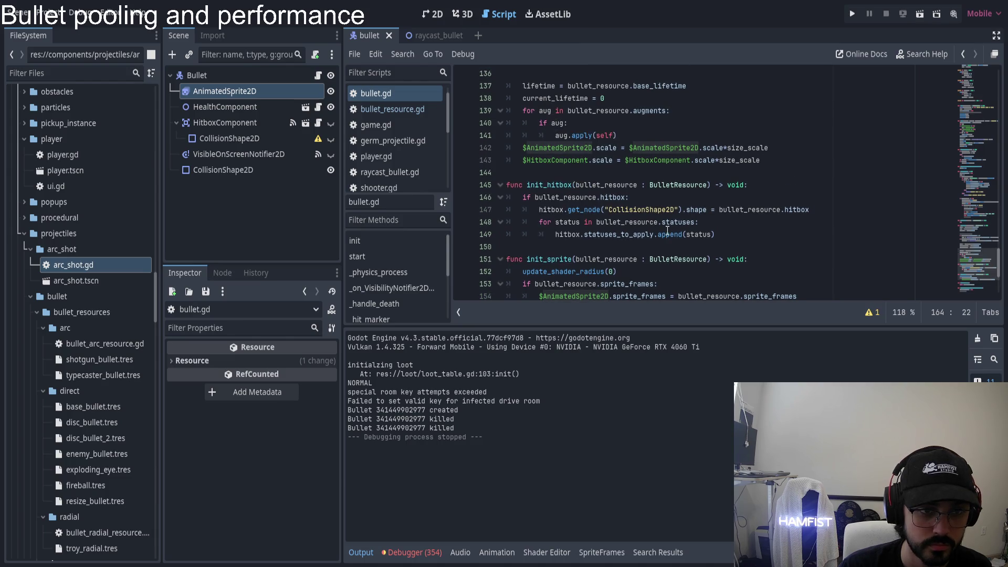
pyautogui.scroll(5, 667, 231)
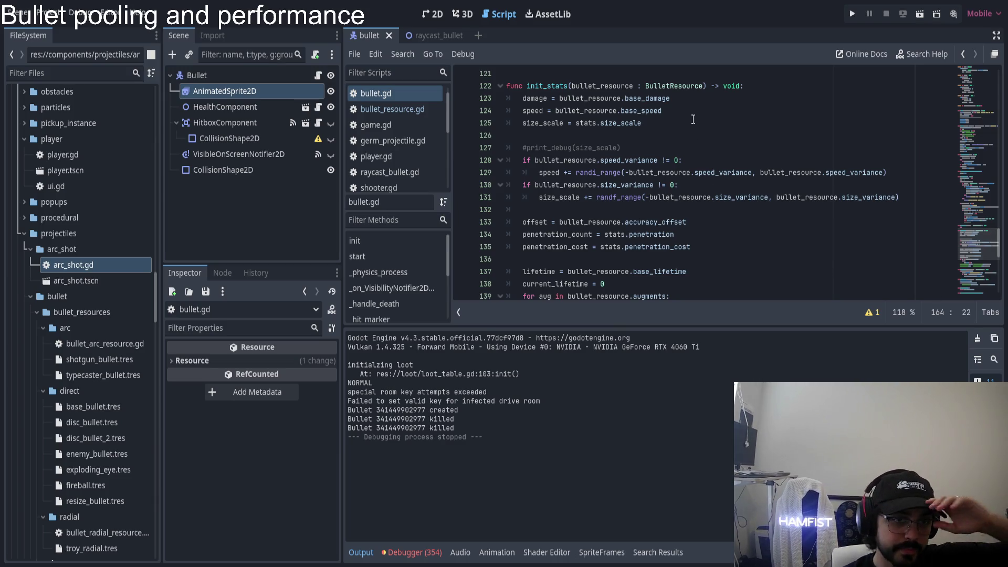
pyautogui.scroll(4, 684, 173)
pyautogui.scroll(2, 698, 231)
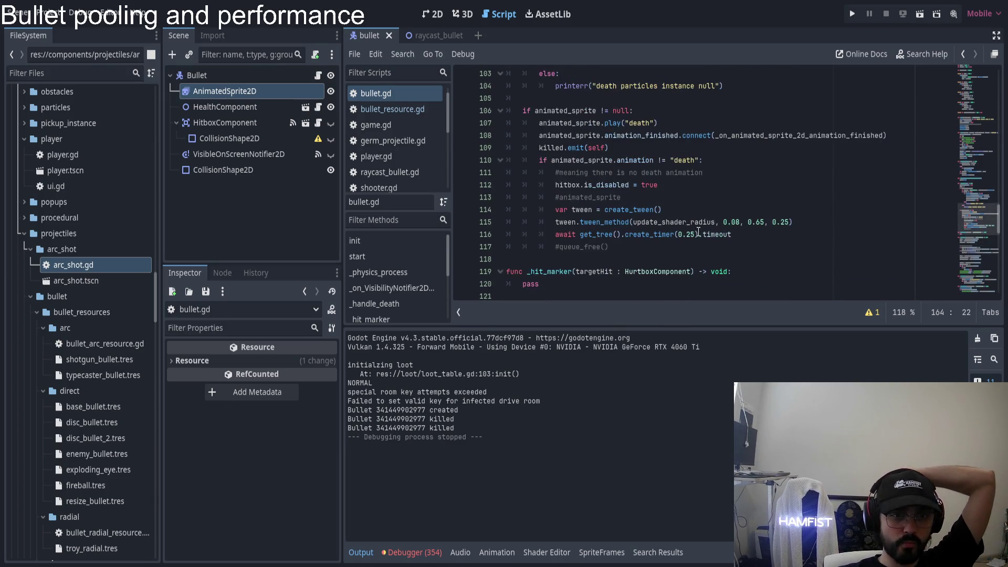
pyautogui.moveTo(631, 209); pyautogui.dragTo(646, 234)
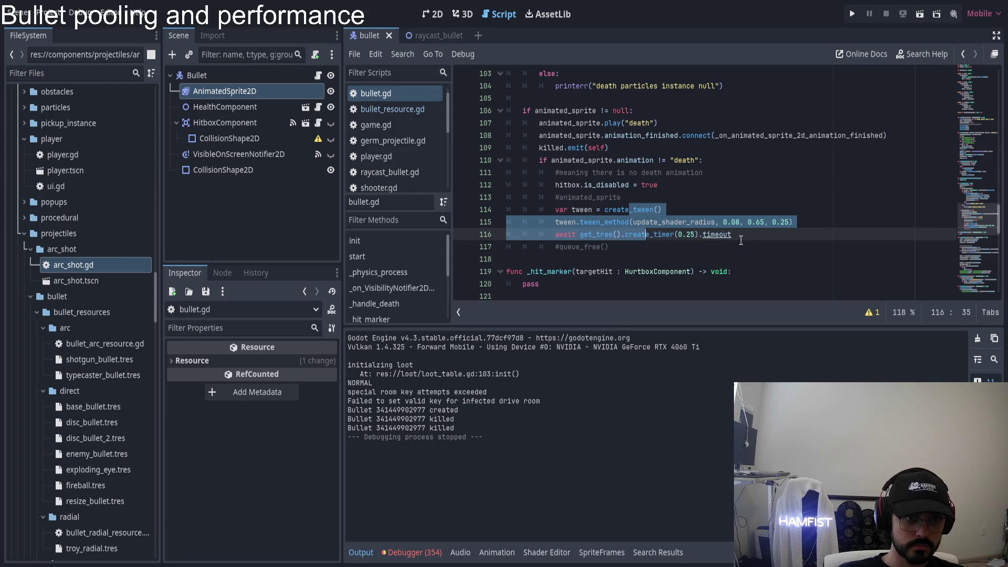
# - Comment out the tween and timer lines, add $AnimatedSprite2D.hide(), and playtest with F5
pyautogui.hotkey('ctrl', 'k')
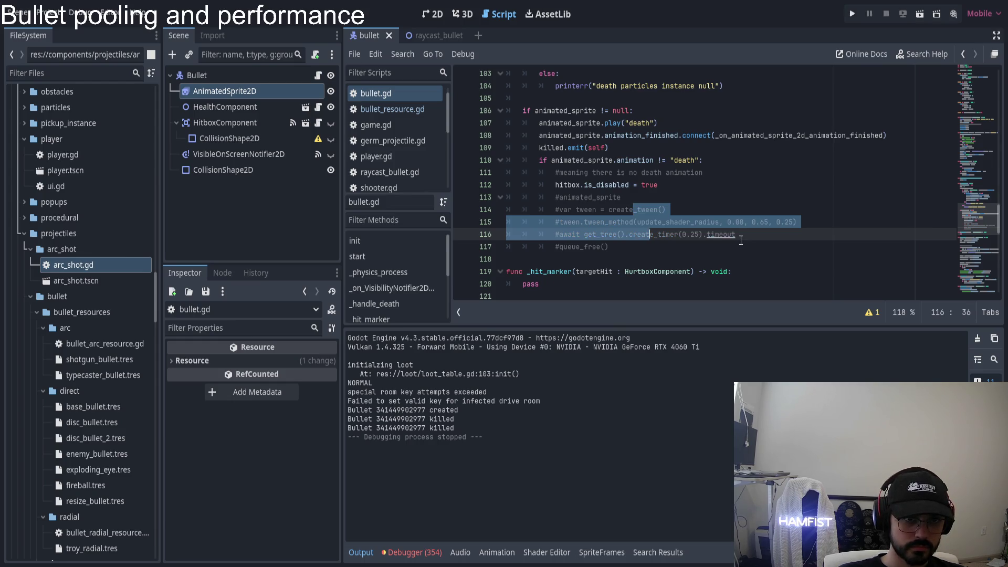
pyautogui.press('Up')
pyautogui.press('Up')
pyautogui.press('Up')
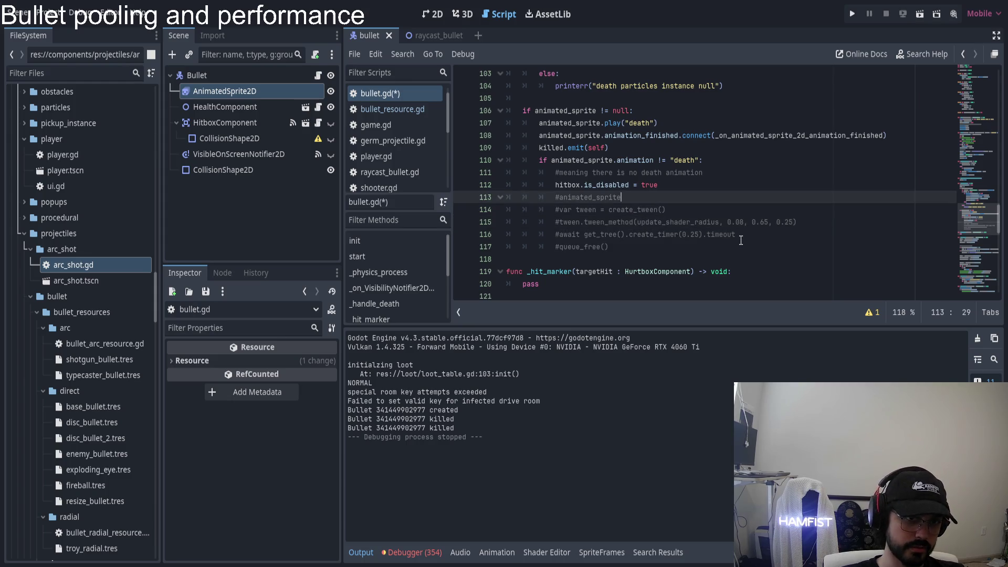
pyautogui.press('Return')
pyautogui.press('Return')
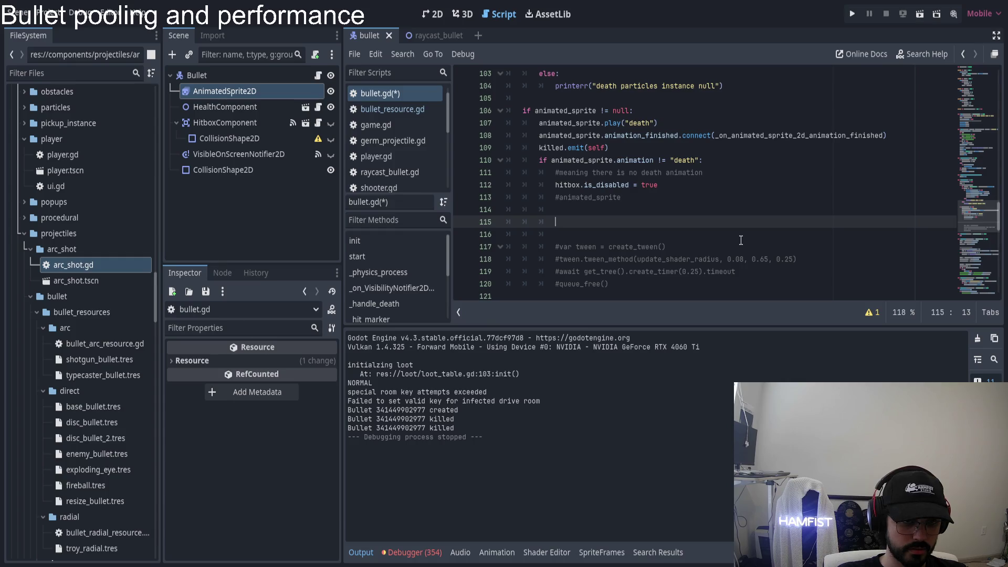
pyautogui.write('@')
pyautogui.press('BackSpace')
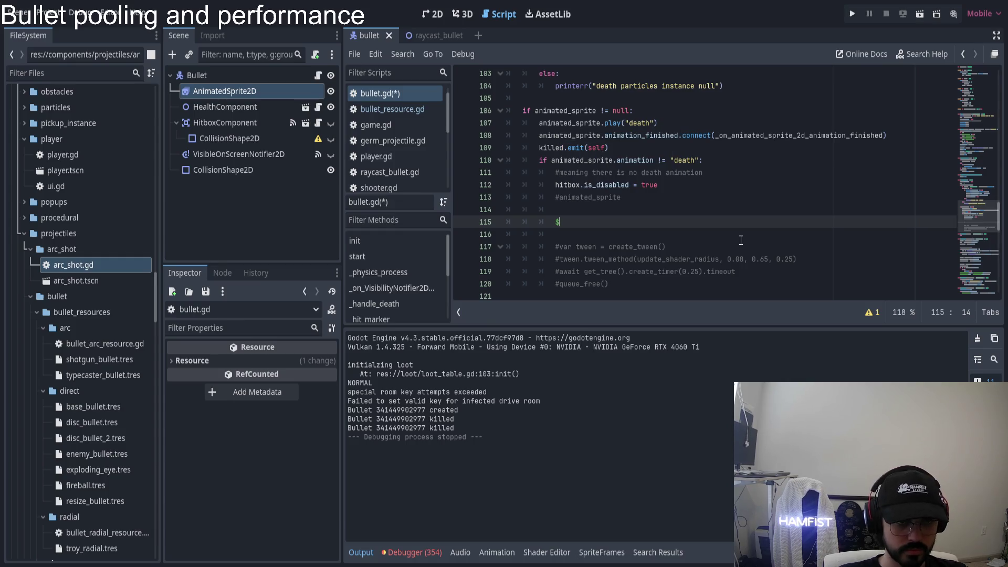
pyautogui.write('AnimatedSprite2D.')
pyautogui.press('Return')
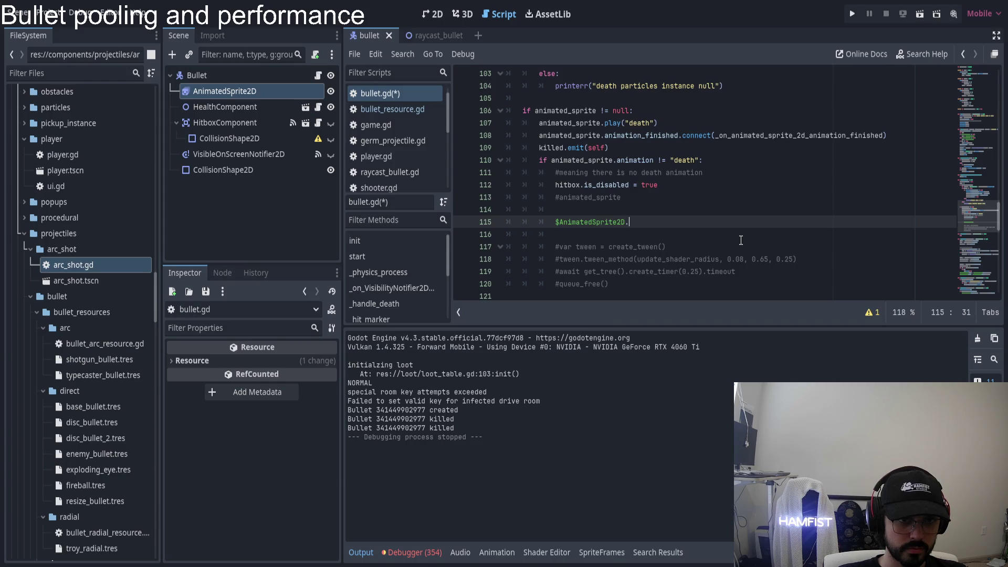
pyautogui.write('show')
pyautogui.press('Return')
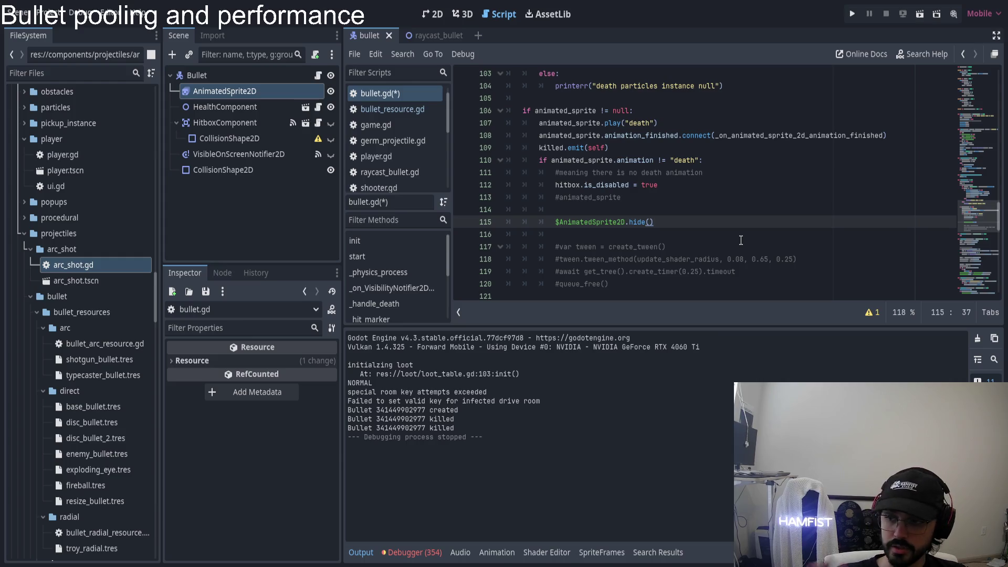
pyautogui.press('F5')
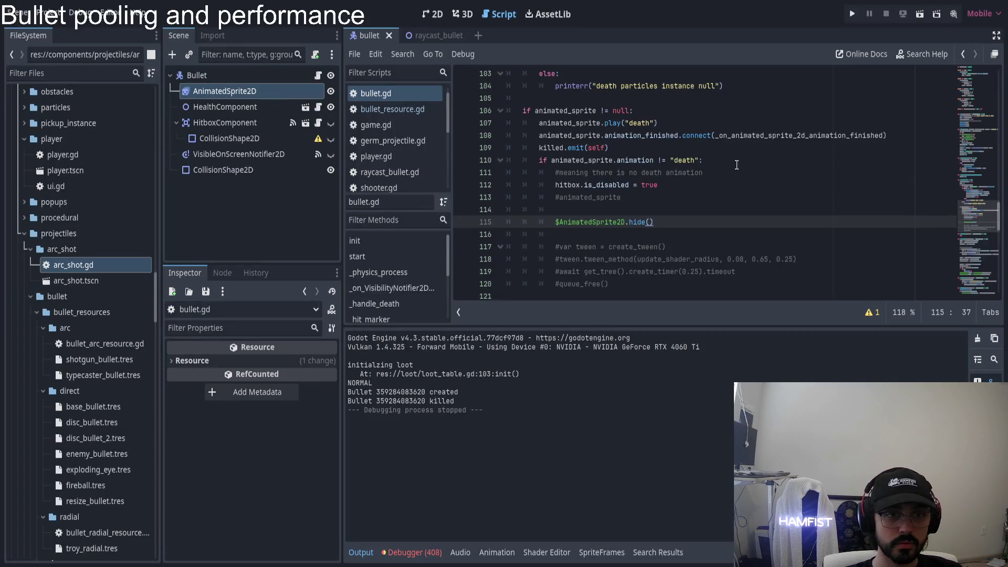
pyautogui.scroll(-15, 965, 173)
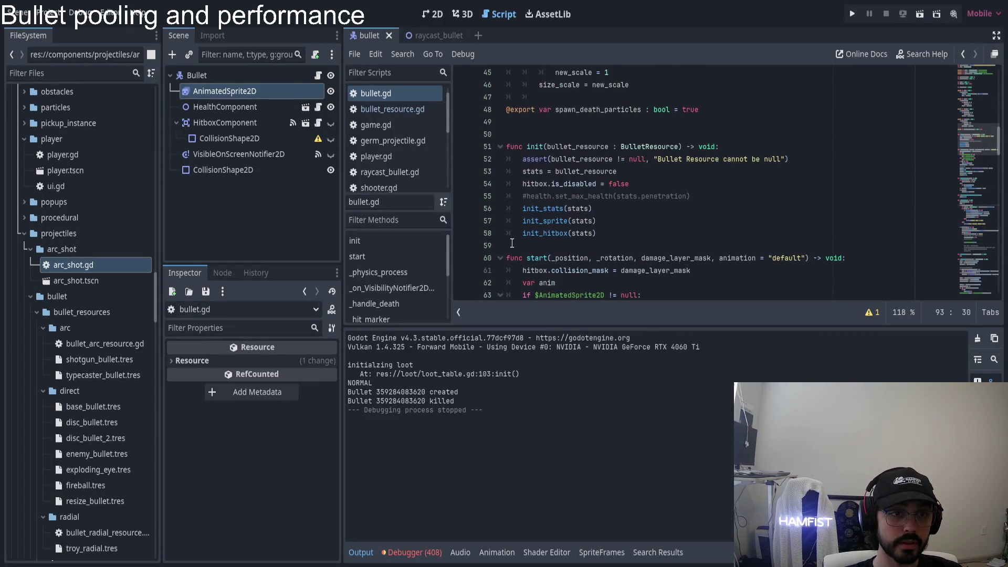
# - Delete the update_shader_radius line from init_sprite and run a quick test shot
pyautogui.click(546, 185)
pyautogui.tripleClick(589, 198)
pyautogui.press('BackSpace')
pyautogui.click(851, 14)
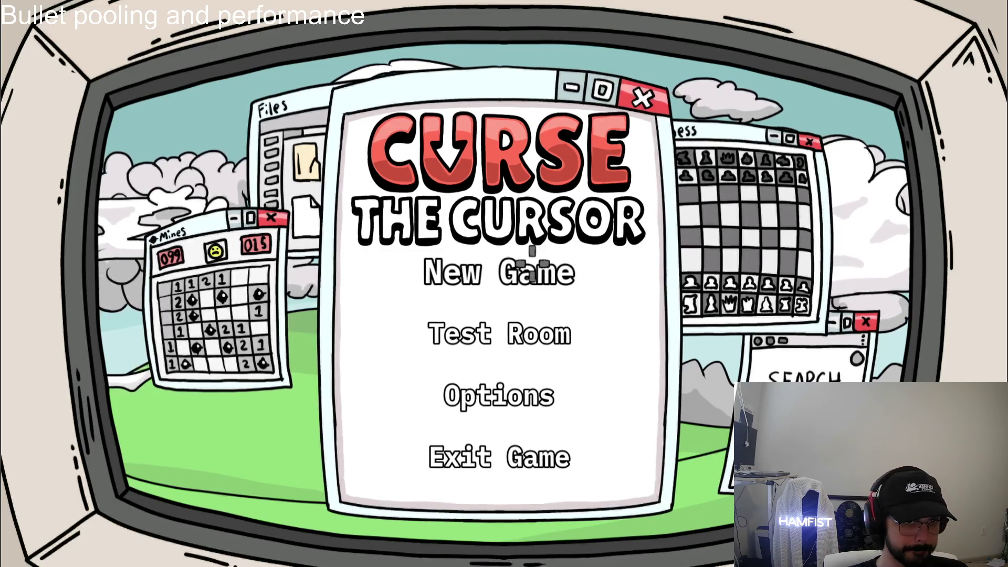
pyautogui.click(511, 272)
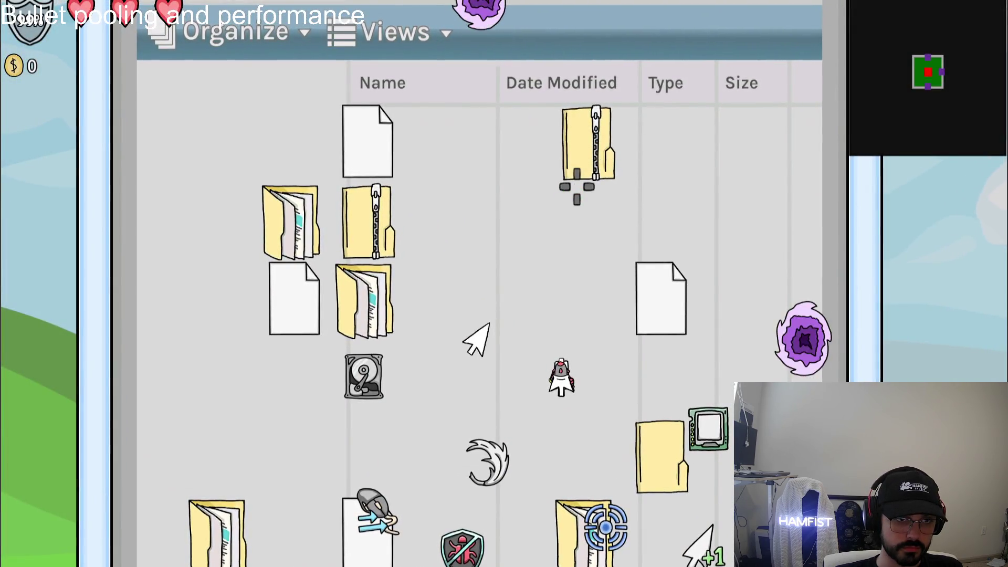
pyautogui.click(577, 187)
pyautogui.press('F8')
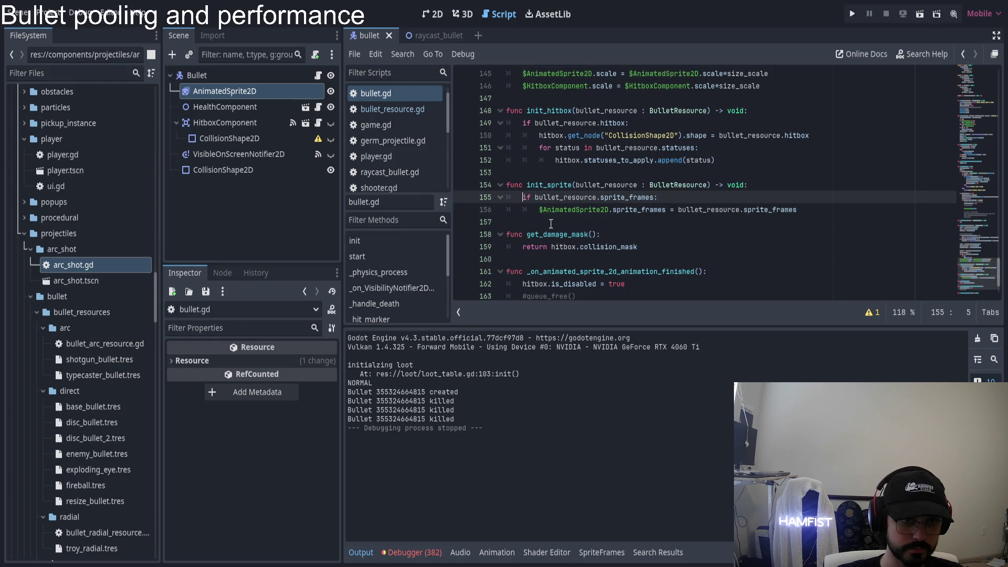
# - Add $AnimatedSprite2D.show() at the top of init_sprite and start a new playtest
pyautogui.press('Return')
pyautogui.press('Up')
pyautogui.write('$AnimatedSprite2D.show()')
pyautogui.press('F5')
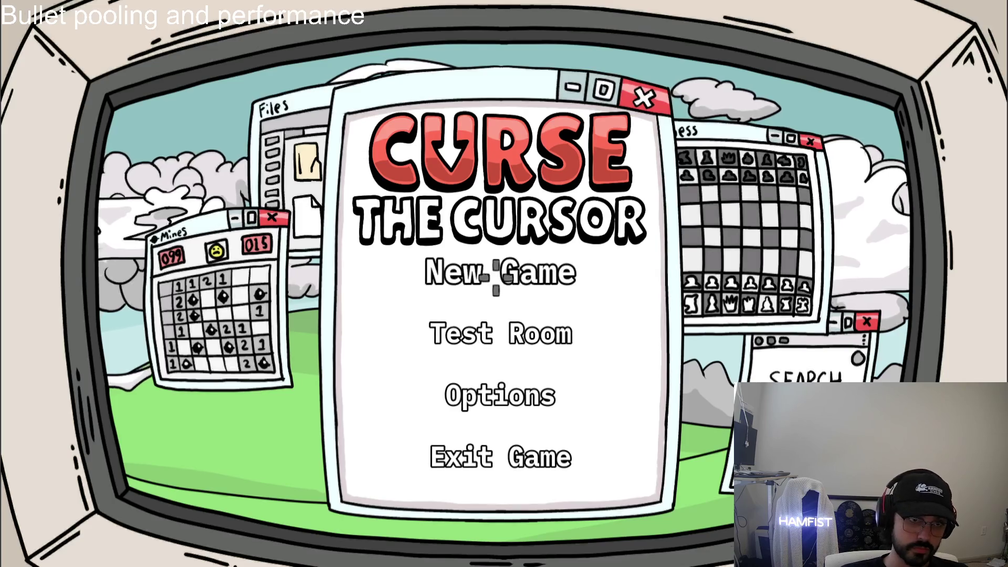
pyautogui.click(495, 275)
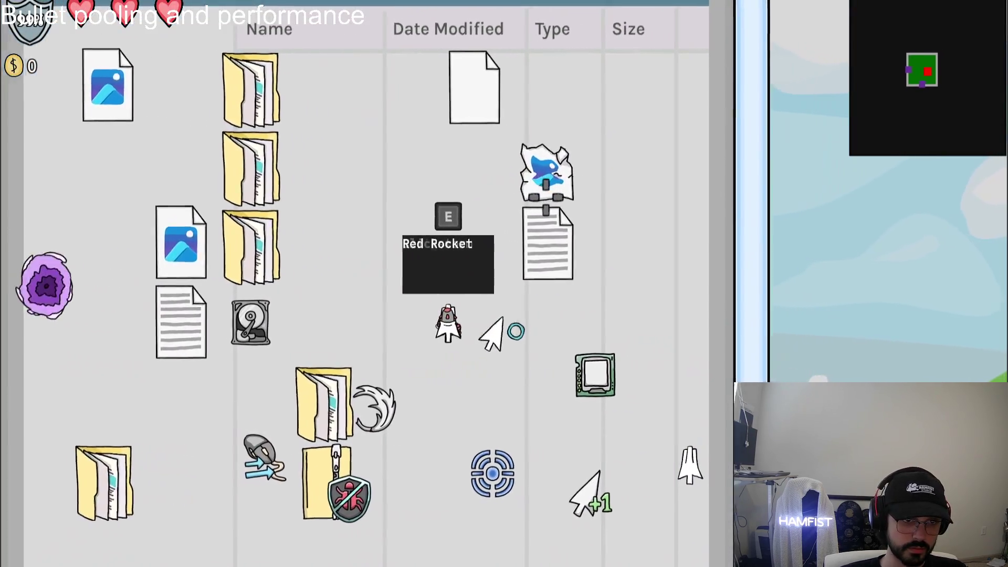
# - Move the player around the level and fire bullet streams at enemies to test pooled bullets
pyautogui.press('s')
pyautogui.press('d')
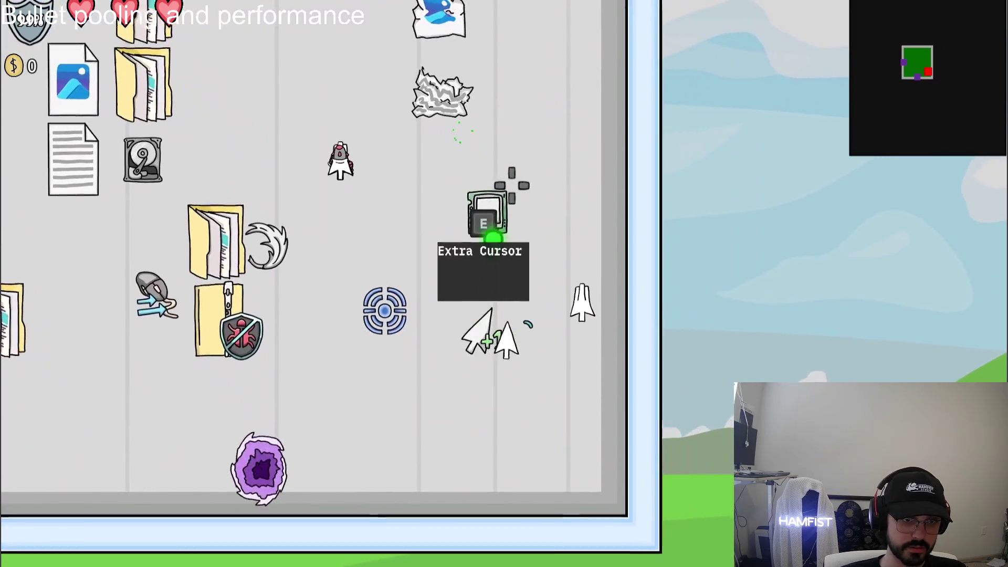
pyautogui.moveTo(512, 184)
pyautogui.mouseDown()
pyautogui.moveTo(537, 187)
pyautogui.moveTo(511, 189)
pyautogui.mouseUp()
pyautogui.press('w')
pyautogui.press('a')
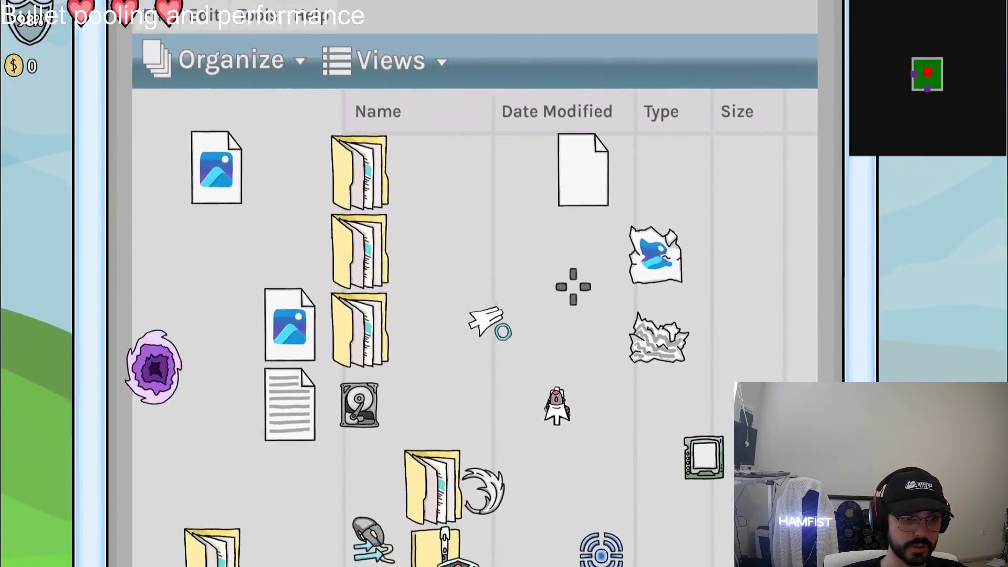
pyautogui.press('s')
pyautogui.press('d')
pyautogui.click(657, 306)
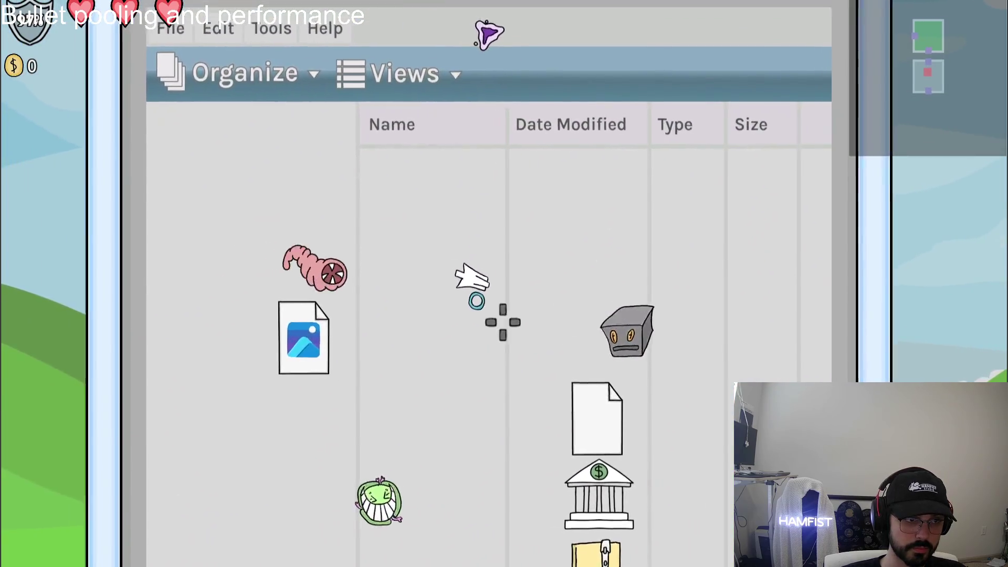
pyautogui.press('w')
pyautogui.click(502, 322)
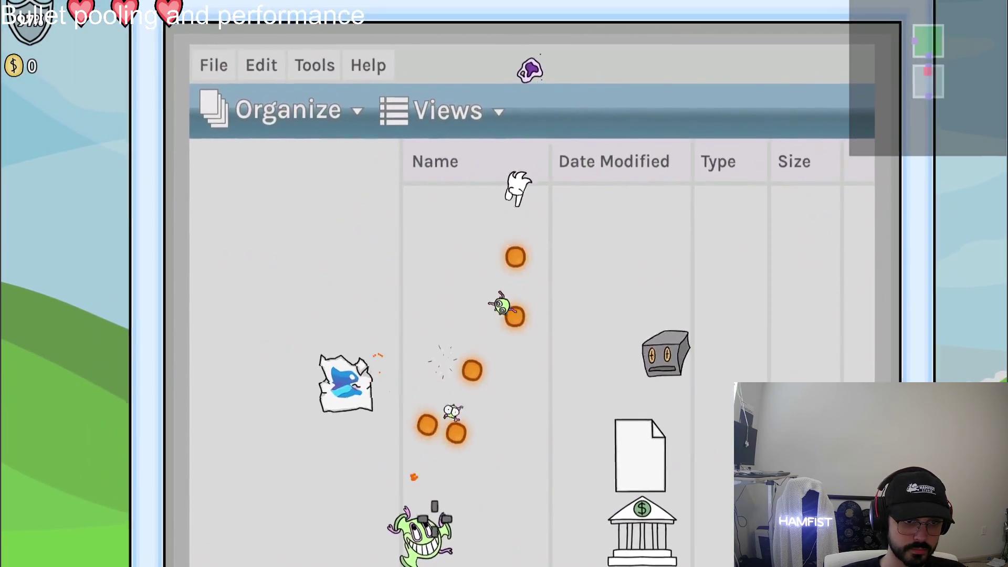
pyautogui.press('d')
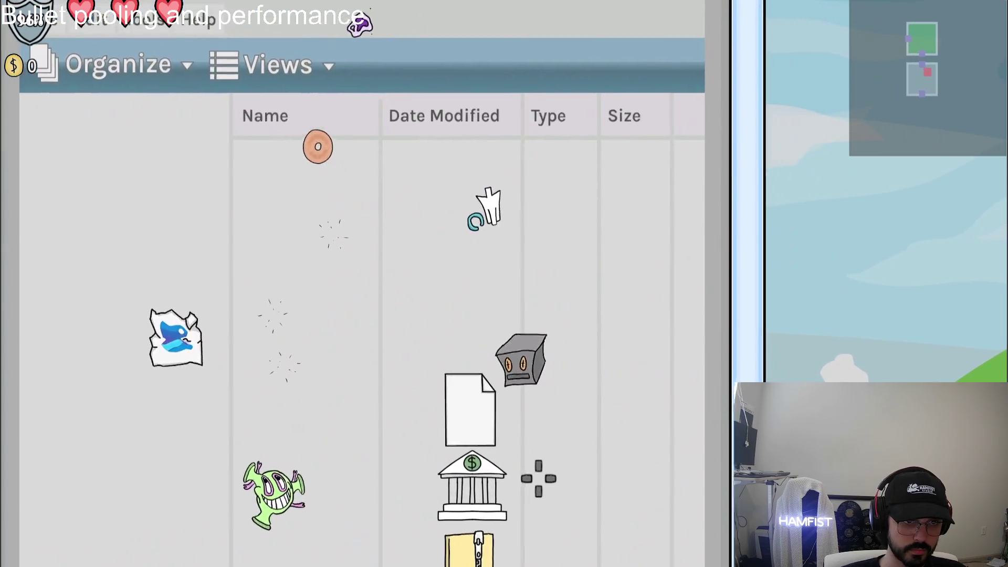
pyautogui.click(538, 491)
pyautogui.click(535, 504)
pyautogui.press('w')
pyautogui.press('a')
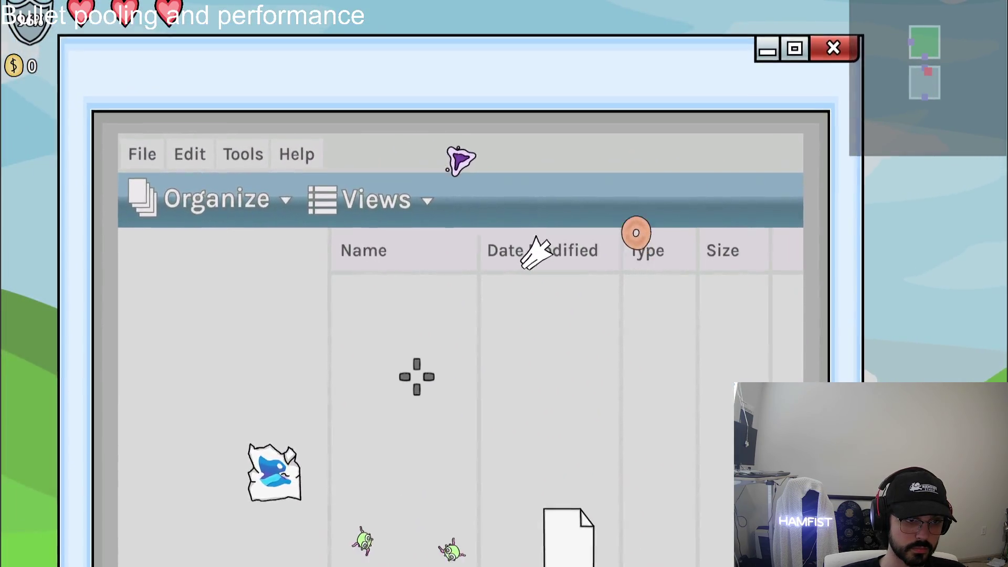
pyautogui.press('s')
pyautogui.press('d')
pyautogui.click(407, 387)
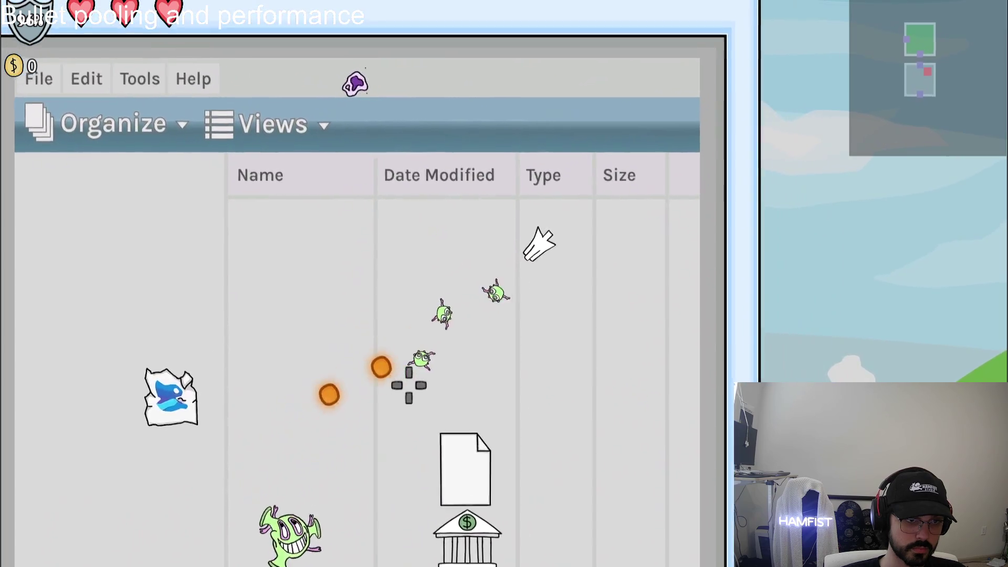
pyautogui.press('a')
pyautogui.click(547, 254)
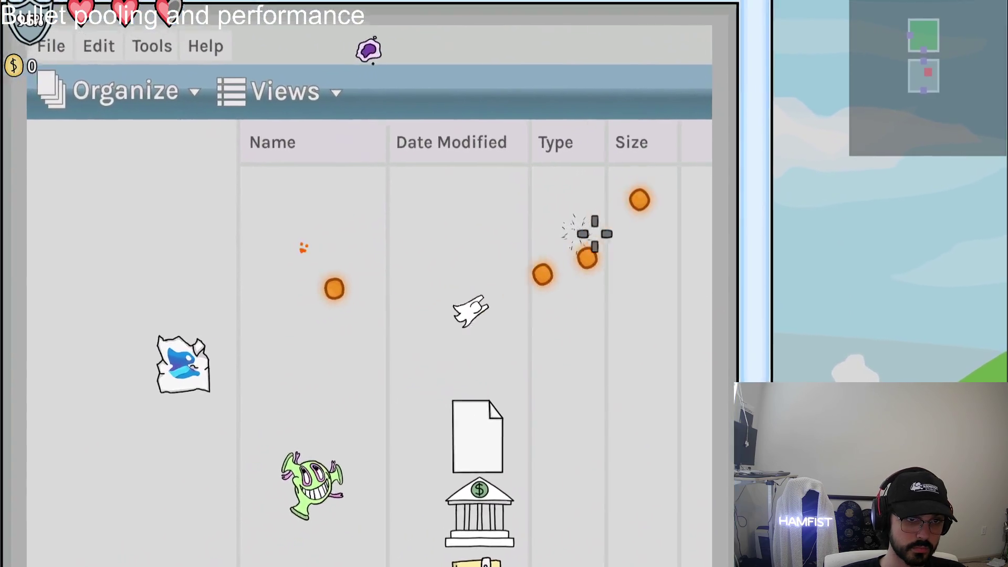
pyautogui.click(654, 229)
pyautogui.press('w')
pyautogui.press('a')
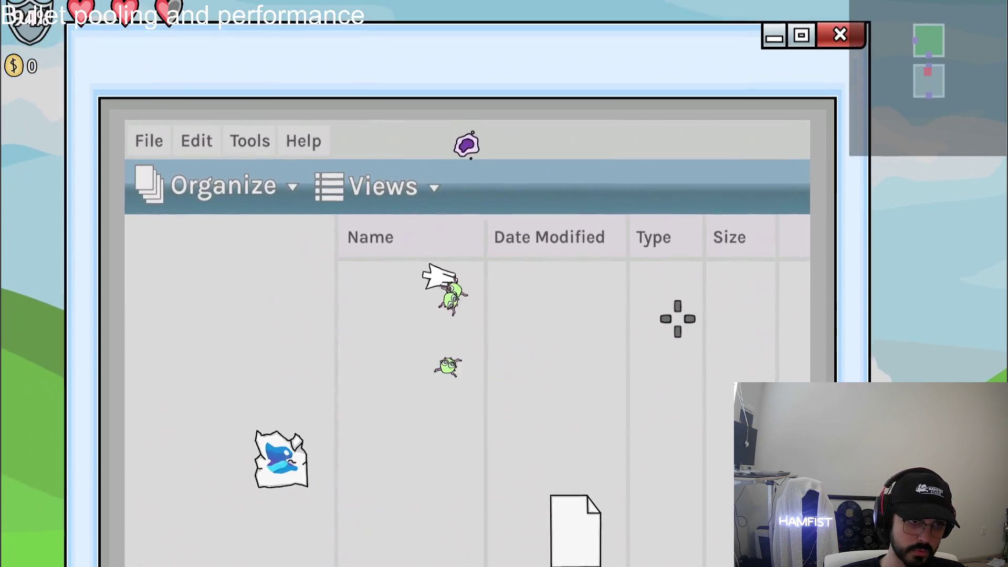
pyautogui.click(559, 310)
pyautogui.click(559, 310)
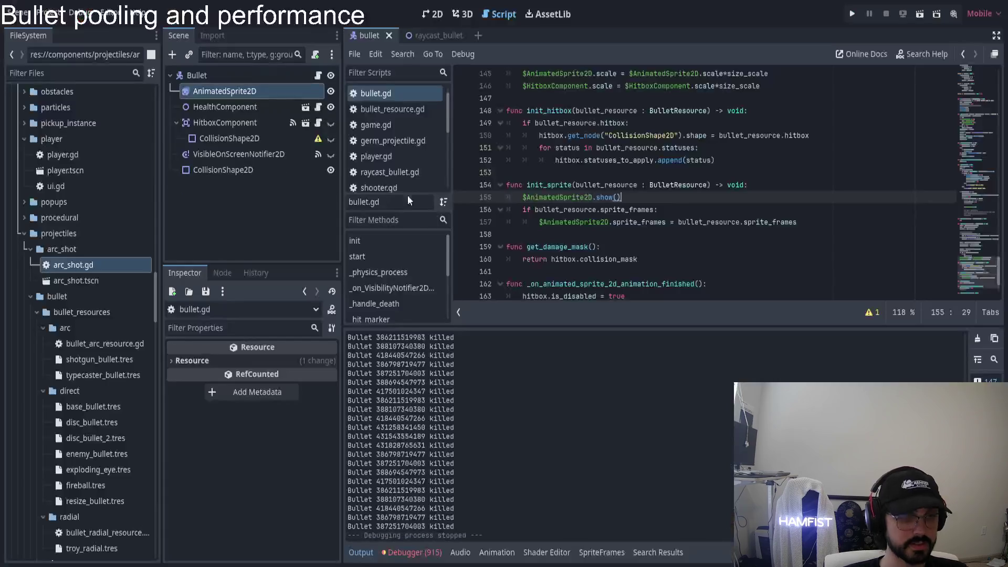
# - Filter the project files by 'germ' and open germ_projectile.gd
pyautogui.click(108, 76)
pyautogui.write('germ')
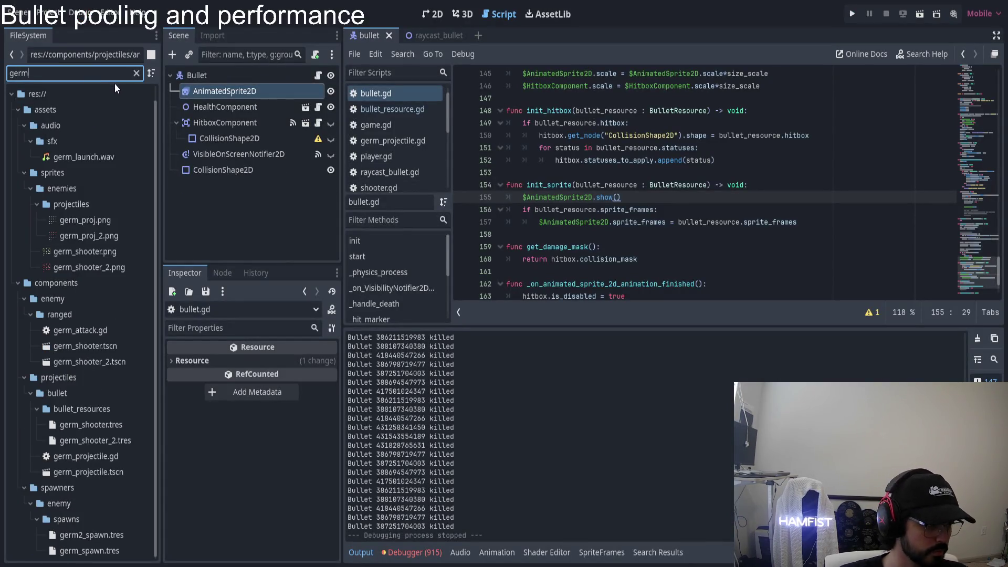
pyautogui.scroll(-1, 96, 459)
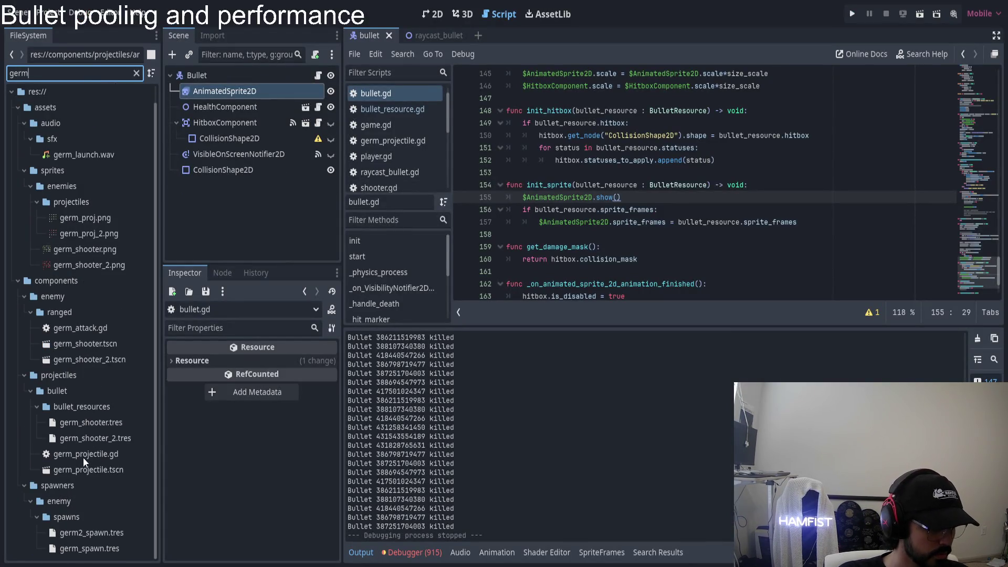
pyautogui.doubleClick(86, 454)
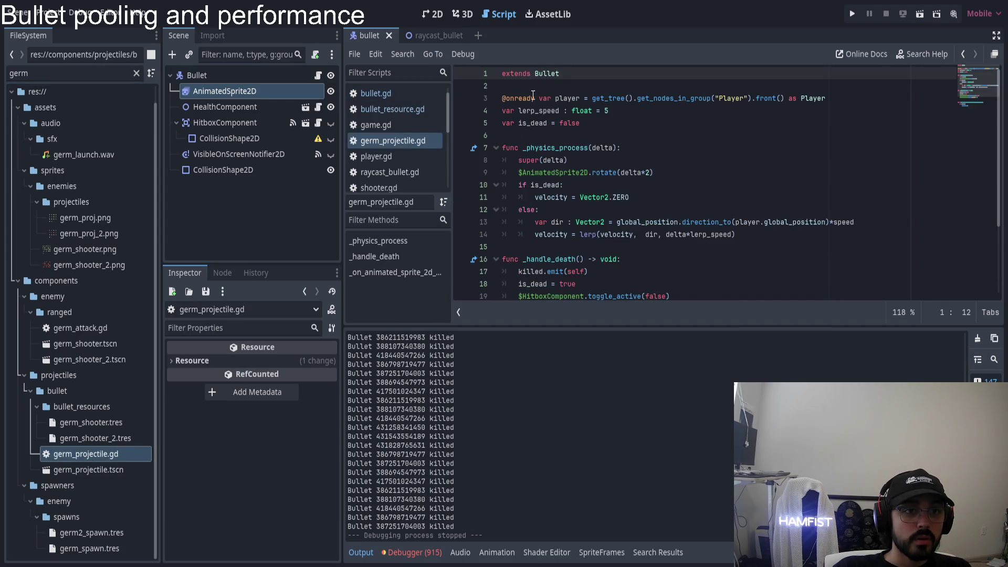
# - Select the killed.emit(self) and line 19 HitboxComponent toggle_active lines, then switch to bullet.gd
pyautogui.scroll(-2, 567, 162)
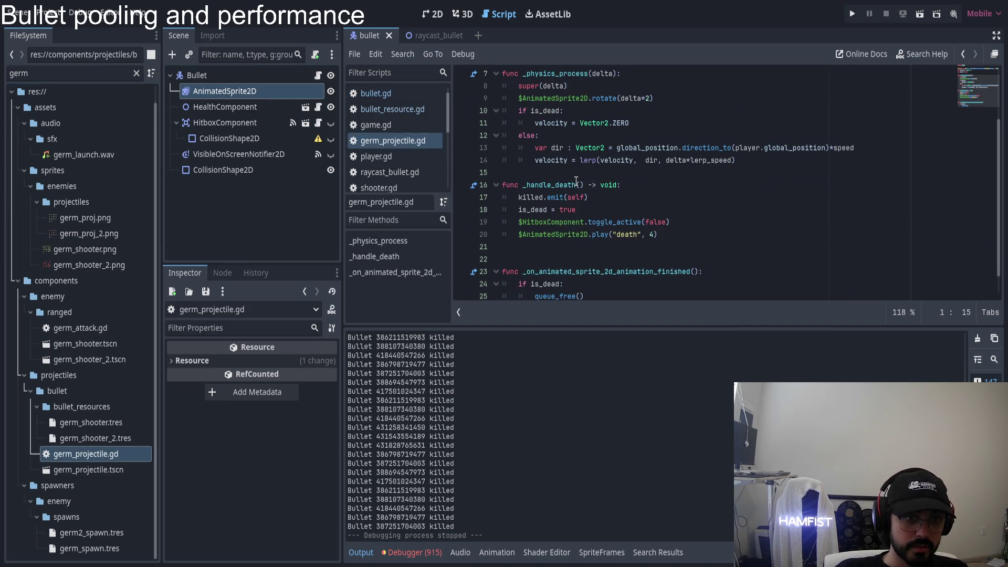
pyautogui.click(580, 209)
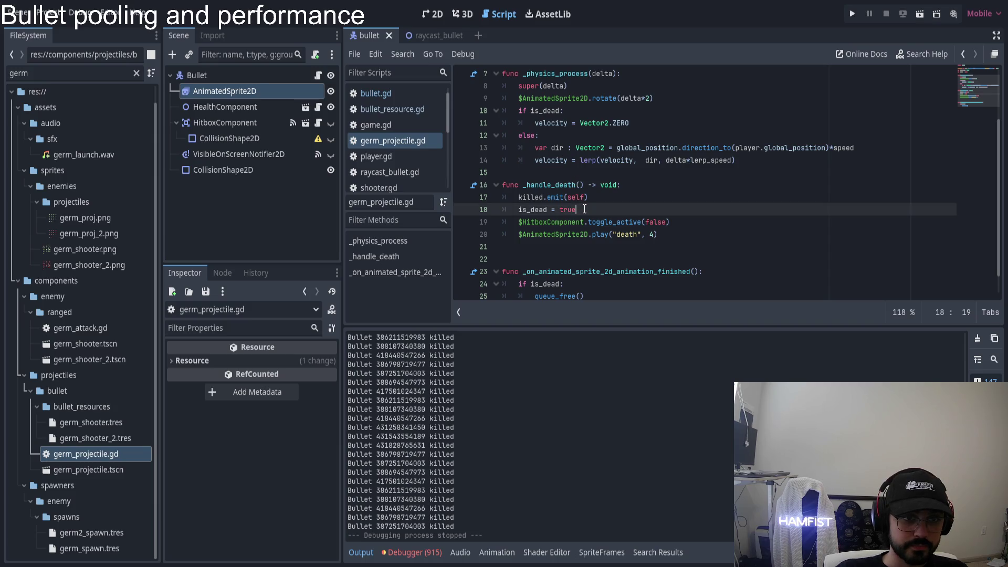
pyautogui.click(519, 197)
pyautogui.hotkey('shift', 'End')
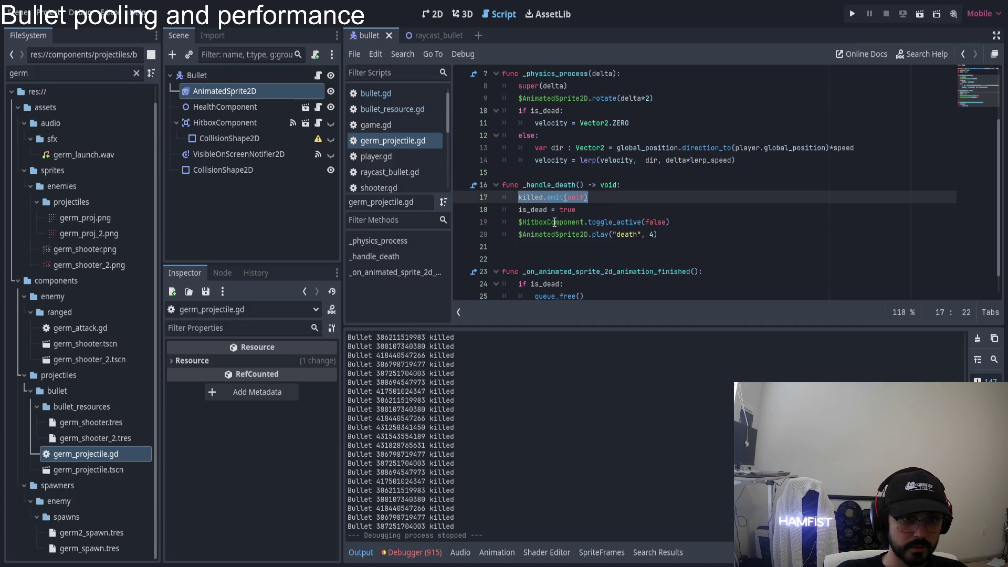
pyautogui.press('Down')
pyautogui.press('Down')
pyautogui.press('Home')
pyautogui.hotkey('shift', 'End')
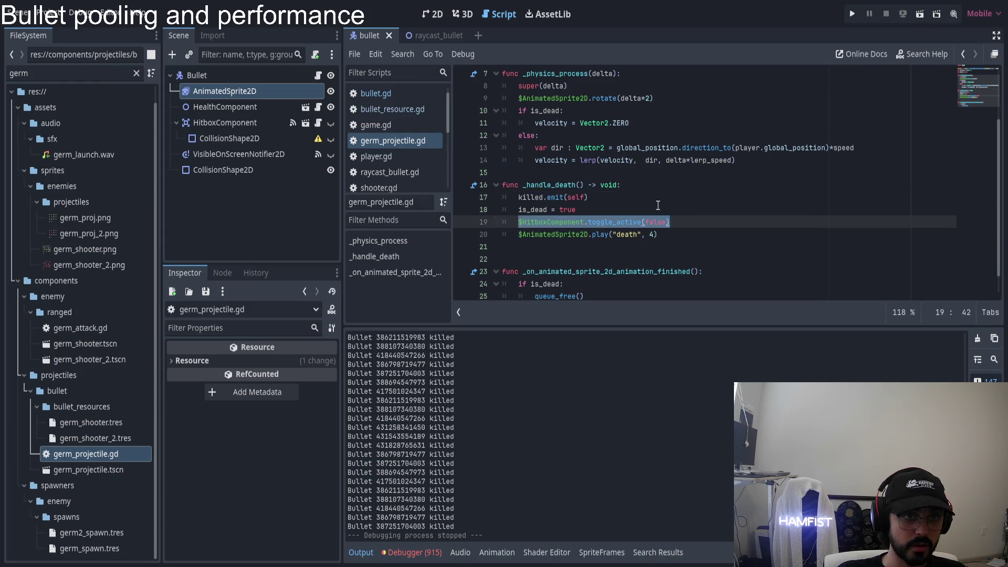
pyautogui.scroll(2, 662, 205)
pyautogui.scroll(-2, 612, 210)
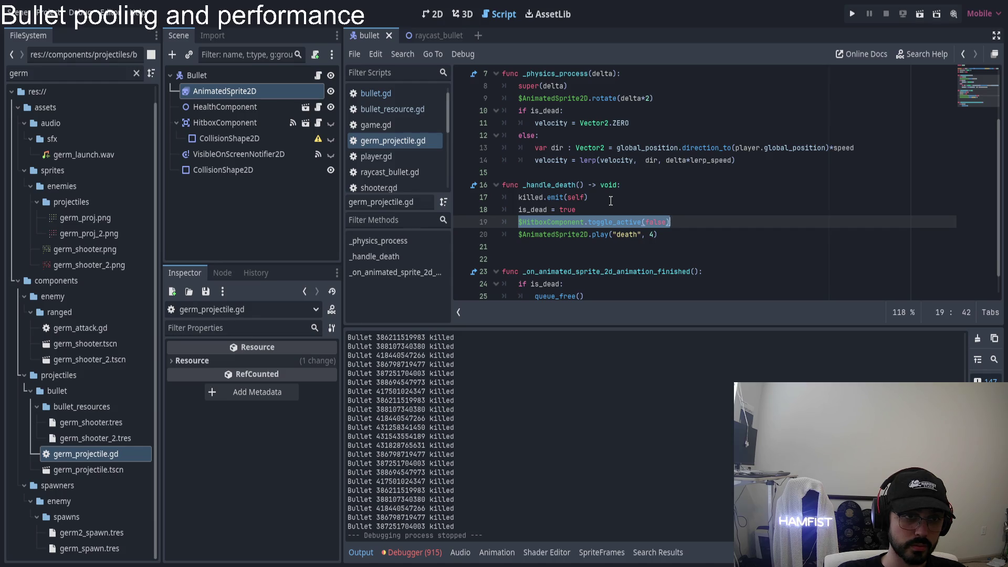
pyautogui.scroll(2, 610, 201)
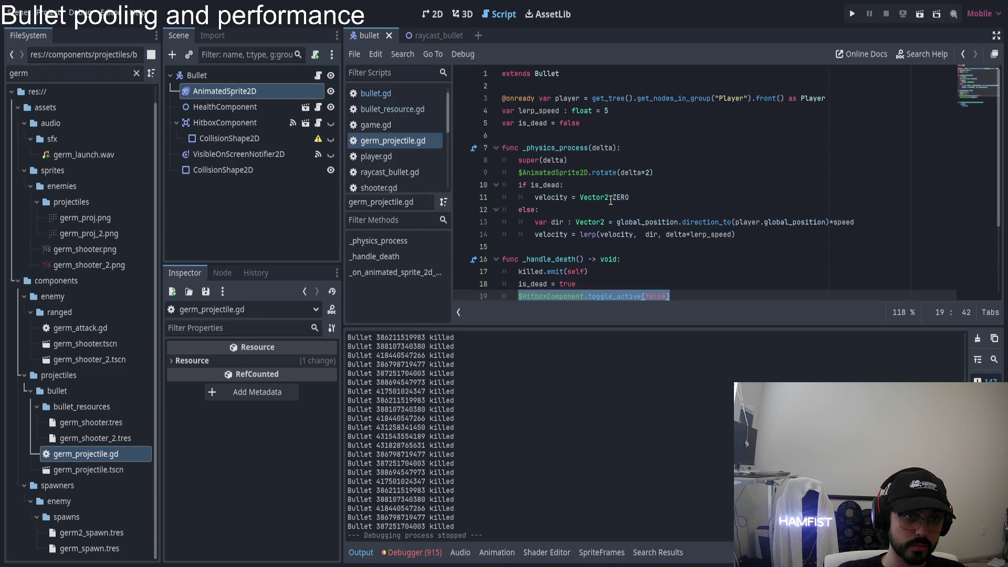
pyautogui.click(426, 93)
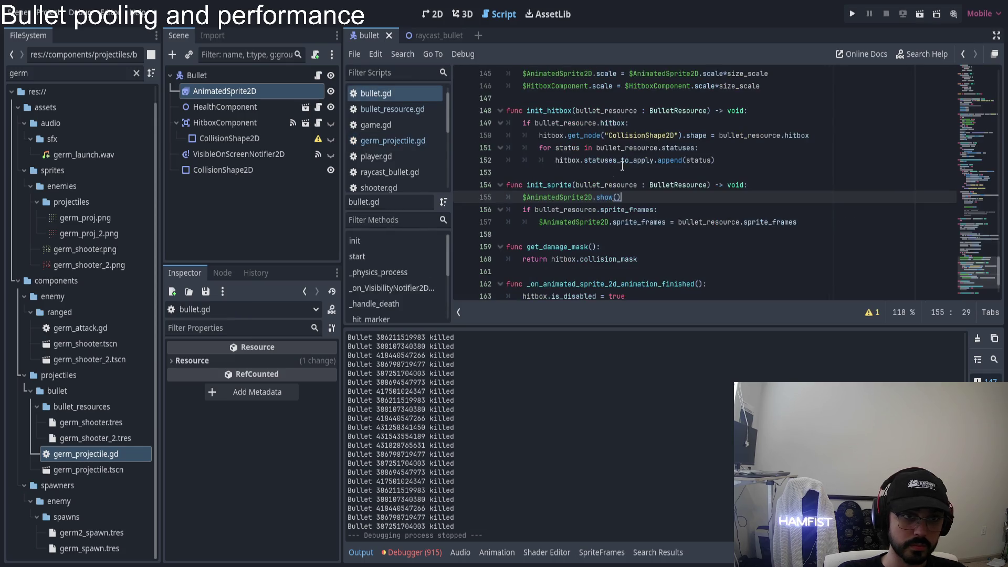
# - Review bullet.gd's sprite-hiding line and the init function's init_stats and init_sprite calls
pyautogui.scroll(-3, 603, 188)
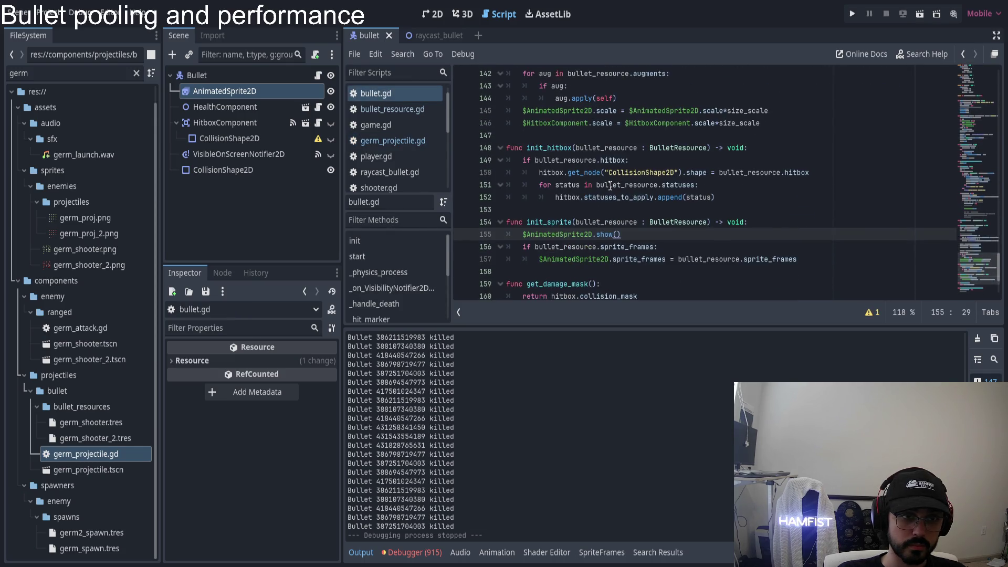
pyautogui.scroll(5, 582, 200)
pyautogui.scroll(10, 576, 207)
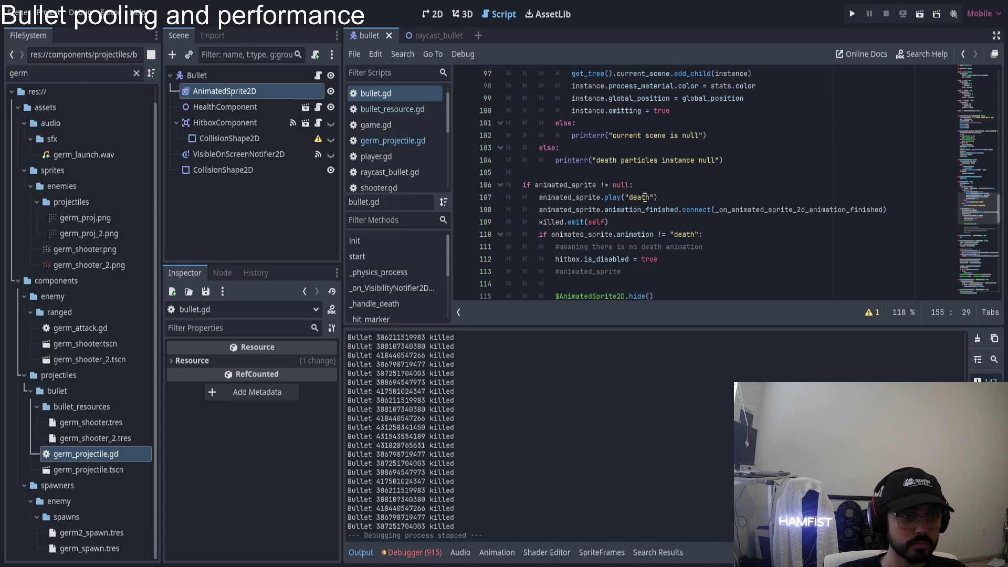
pyautogui.scroll(-4, 633, 174)
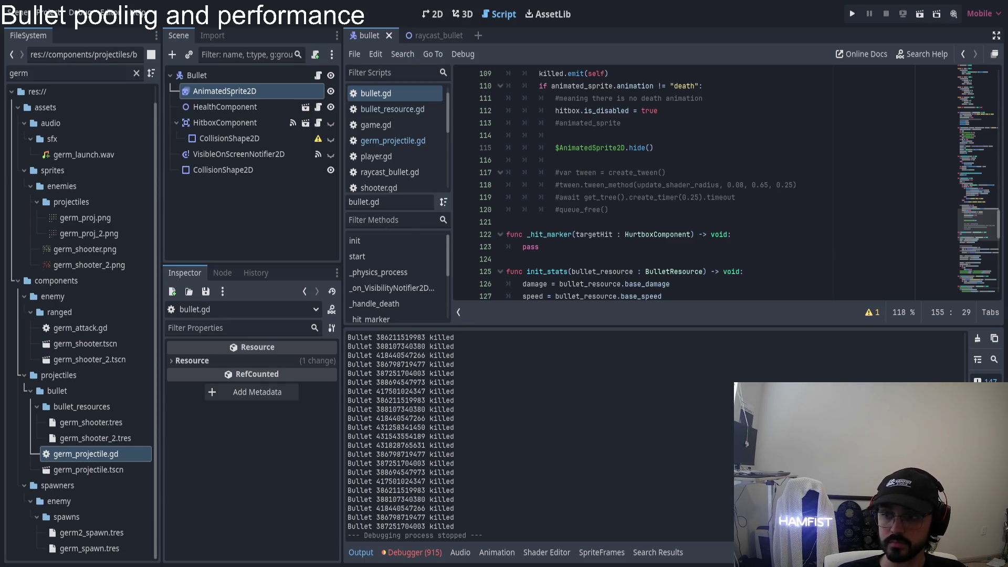
pyautogui.click(600, 148)
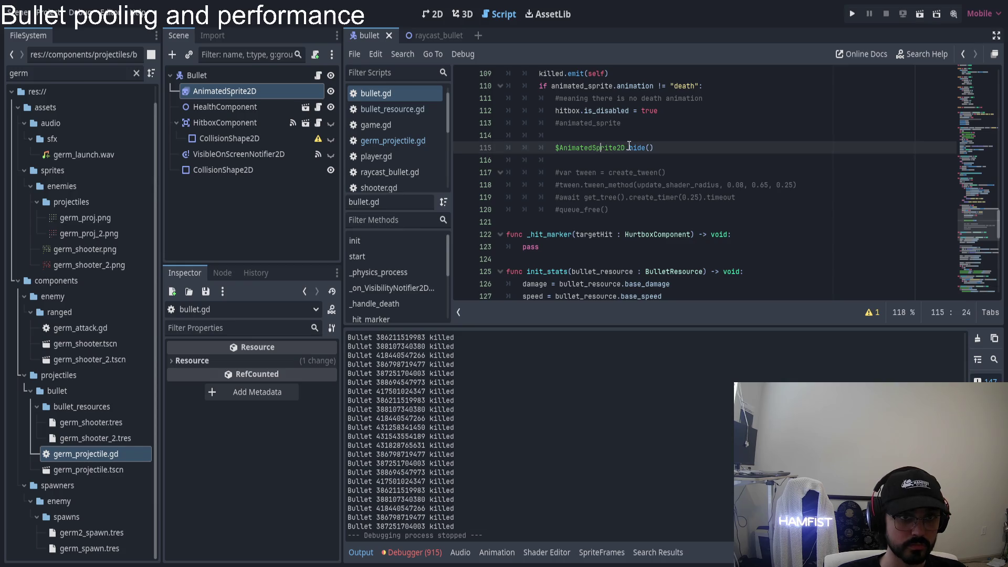
pyautogui.scroll(17, 583, 179)
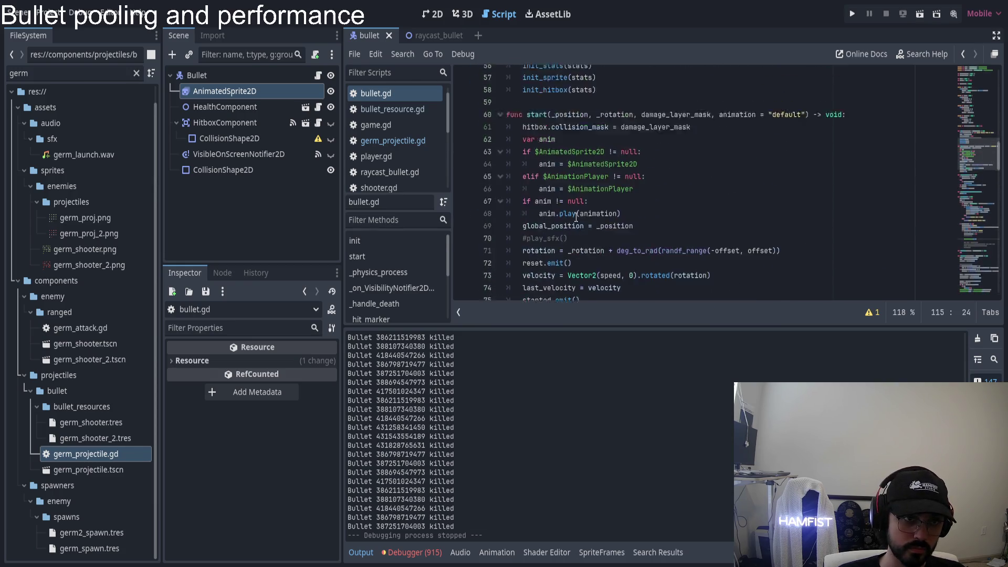
pyautogui.scroll(6, 576, 217)
pyautogui.doubleClick(535, 210)
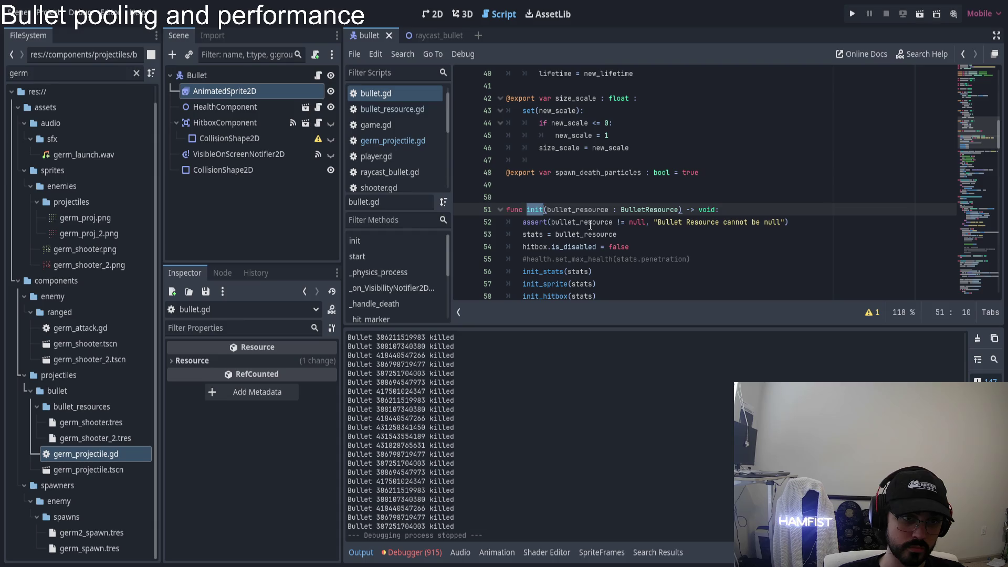
pyautogui.scroll(-2, 590, 224)
pyautogui.click(534, 197)
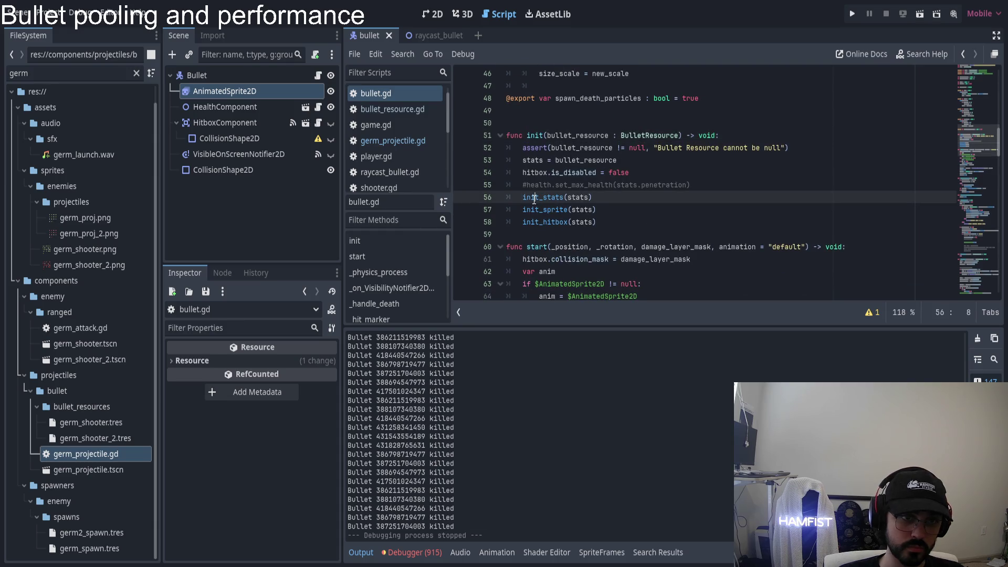
pyautogui.click(535, 210)
pyautogui.click(544, 210)
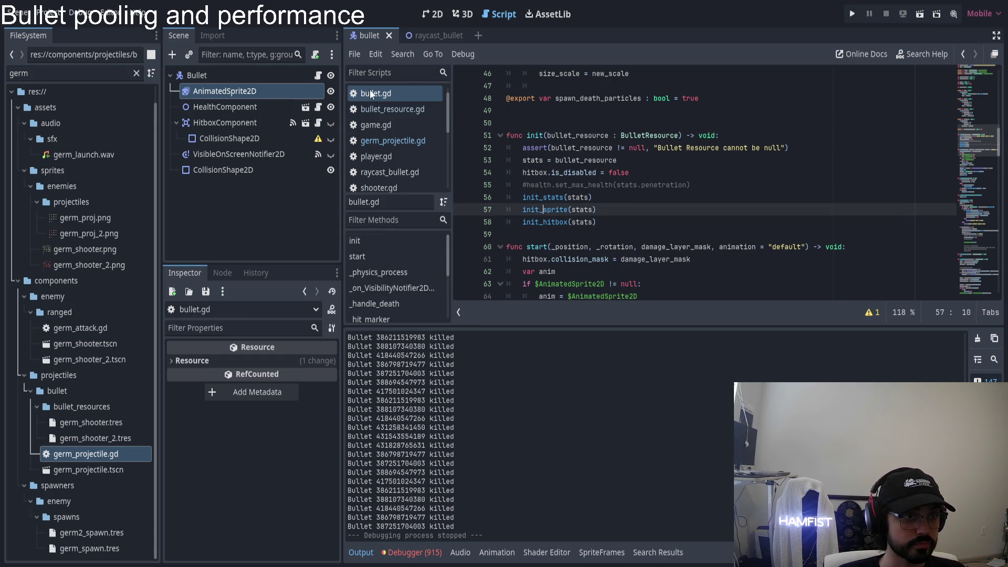
# - Return to germ_projectile.gd with the caret on empty line 22
pyautogui.click(392, 141)
pyautogui.scroll(-3, 582, 178)
pyautogui.click(568, 239)
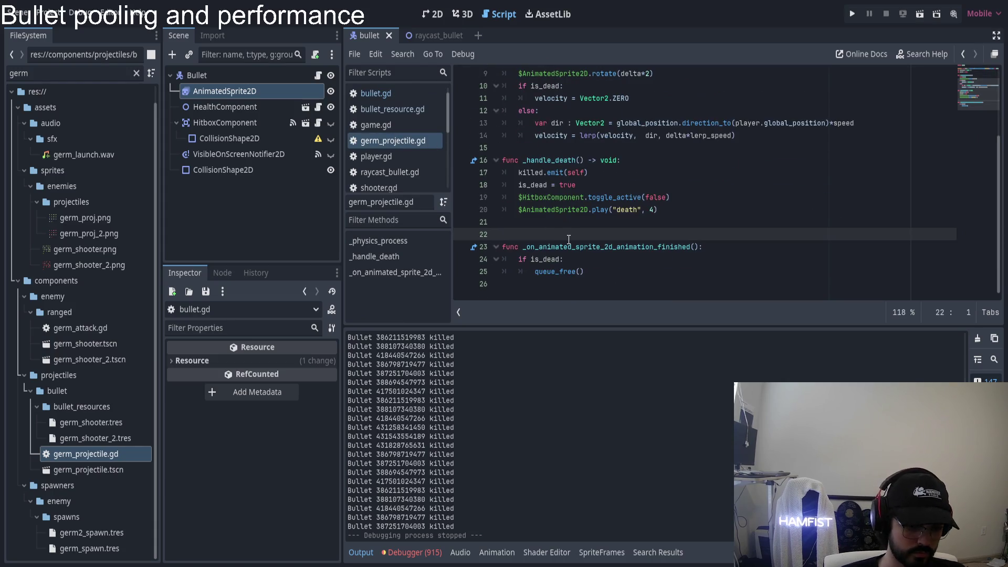
# - Paste bullet.gd's init_stats, init_sprite and init_hitbox calls over a new line in germ_projectile.gd
pyautogui.press('Return')
pyautogui.press('Return')
pyautogui.press('Up')
pyautogui.write('func ini')
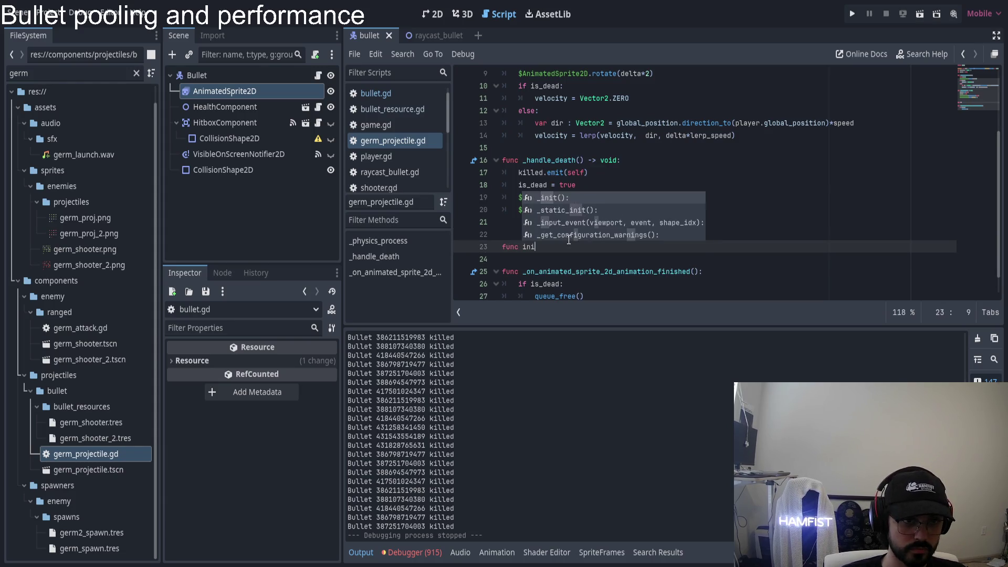
pyautogui.write('t_')
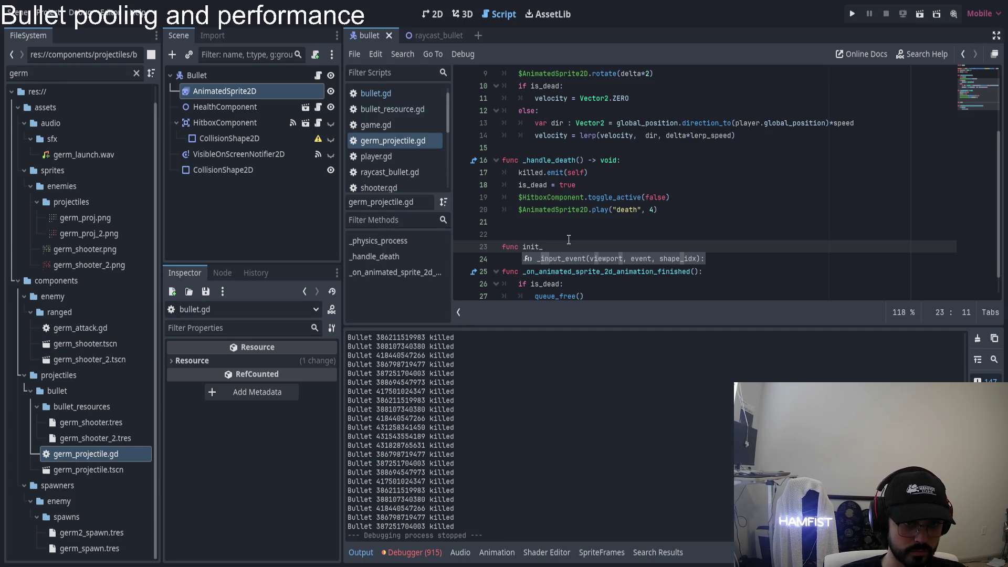
pyautogui.write('sp')
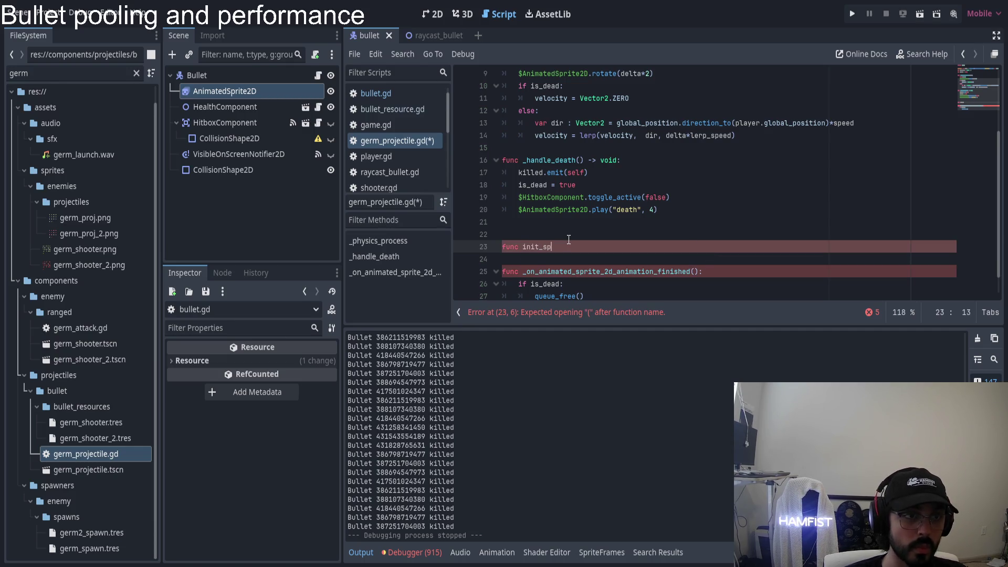
pyautogui.click(407, 93)
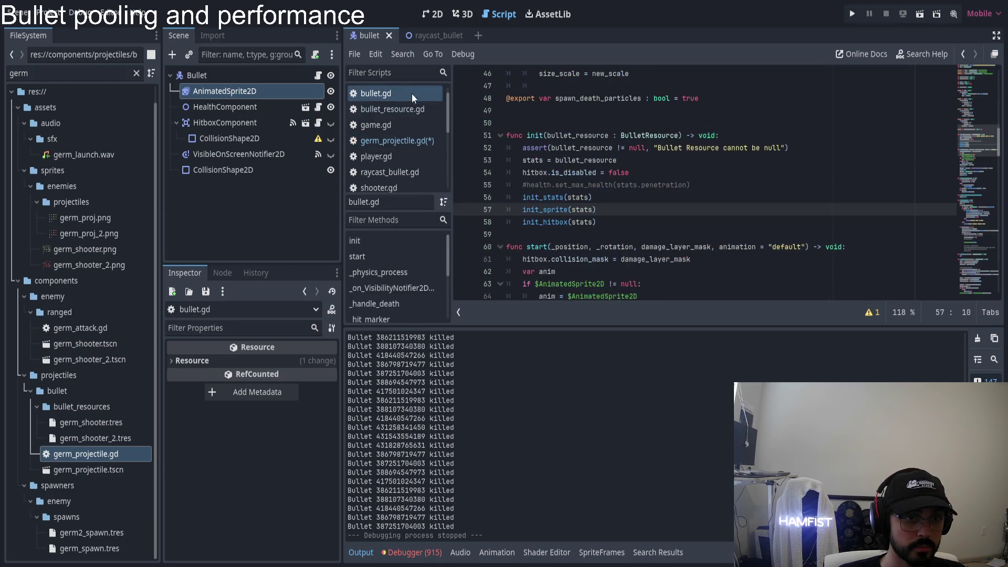
pyautogui.moveTo(597, 222); pyautogui.dragTo(493, 198)
pyautogui.hotkey('ctrl', 'c')
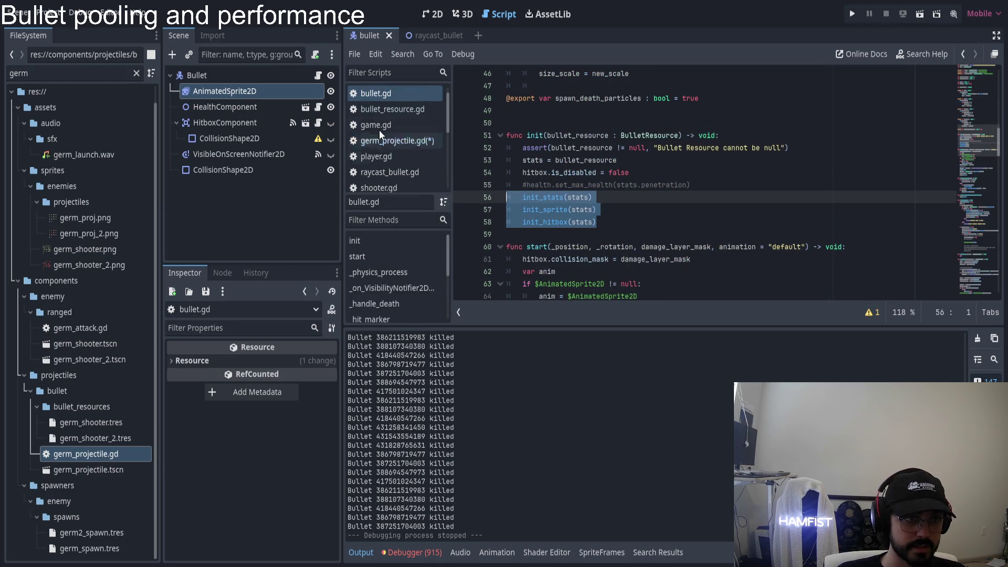
pyautogui.click(380, 138)
pyautogui.tripleClick(556, 245)
pyautogui.hotkey('ctrl', 'v')
# - Edit the pasted lines into a func init_sprite declaration with an indented body line
pyautogui.click(556, 245)
pyautogui.press('Home')
pyautogui.press('BackSpace')
pyautogui.write('func')
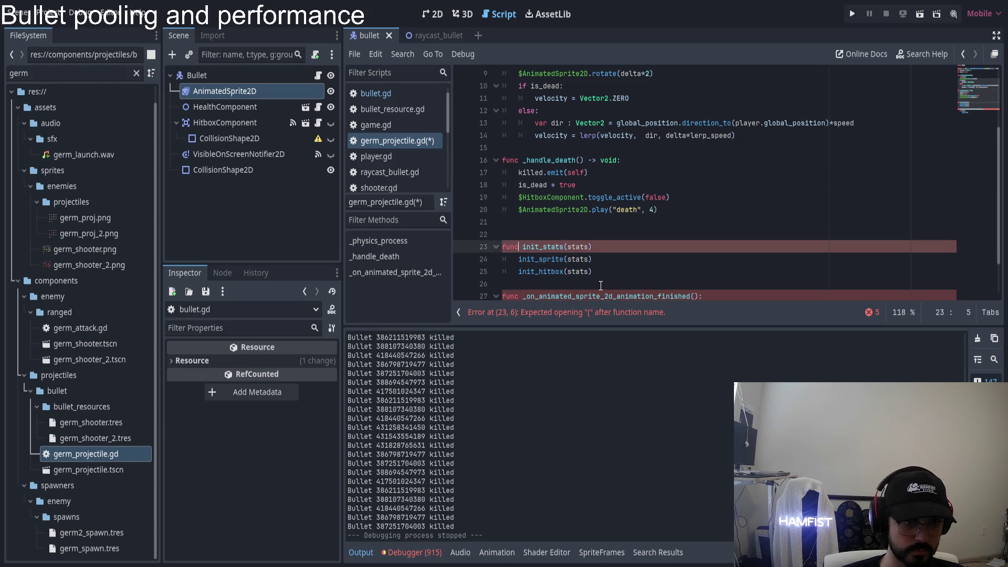
pyautogui.hotkey('ctrl', 'Right')
pyautogui.hotkey('ctrl', 'shift', 'k')
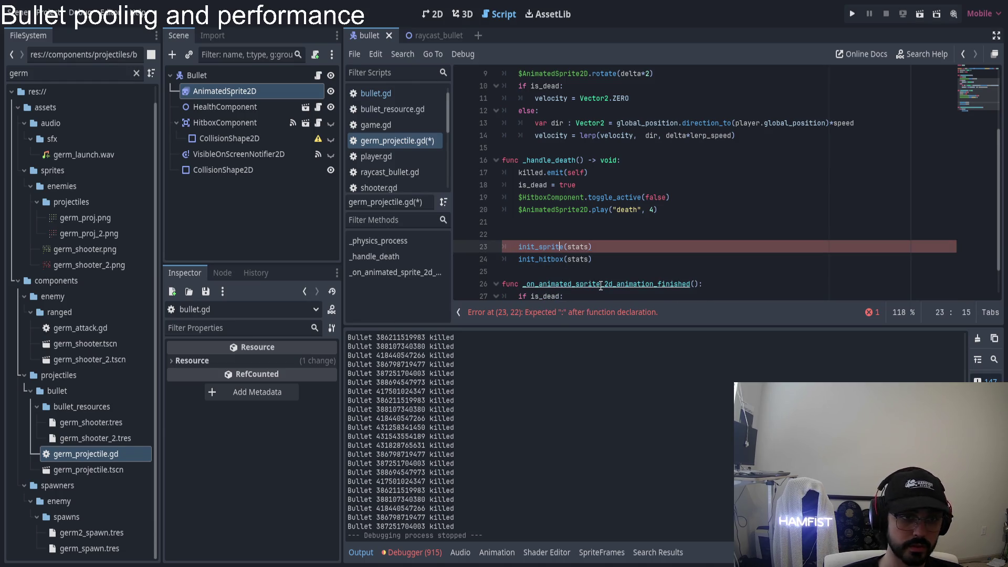
pyautogui.hotkey('ctrl', 'z')
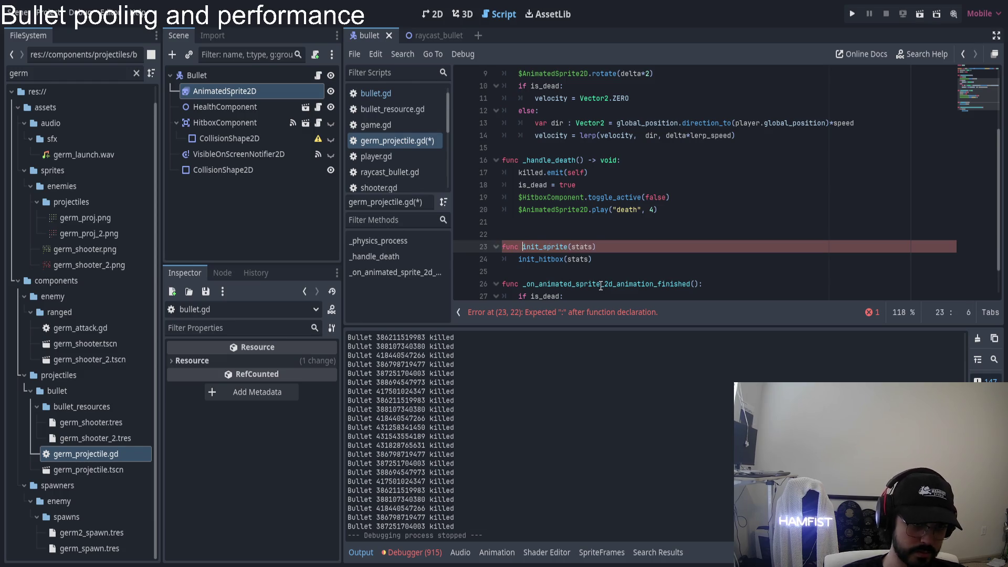
pyautogui.write(':')
pyautogui.press('Return')
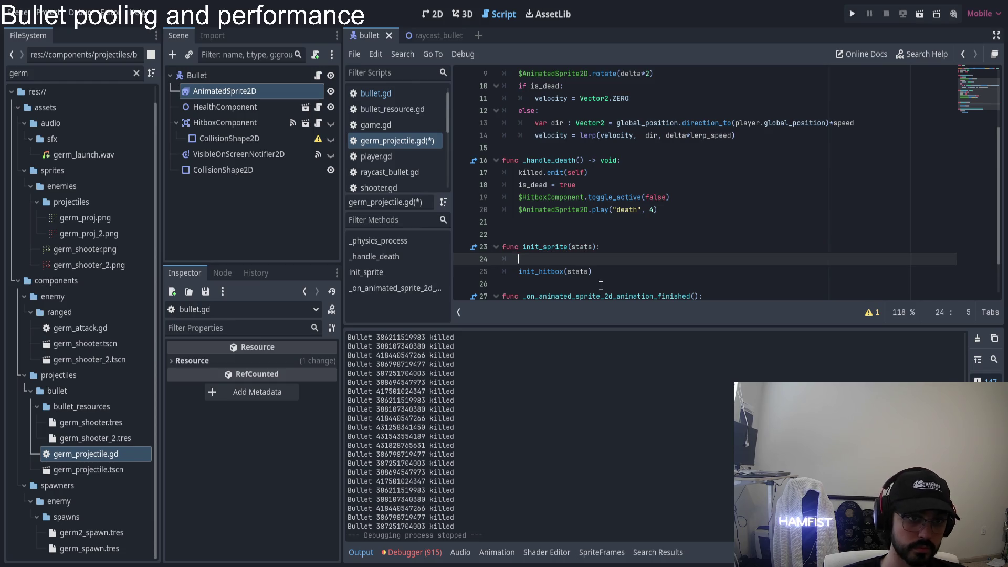
# - Copy 'bullet_resource : BulletResource' from bullet.gd's init_sprite and use it in place of stats
pyautogui.keyDown('ctrl'); pyautogui.click(551, 246); pyautogui.keyUp('ctrl')
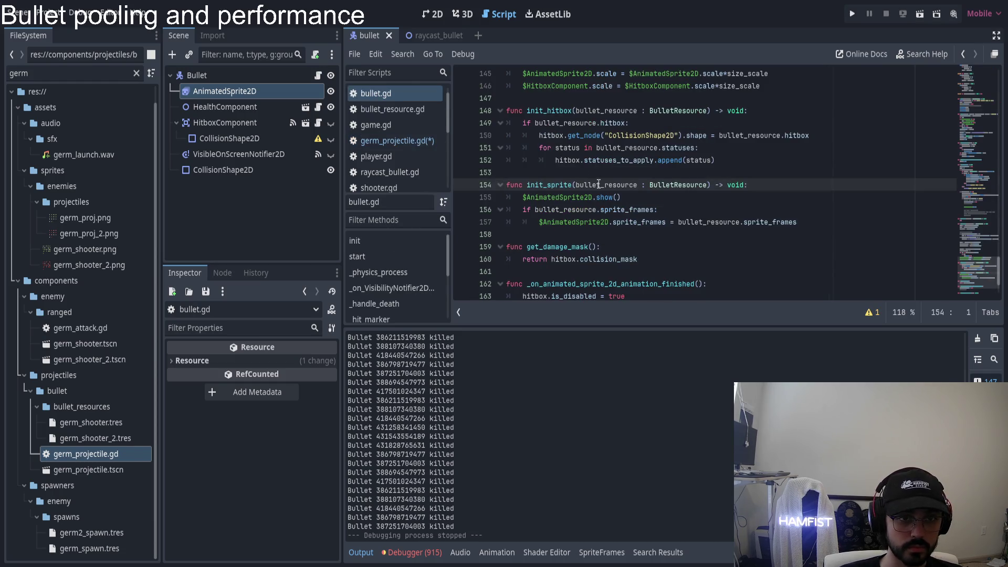
pyautogui.click(575, 184)
pyautogui.keyDown('shift'); pyautogui.click(708, 185); pyautogui.keyUp('shift')
pyautogui.hotkey('ctrl', 'c')
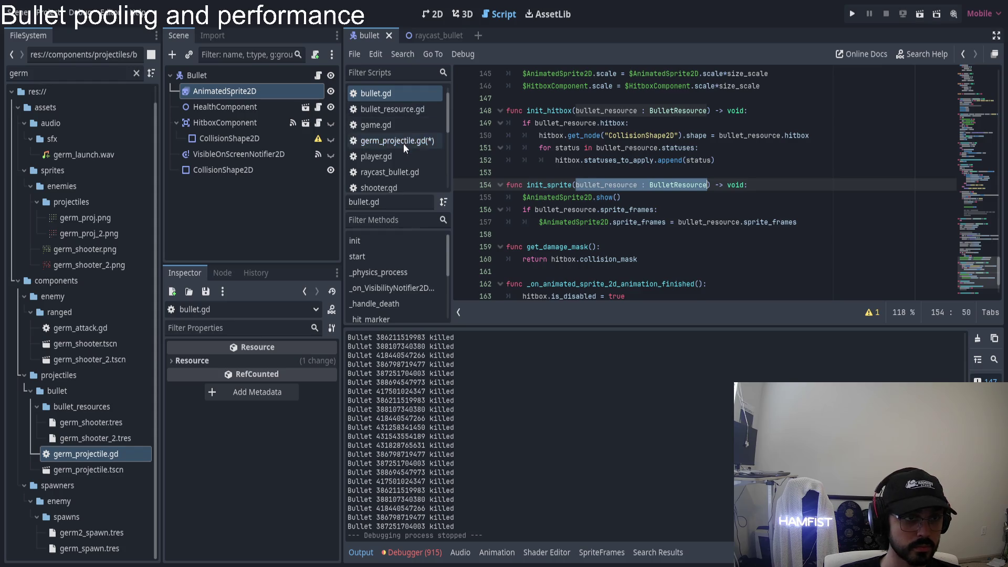
pyautogui.click(397, 141)
pyautogui.doubleClick(580, 246)
pyautogui.hotkey('ctrl', 'v')
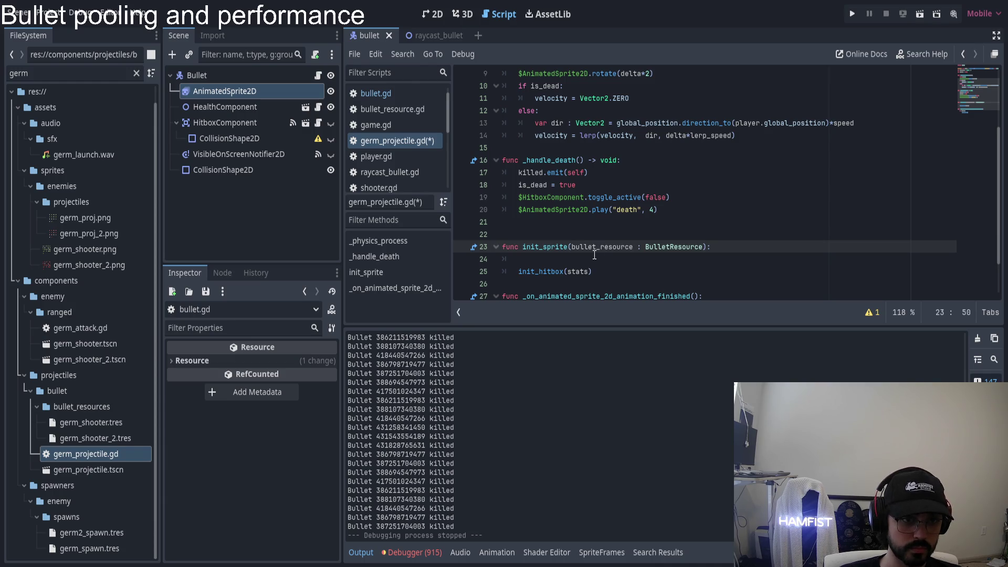
pyautogui.click(635, 260)
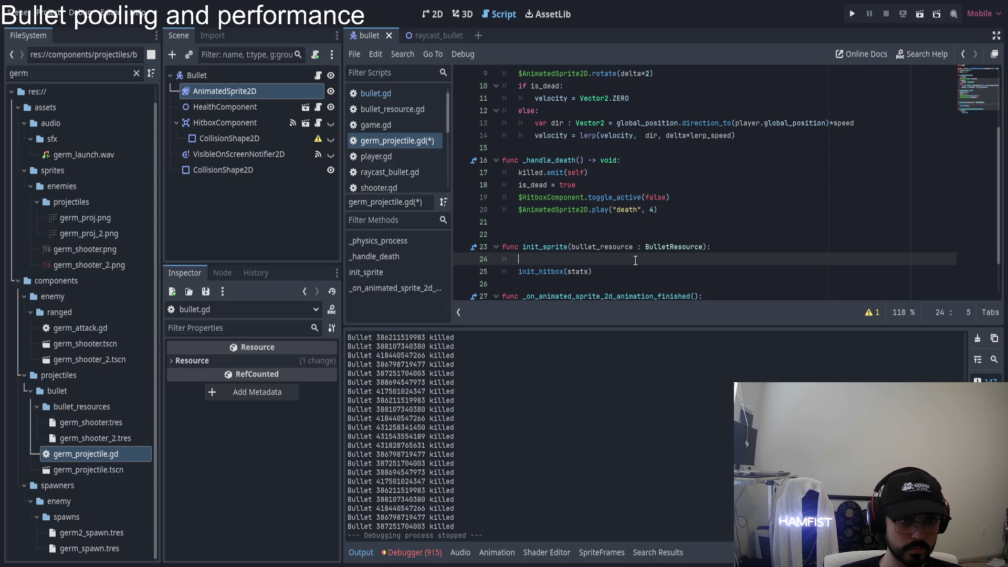
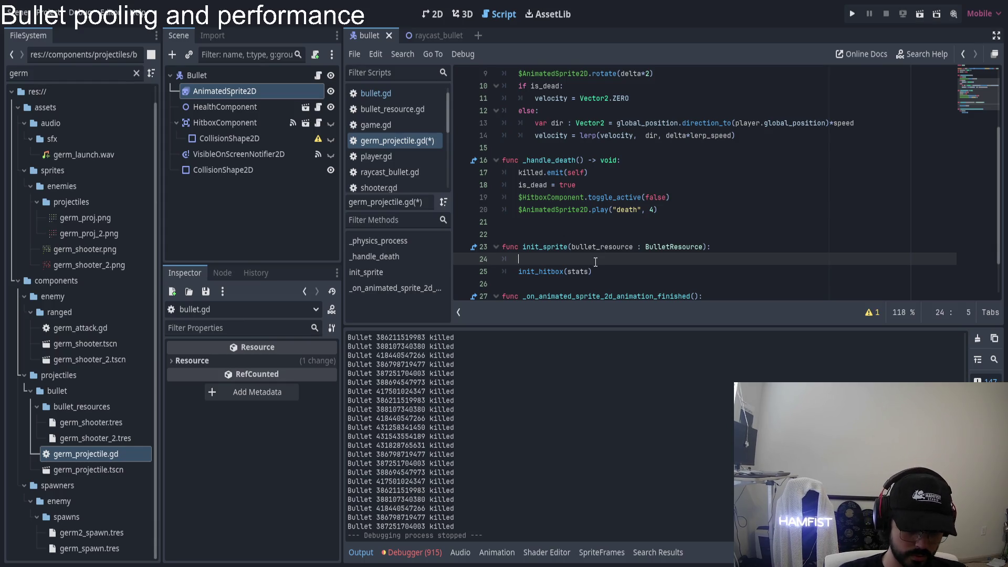
# - Move the init_hitbox(stats) call onto its own unindented line and prefix it with func
pyautogui.press('Down')
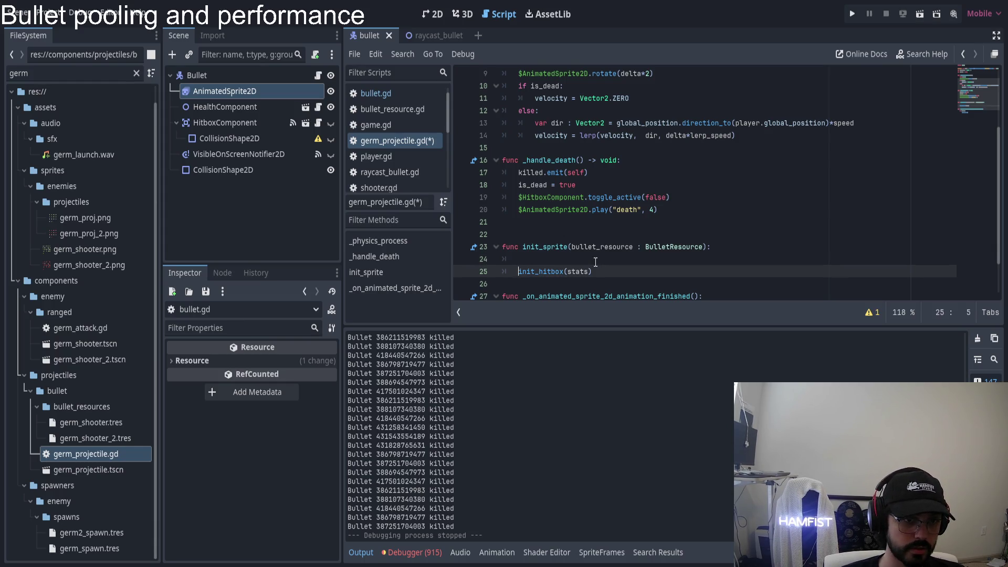
pyautogui.press('BackSpace')
pyautogui.press('Return')
pyautogui.write('func')
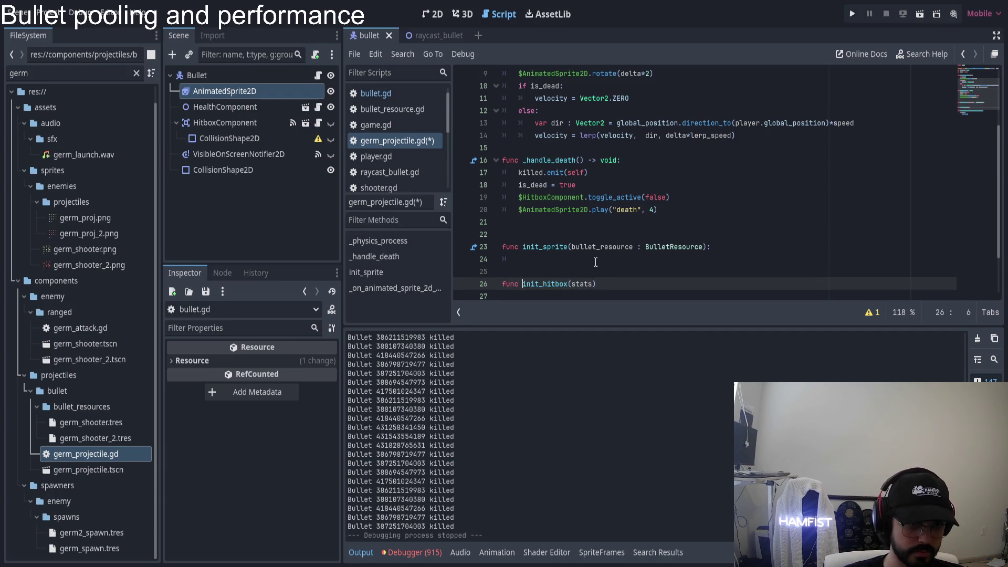
# - Replace init_hitbox's stats parameter with init_sprite's bullet_resource : BulletResource declaration and add -> void
pyautogui.press('Up')
pyautogui.press('Up')
pyautogui.press('Up')
pyautogui.hotkey('ctrl', 'Right')
pyautogui.press('Right')
pyautogui.hotkey('shift', 'End')
pyautogui.hotkey('ctrl', 'c')
pyautogui.press('Down')
pyautogui.press('Down')
pyautogui.press('Down')
pyautogui.press('Left')
pyautogui.hotkey('ctrl', 'shift', 'Left')
pyautogui.hotkey('ctrl', 'v')
pyautogui.press('End')
pyautogui.write('-')
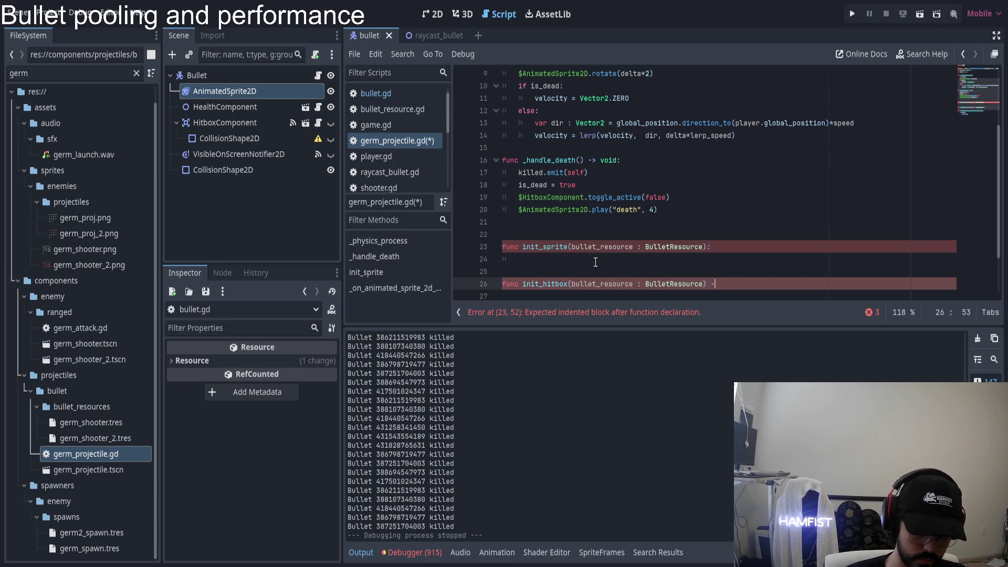
pyautogui.write('> void')
# - Give init_sprite a -> void return type and close the init_hitbox signature with a colon
pyautogui.press('Up')
pyautogui.press('Up')
pyautogui.press('Up')
pyautogui.press('Left')
pyautogui.write('-> ')
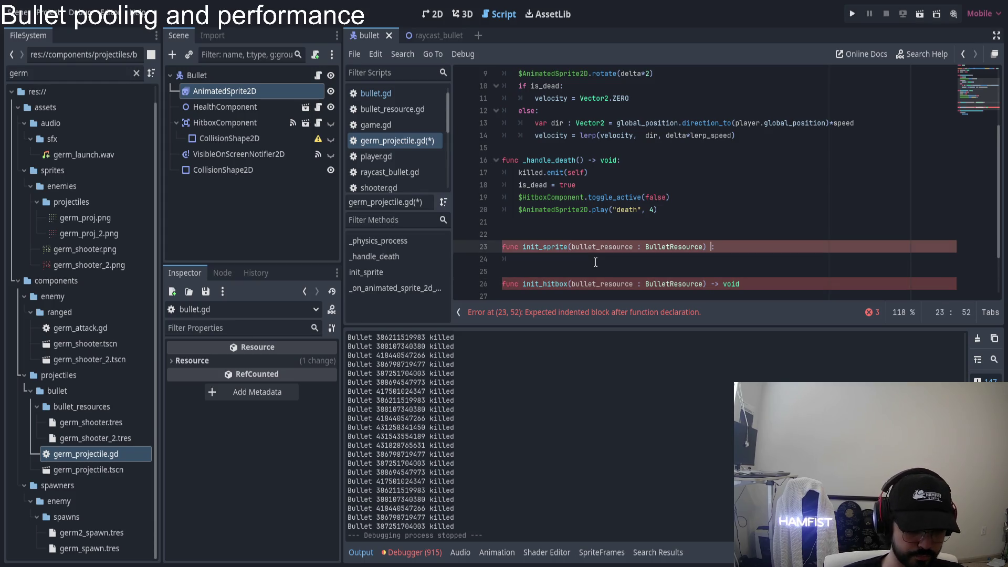
pyautogui.write('void')
pyautogui.press('Down')
pyautogui.press('Down')
pyautogui.press('Down')
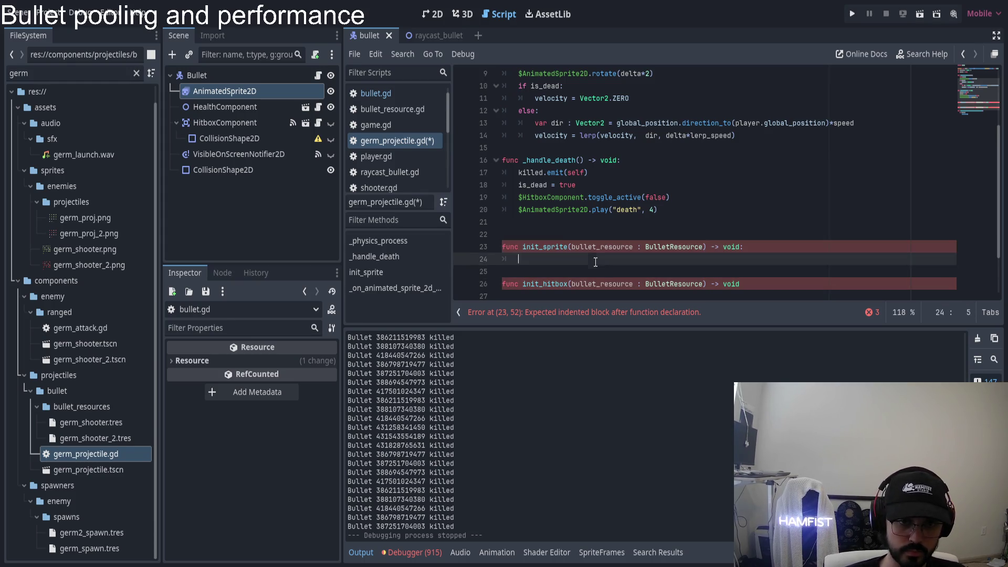
pyautogui.write(':')
# - Call super.init_sprite(bullet_resource) in init_sprite's body, then open germ_projectile.tscn
pyautogui.press('Up')
pyautogui.press('Up')
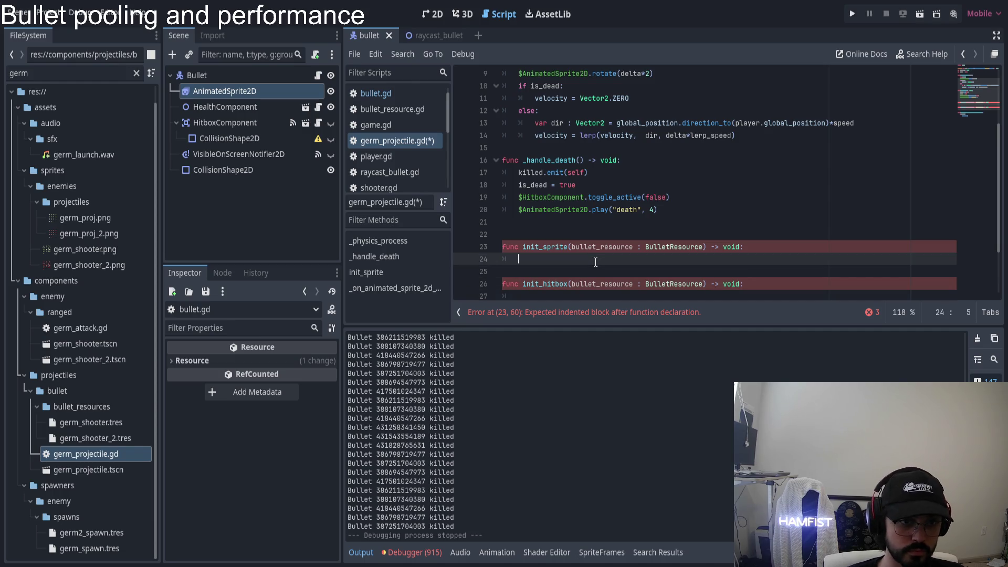
pyautogui.write('super')
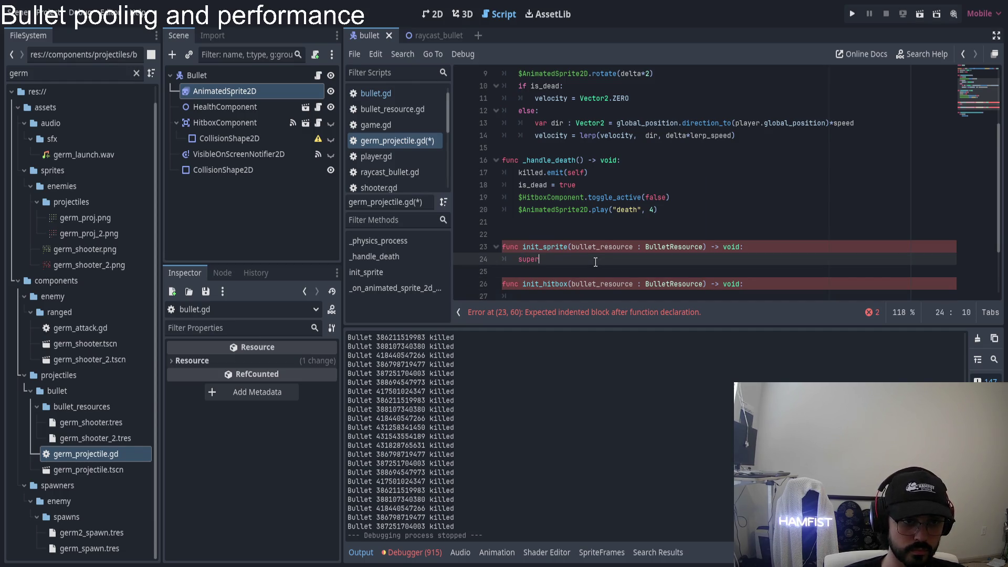
pyautogui.write('.in')
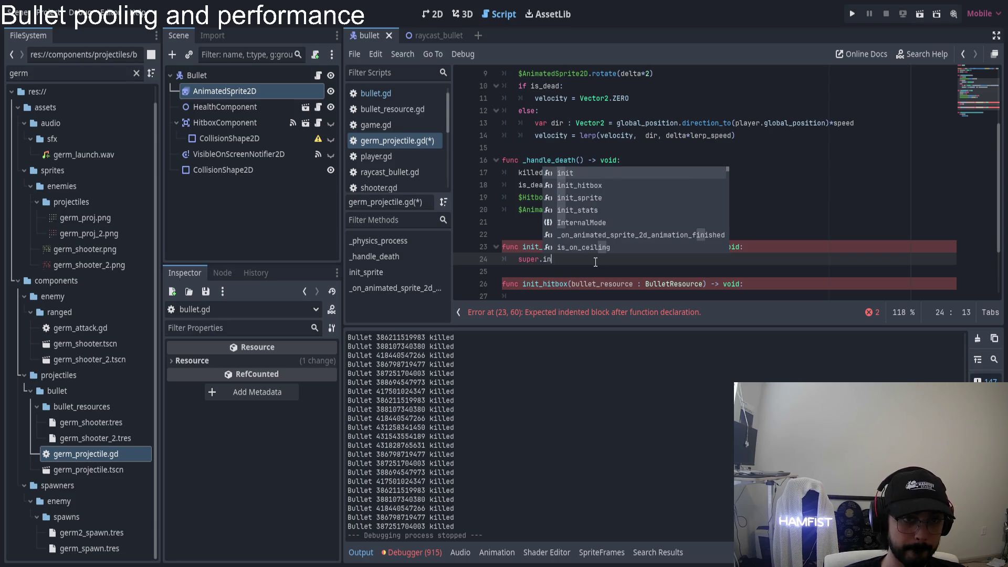
pyautogui.press('Down')
pyautogui.press('Down')
pyautogui.press('Return')
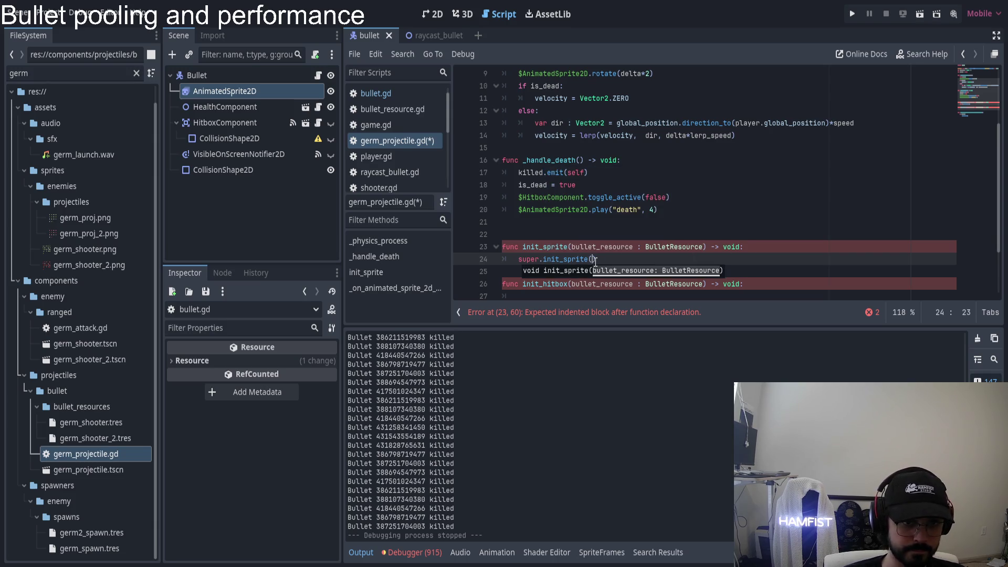
pyautogui.write('bu')
pyautogui.press('Return')
pyautogui.press('End')
pyautogui.press('Return')
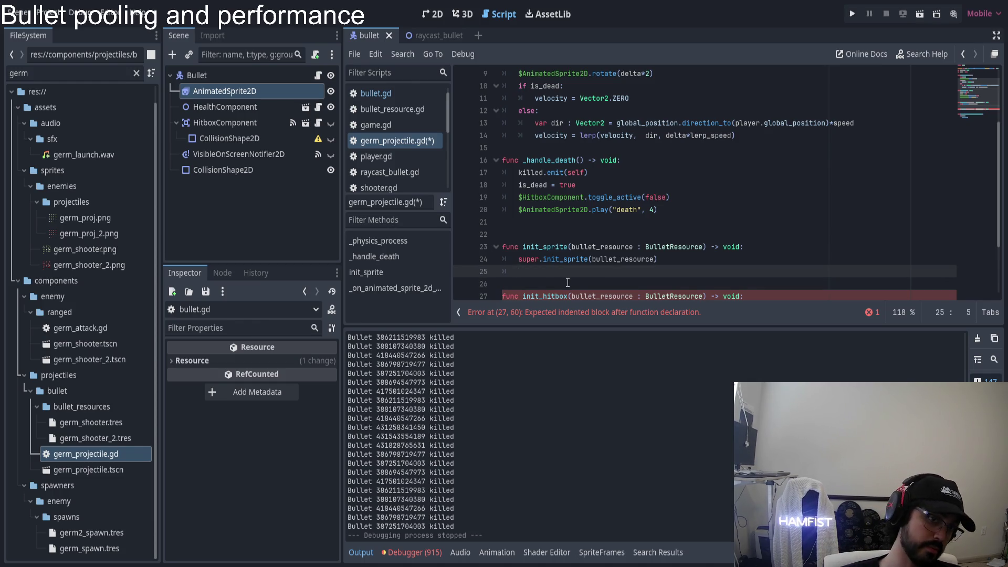
pyautogui.click(519, 209)
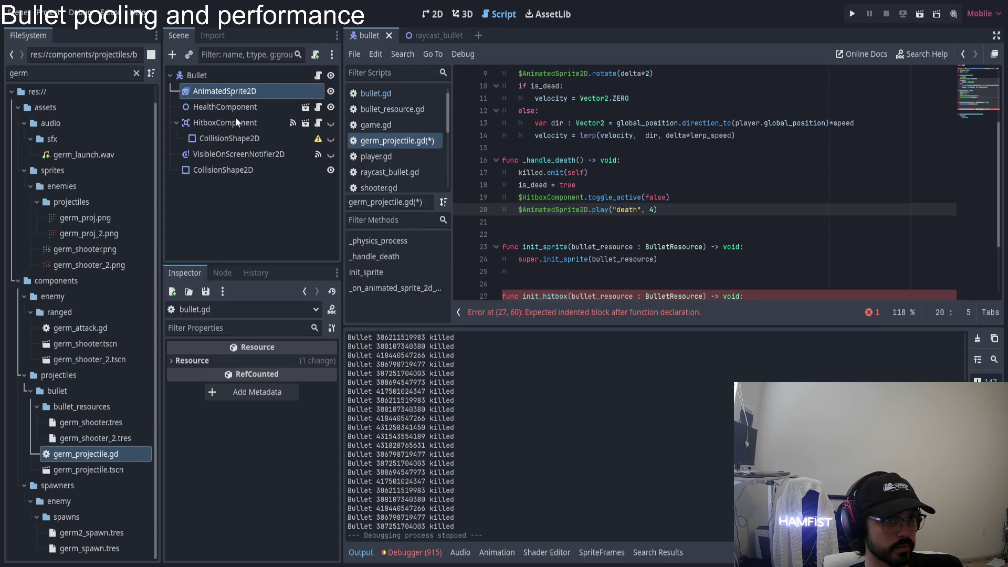
pyautogui.doubleClick(78, 469)
# - Inspect the AnimatedSprite2D's frames, grab the death play line, and read the play() documentation
pyautogui.click(228, 92)
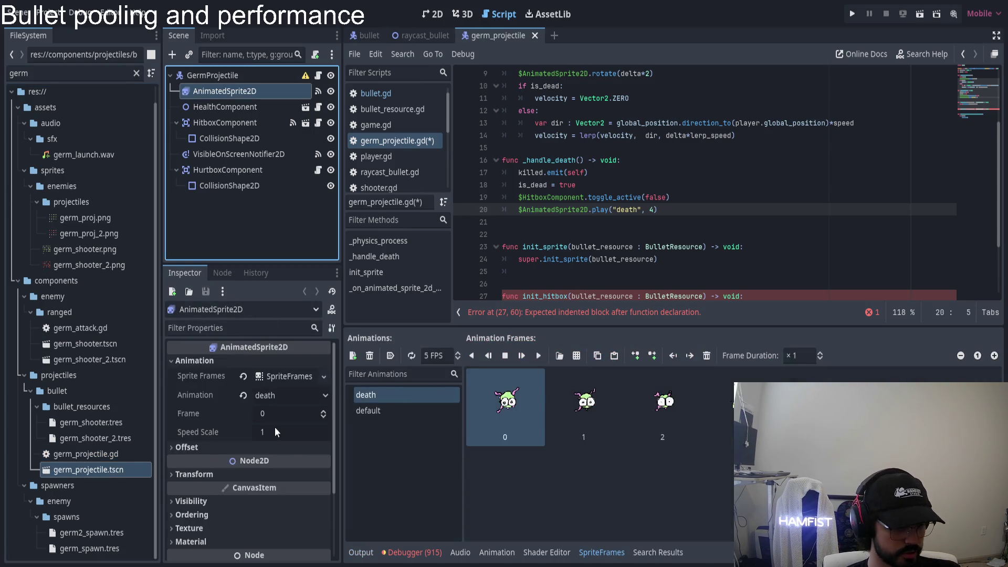
pyautogui.click(517, 209)
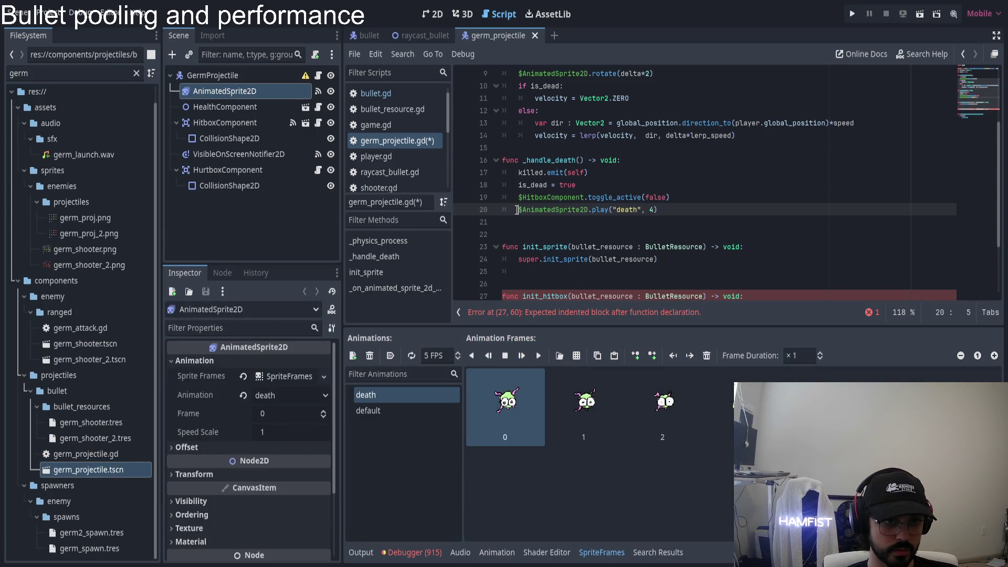
pyautogui.keyDown('shift'); pyautogui.click(671, 209); pyautogui.keyUp('shift')
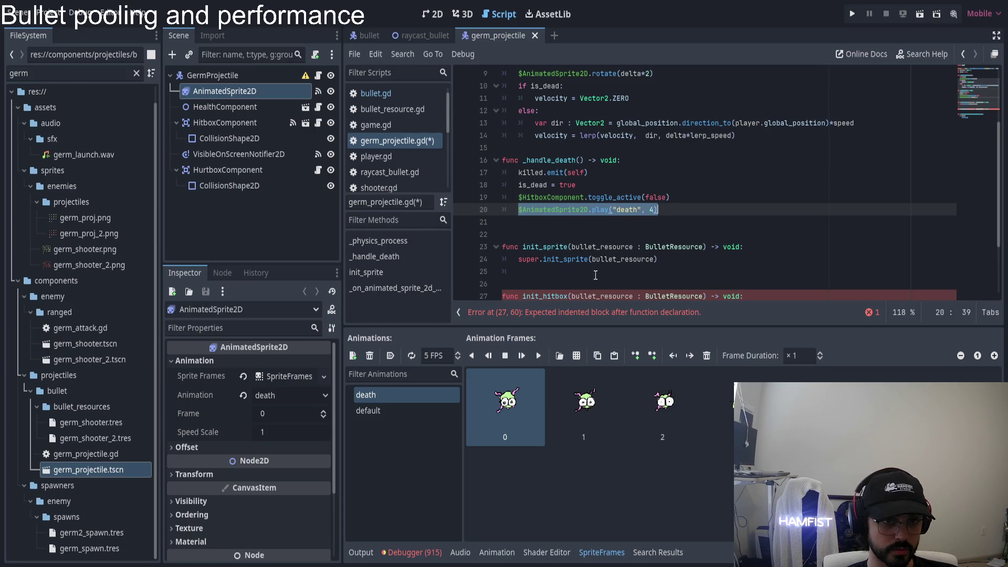
pyautogui.keyDown('ctrl'); pyautogui.click(602, 209); pyautogui.keyUp('ctrl')
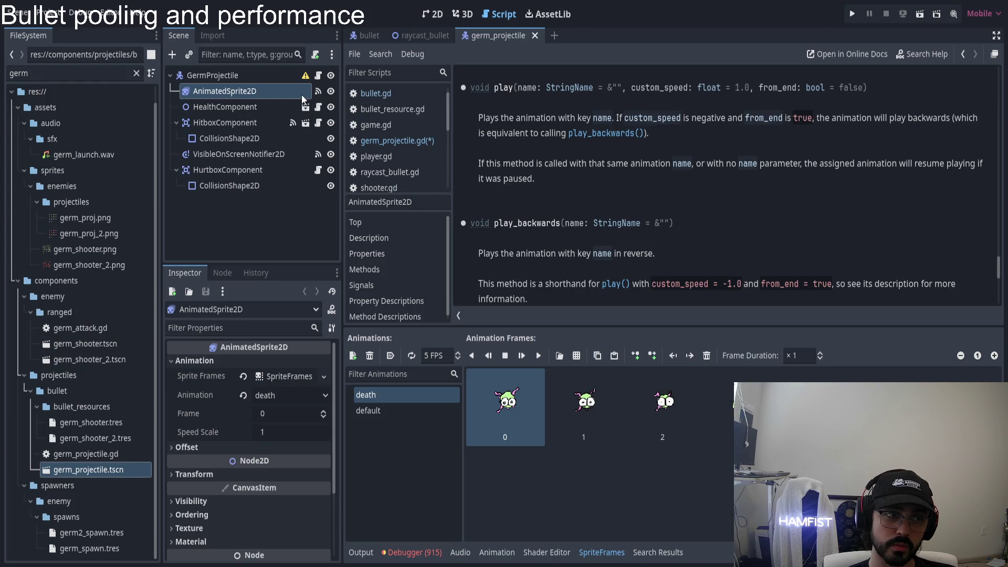
# - Paste the play line into init_sprite and change it to $AnimatedSprite2D.play("default")
pyautogui.doubleClick(101, 454)
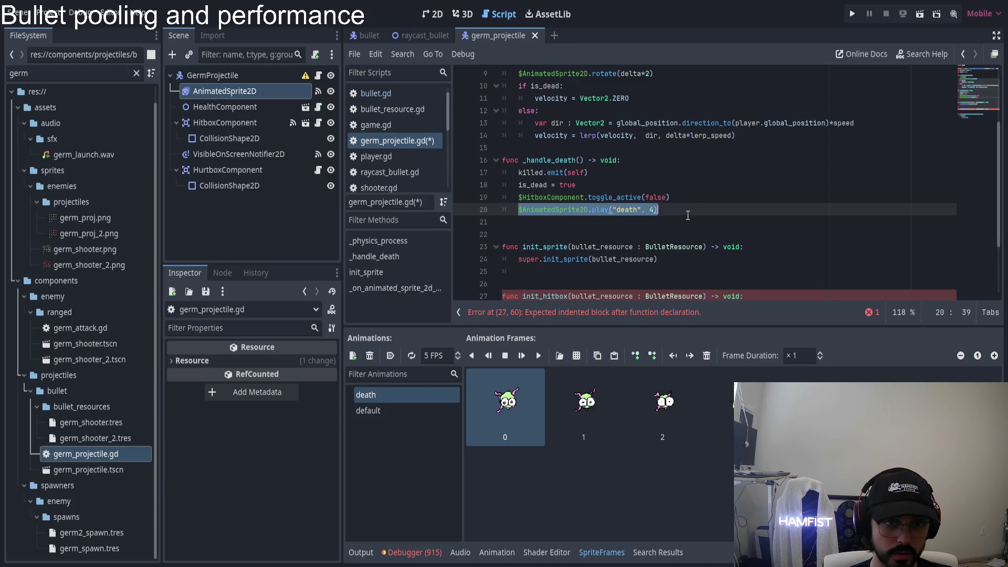
pyautogui.click(537, 270)
pyautogui.write('$AnimatedSprite2D.play("death", 4)')
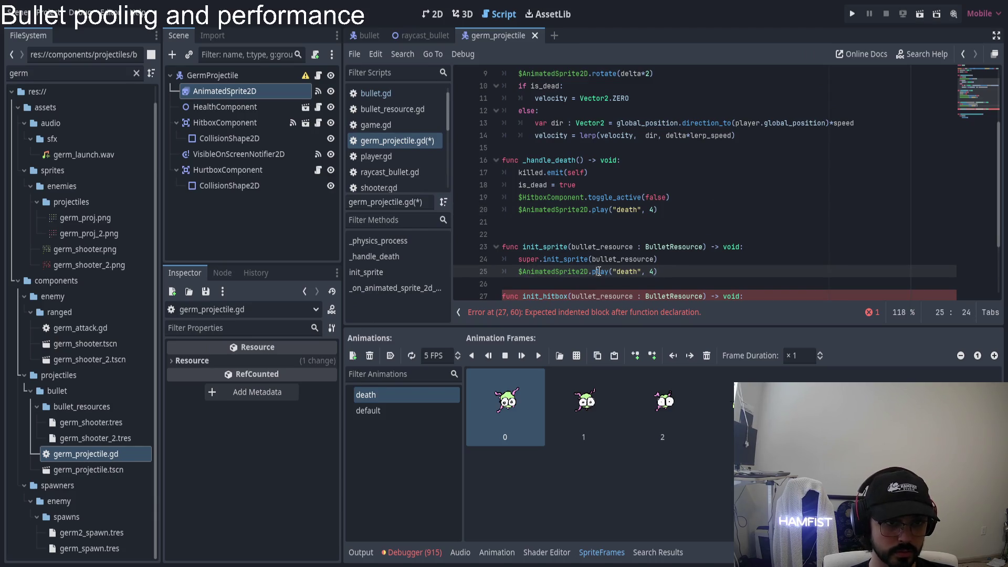
pyautogui.doubleClick(626, 270)
pyautogui.write('default')
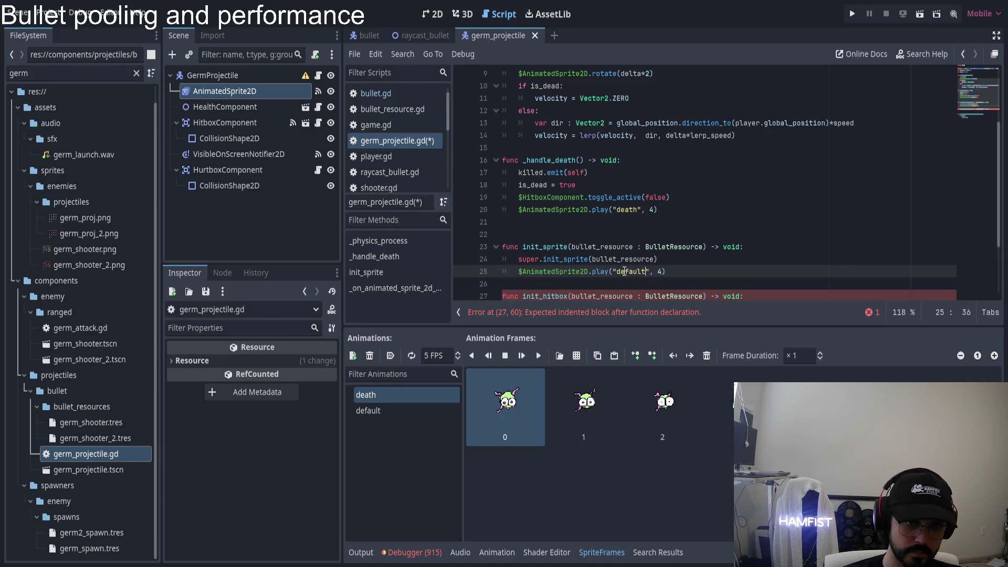
pyautogui.click(662, 271)
pyautogui.press('BackSpace')
pyautogui.press('BackSpace')
pyautogui.press('BackSpace')
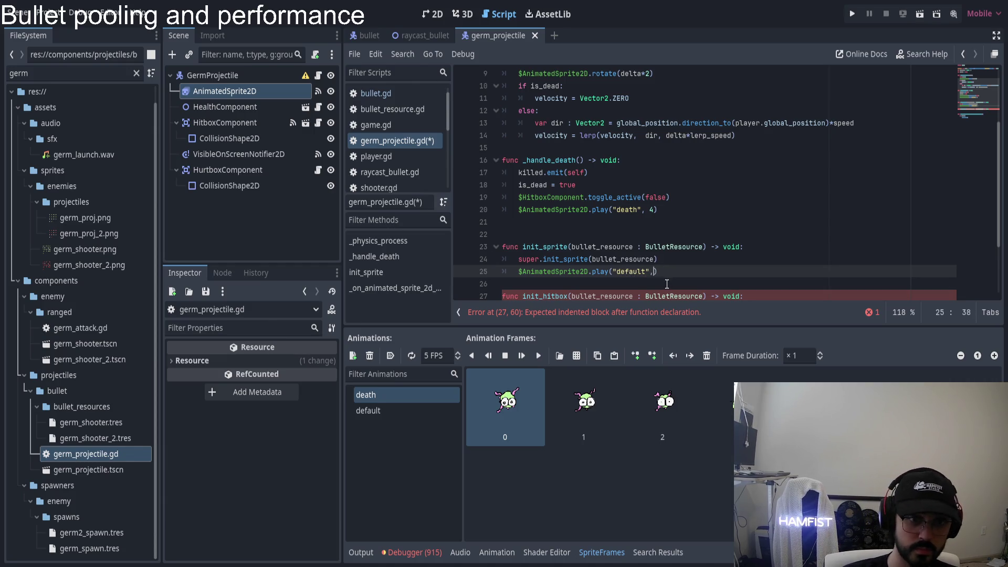
pyautogui.scroll(-2, 667, 284)
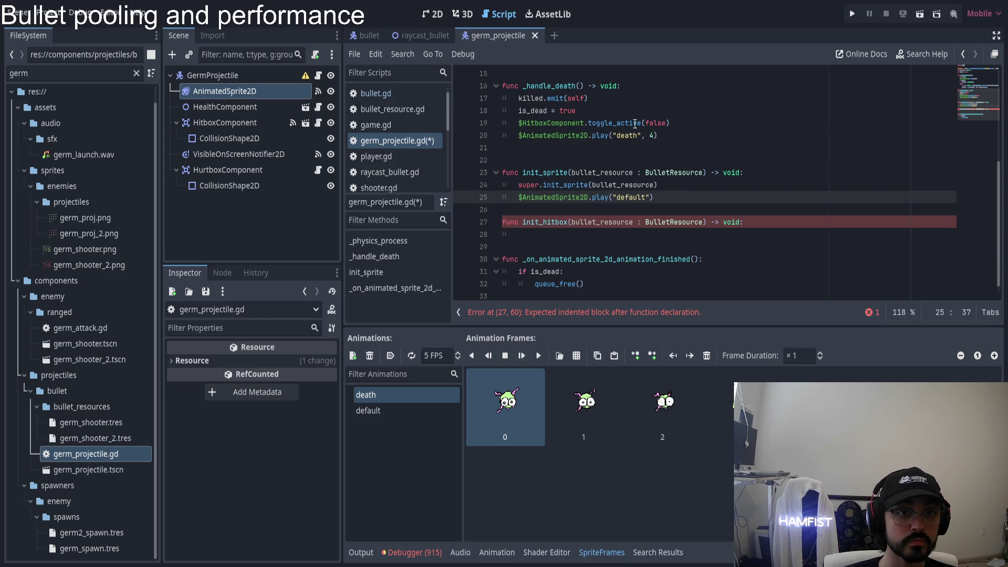
# - Copy the is_dead statement into init_hitbox as is_dead = false
pyautogui.moveTo(667, 123); pyautogui.dragTo(519, 123)
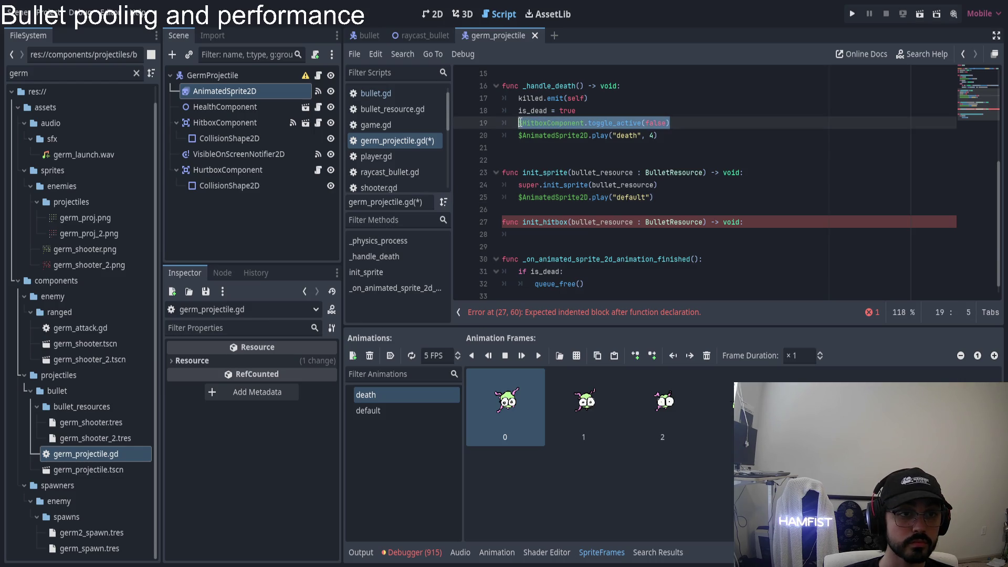
pyautogui.click(544, 232)
pyautogui.moveTo(519, 110); pyautogui.dragTo(576, 111)
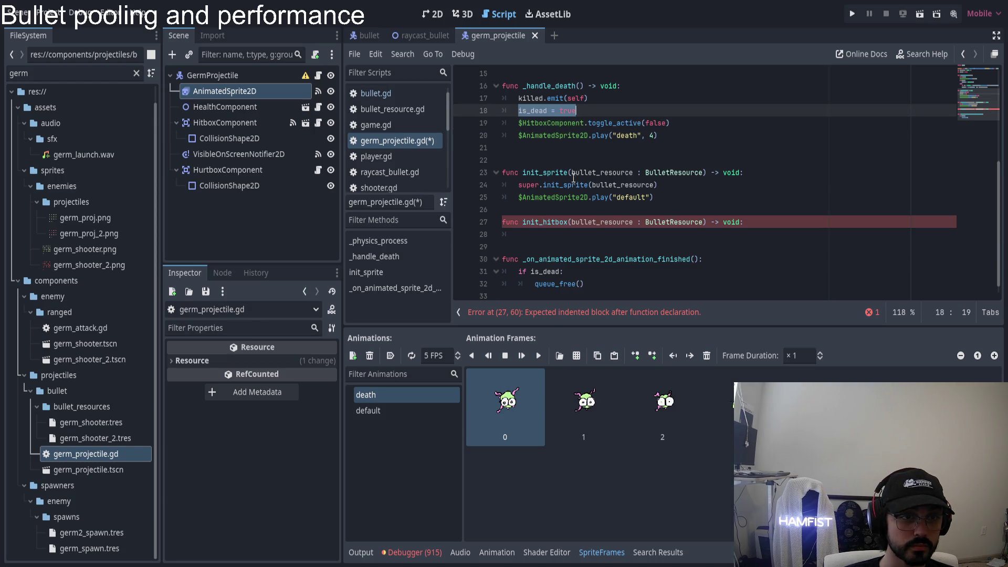
pyautogui.hotkey('ctrl', 'c')
pyautogui.click(550, 231)
pyautogui.hotkey('ctrl', 'v')
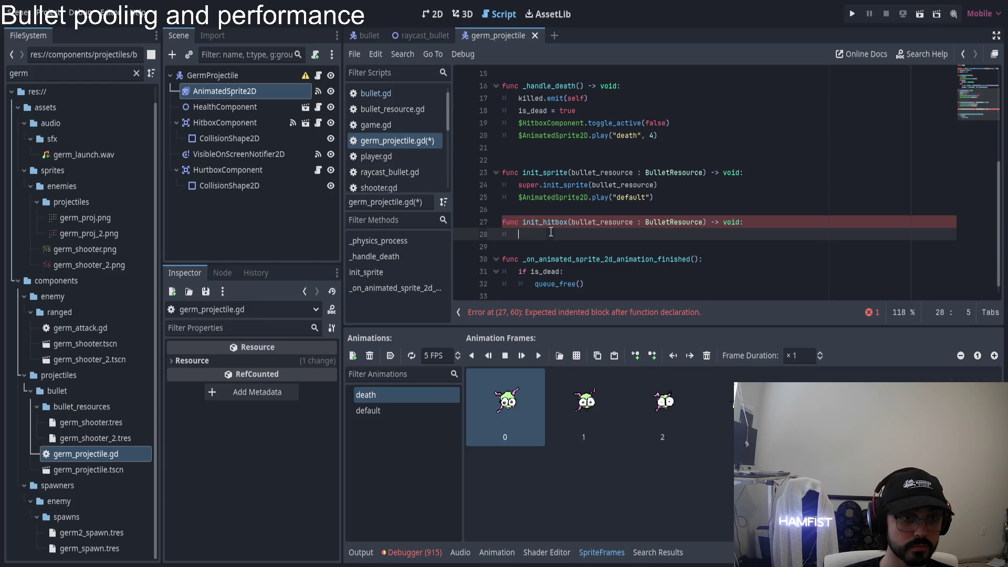
pyautogui.press('BackSpace')
pyautogui.press('BackSpace')
pyautogui.press('BackSpace')
pyautogui.write('false')
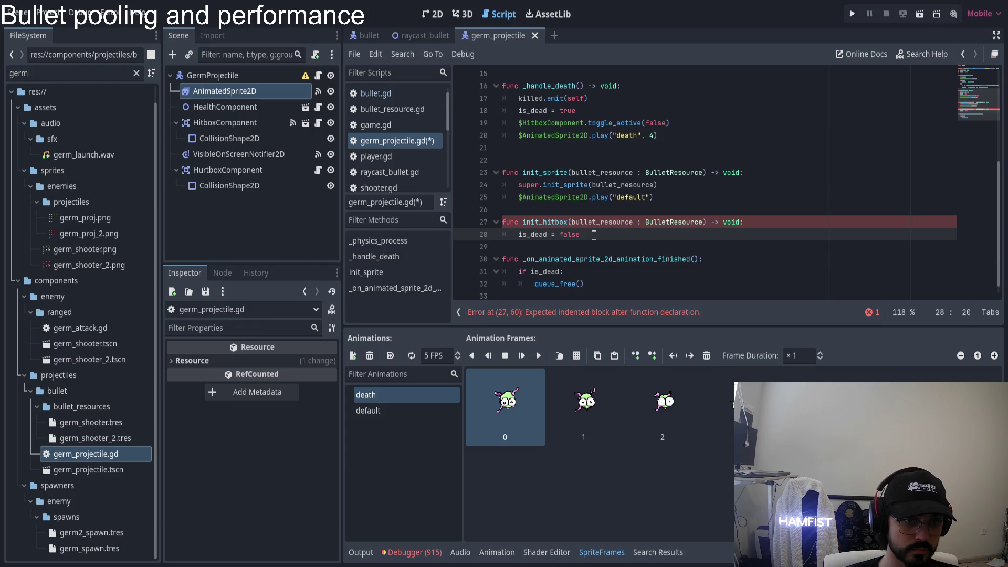
# - Review the death handler's is_dead check and the death and default play lines
pyautogui.scroll(3, 558, 192)
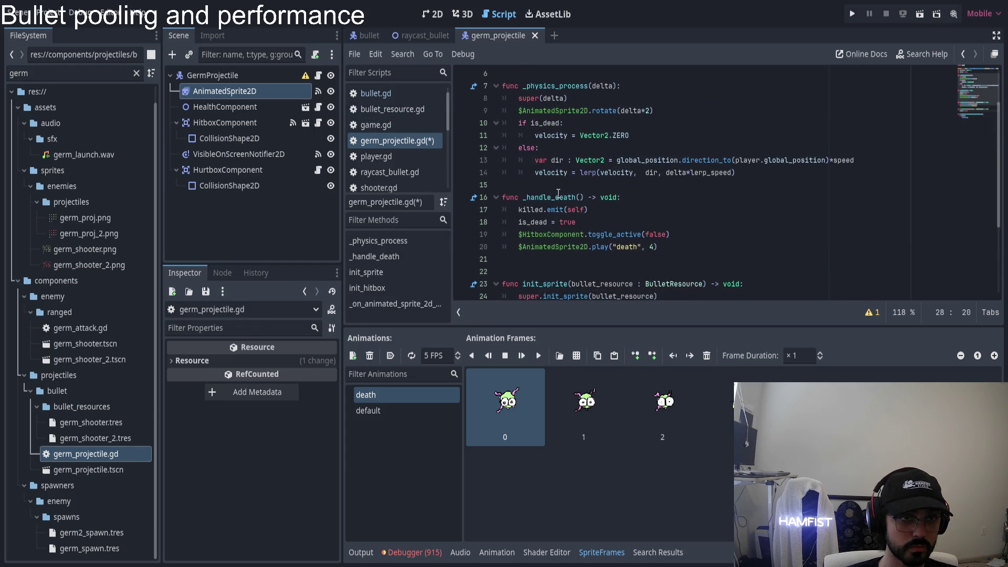
pyautogui.scroll(1, 558, 192)
pyautogui.scroll(-4, 556, 192)
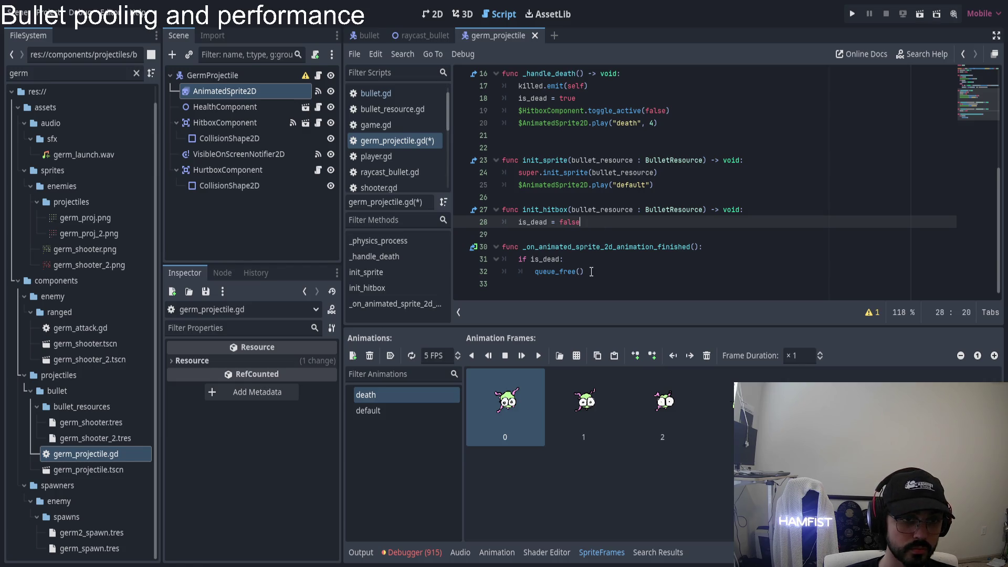
pyautogui.click(547, 259)
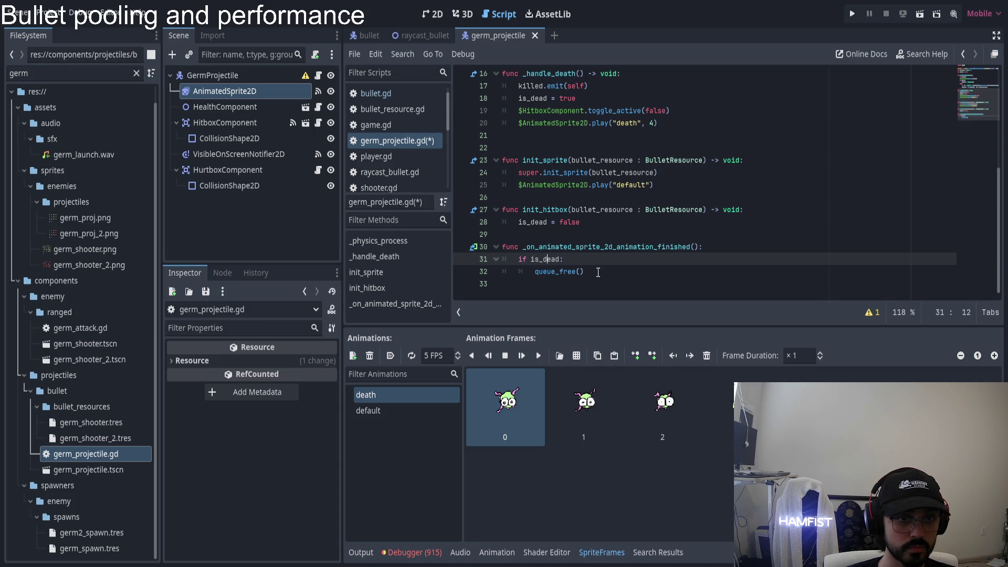
pyautogui.scroll(5, 596, 257)
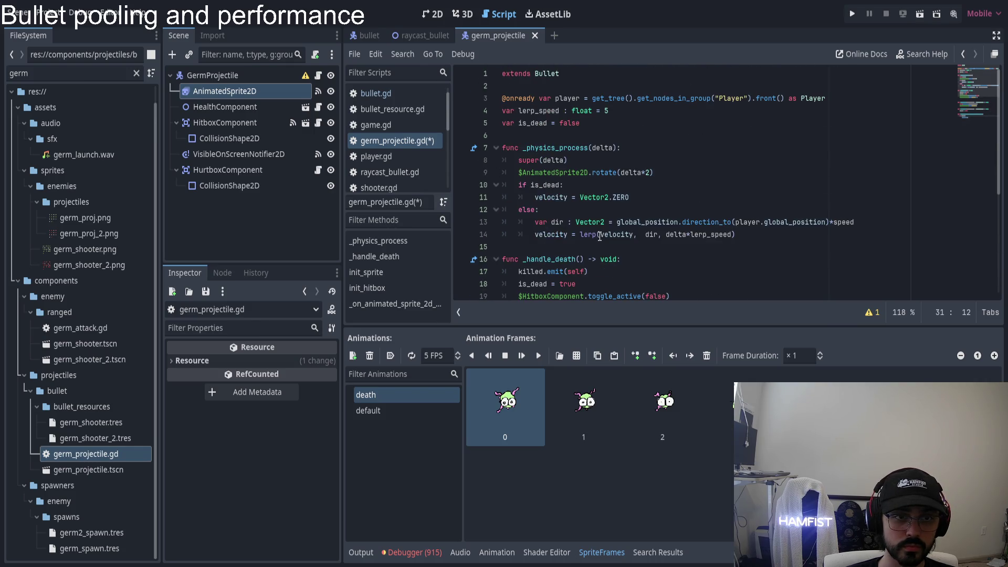
pyautogui.scroll(-5, 599, 237)
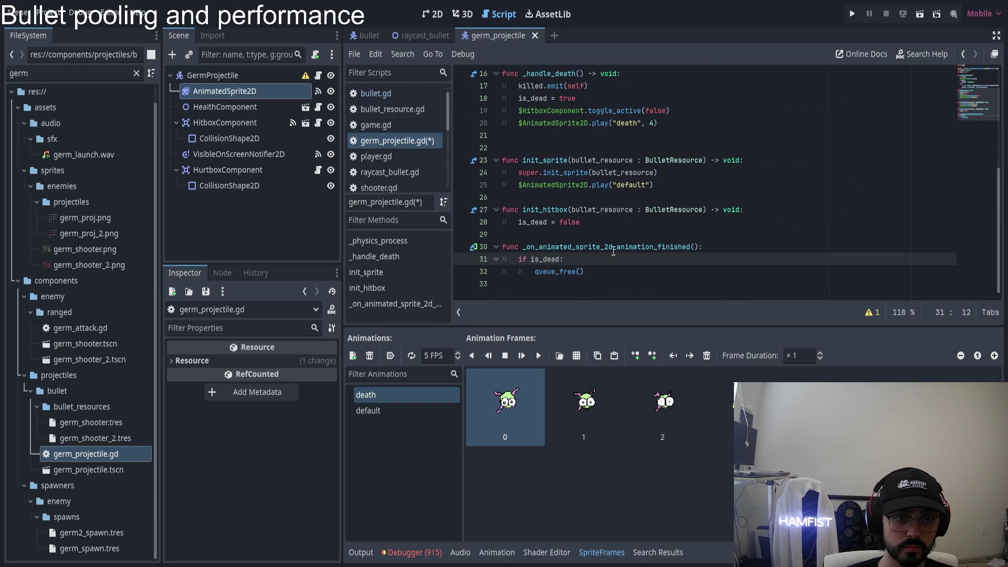
pyautogui.doubleClick(613, 247)
pyautogui.scroll(1, 572, 220)
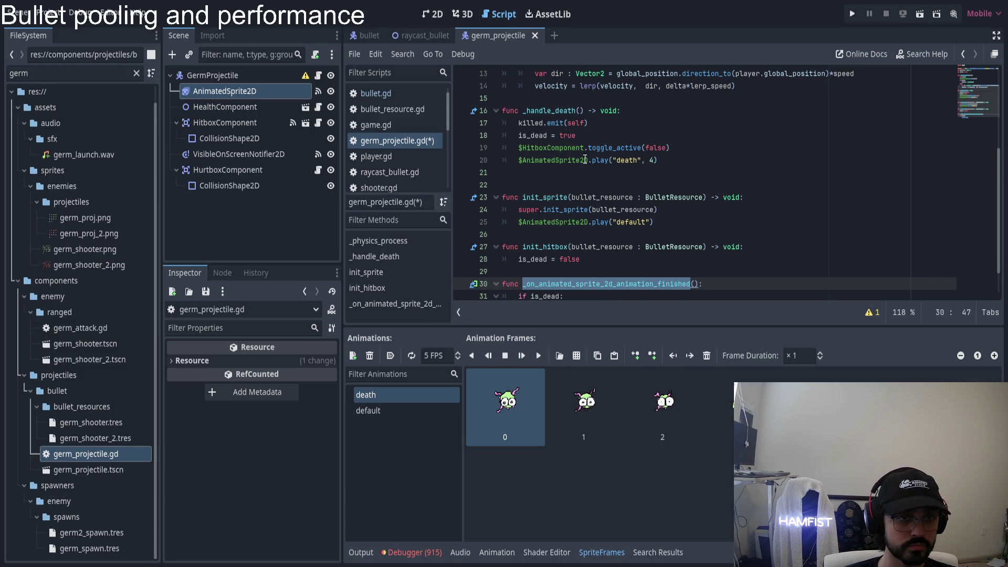
pyautogui.click(740, 161)
pyautogui.click(656, 222)
pyautogui.scroll(-1, 573, 175)
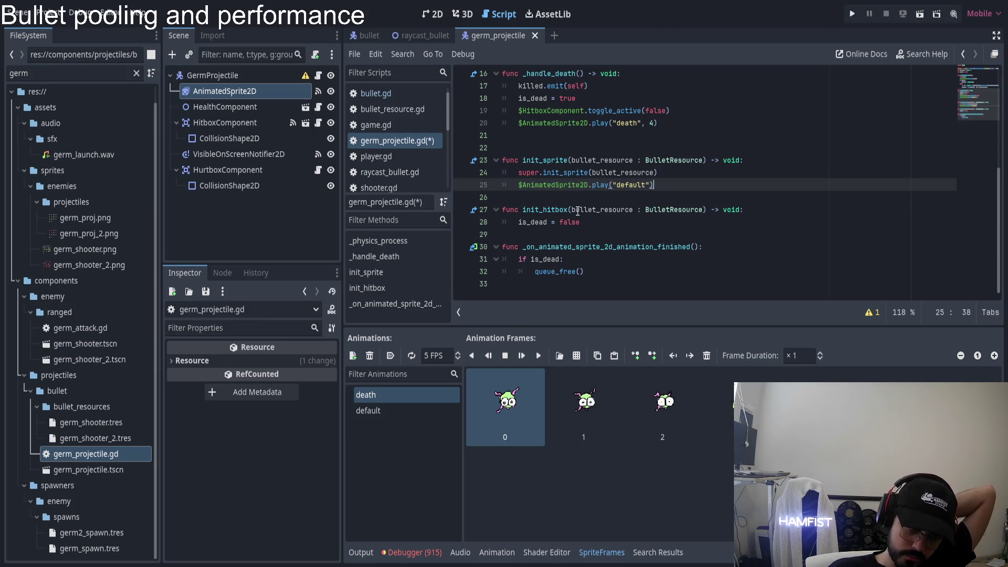
# - Insert super.init_hitbox(bullet_resource) above is_dead = false, checking the parent definition in bullet.gd
pyautogui.moveTo(680, 185); pyautogui.dragTo(519, 185)
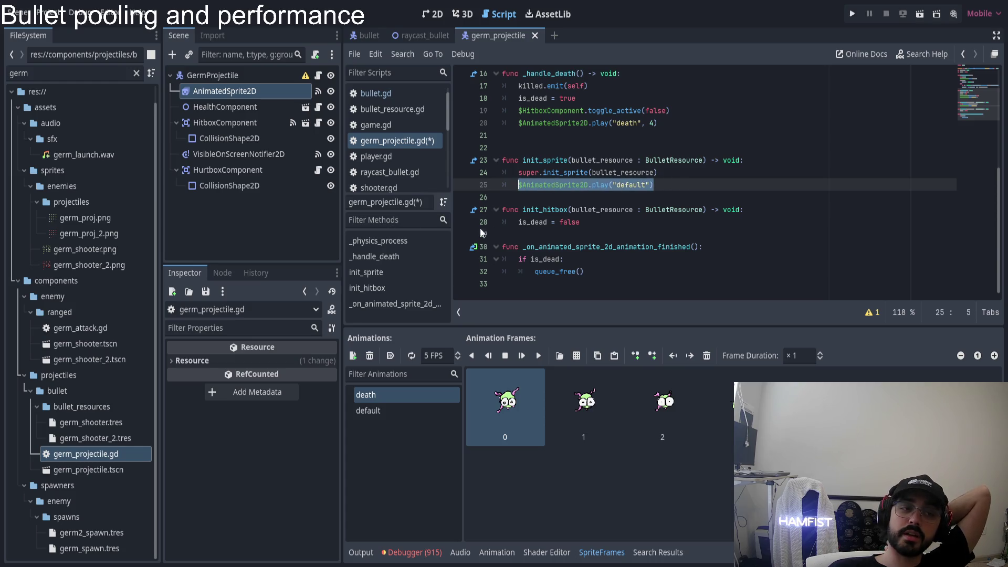
pyautogui.click(394, 411)
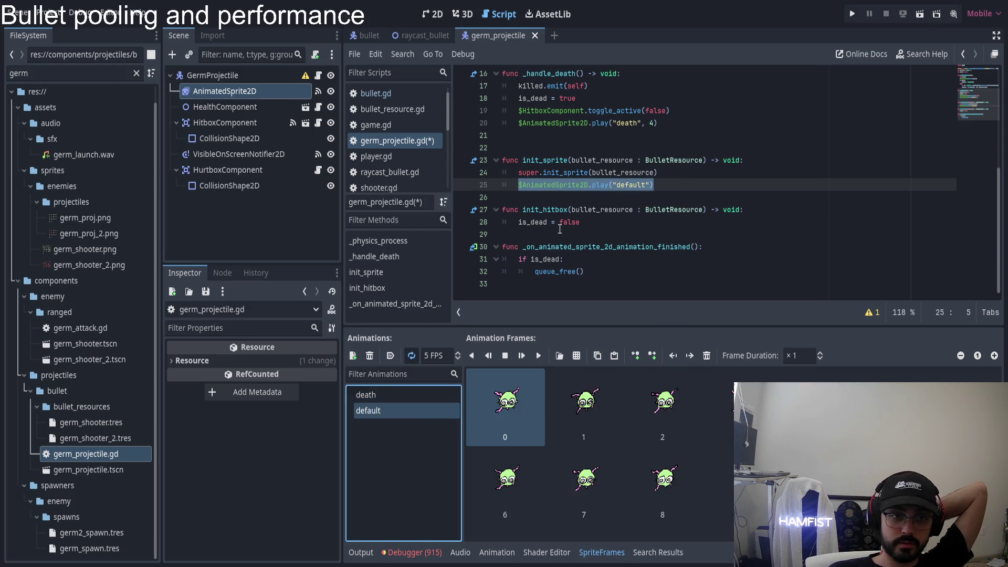
pyautogui.click(626, 220)
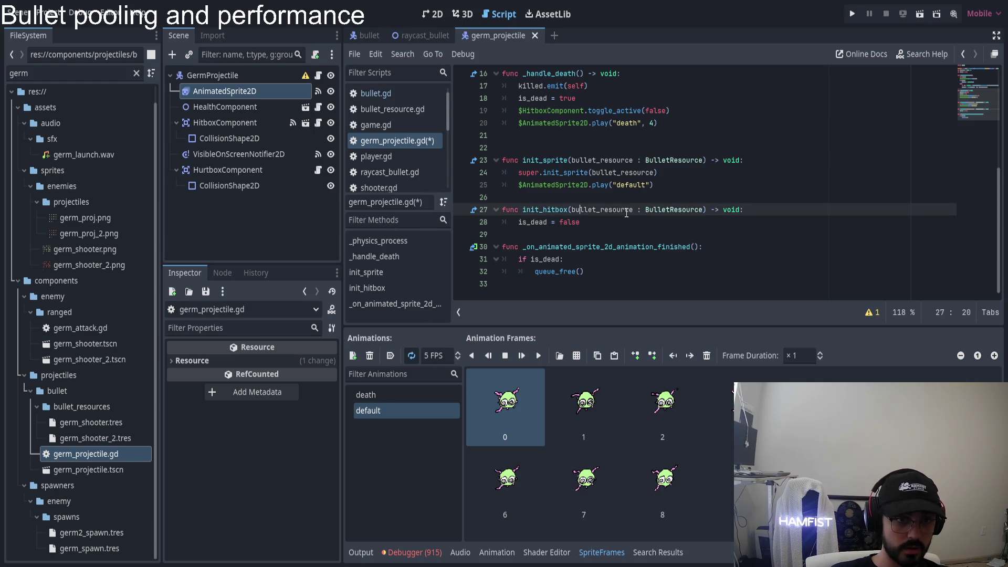
pyautogui.hotkey('ctrl', 'shift', 'Return')
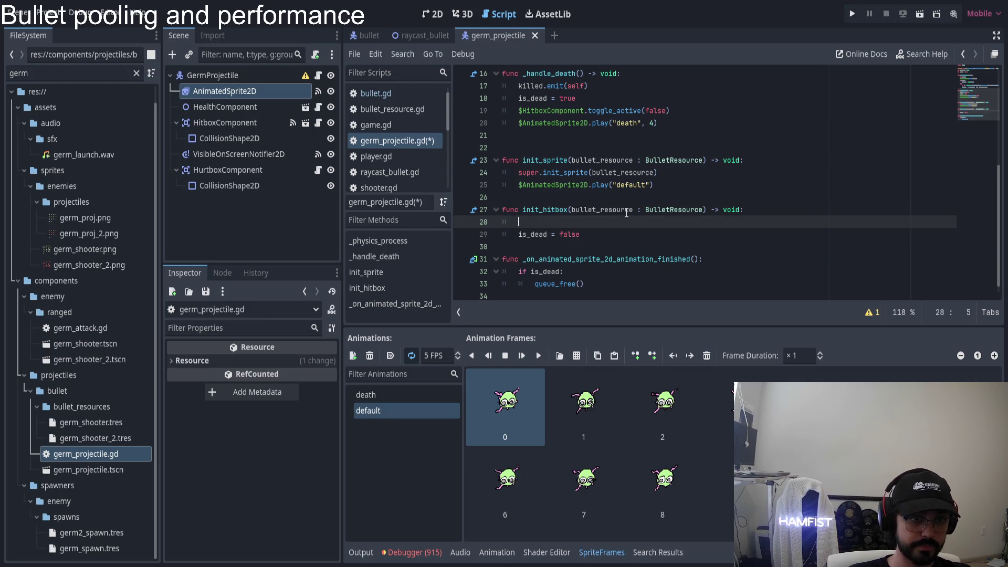
pyautogui.write('super.init_hit')
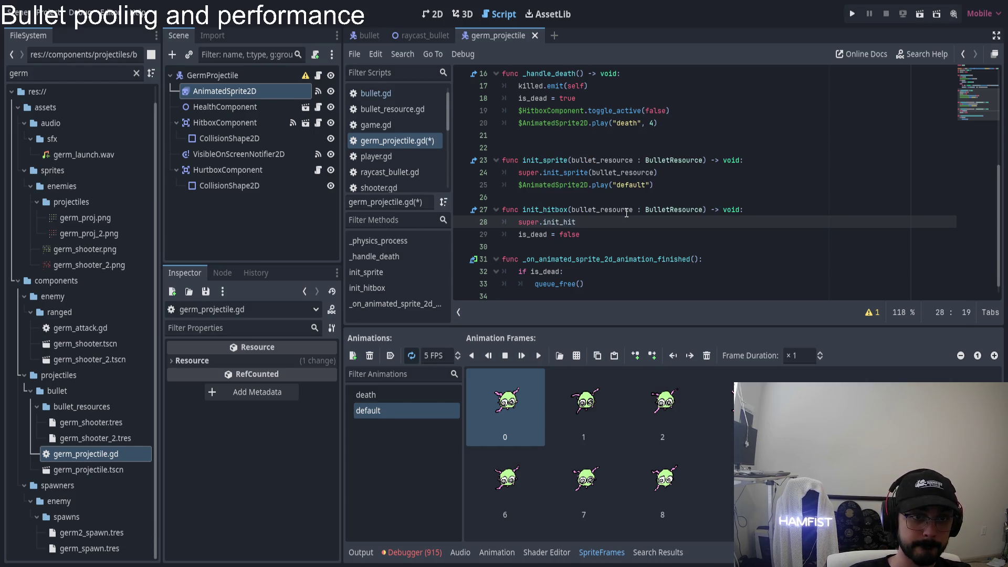
pyautogui.hotkey('ctrl', 'BackSpace')
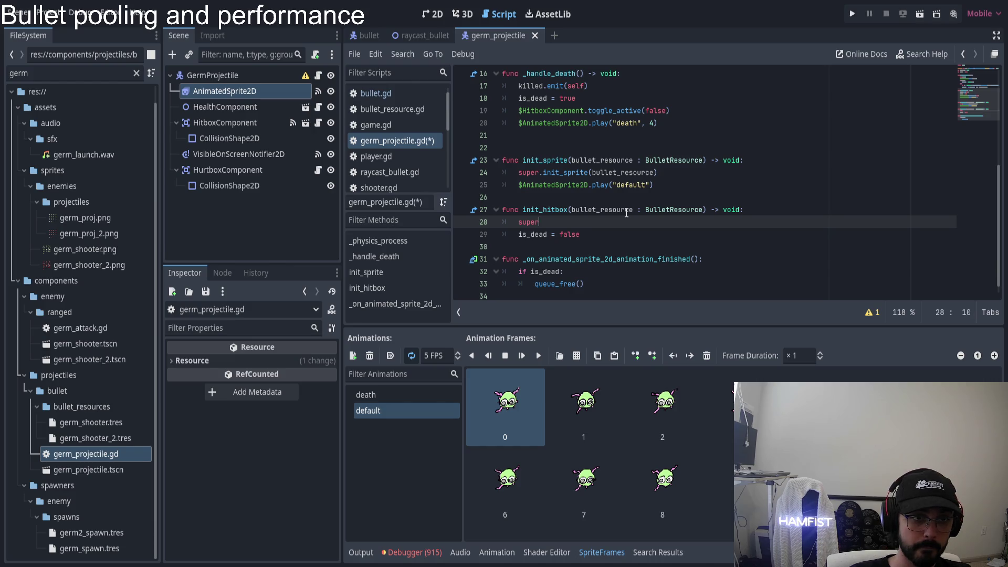
pyautogui.write('.')
pyautogui.press('Down')
pyautogui.press('Down')
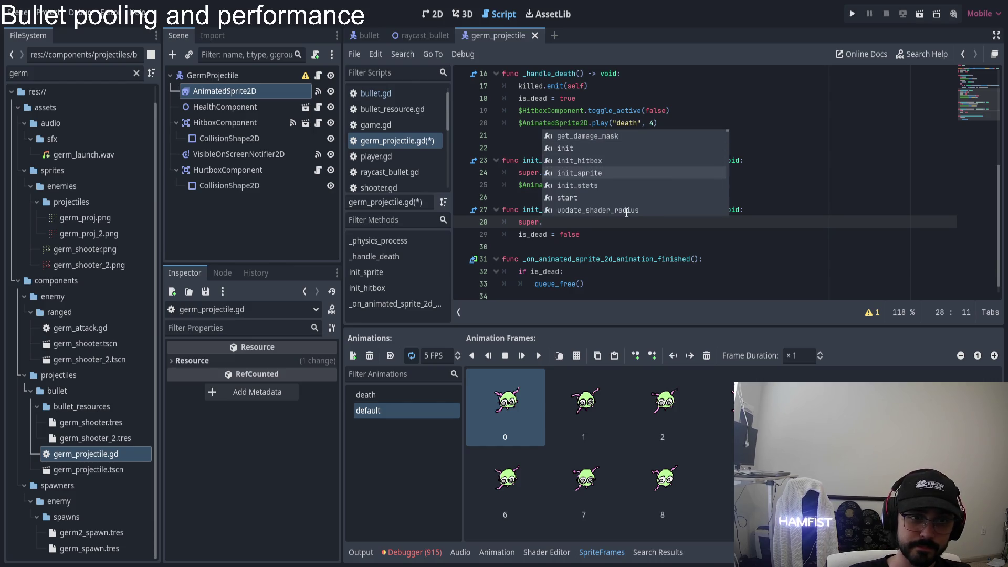
pyautogui.press('Return')
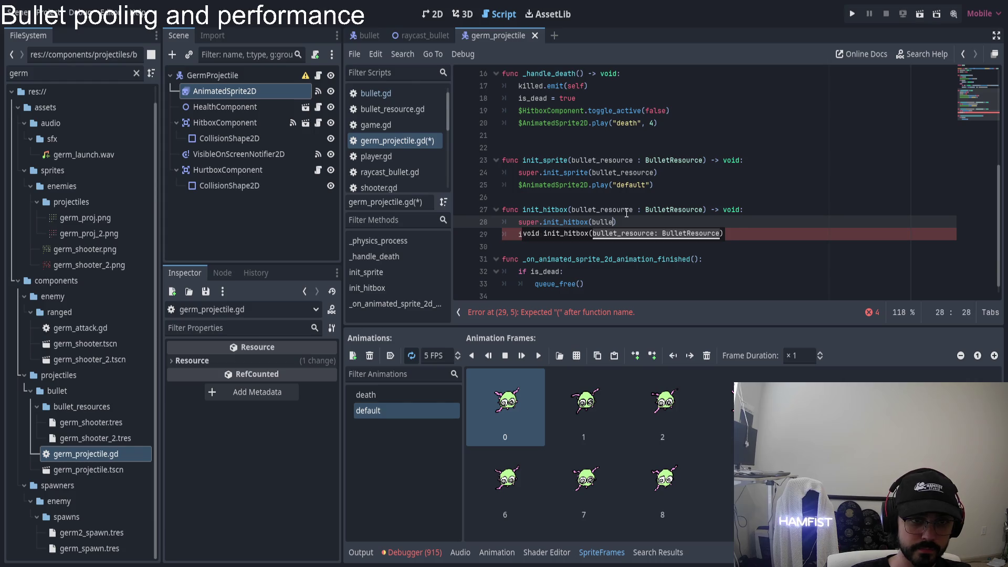
pyautogui.write('t')
pyautogui.press('Return')
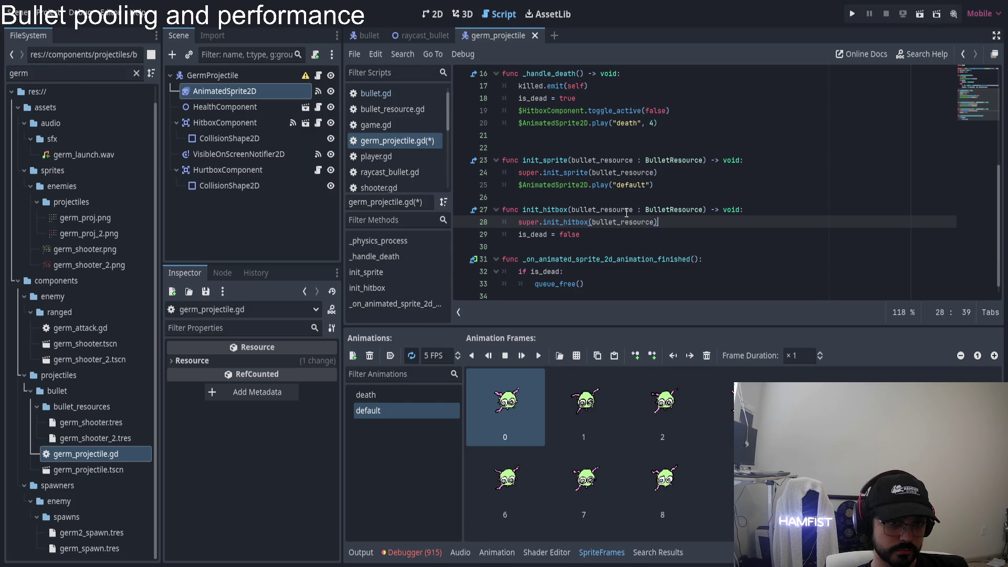
pyautogui.keyDown('ctrl'); pyautogui.click(567, 223); pyautogui.keyUp('ctrl')
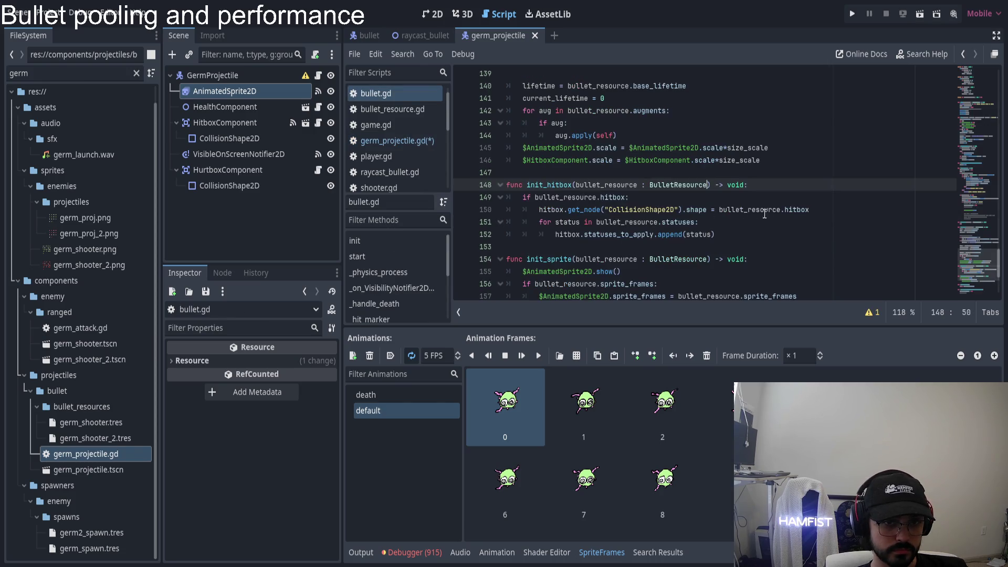
pyautogui.hotkey('alt', 'Left')
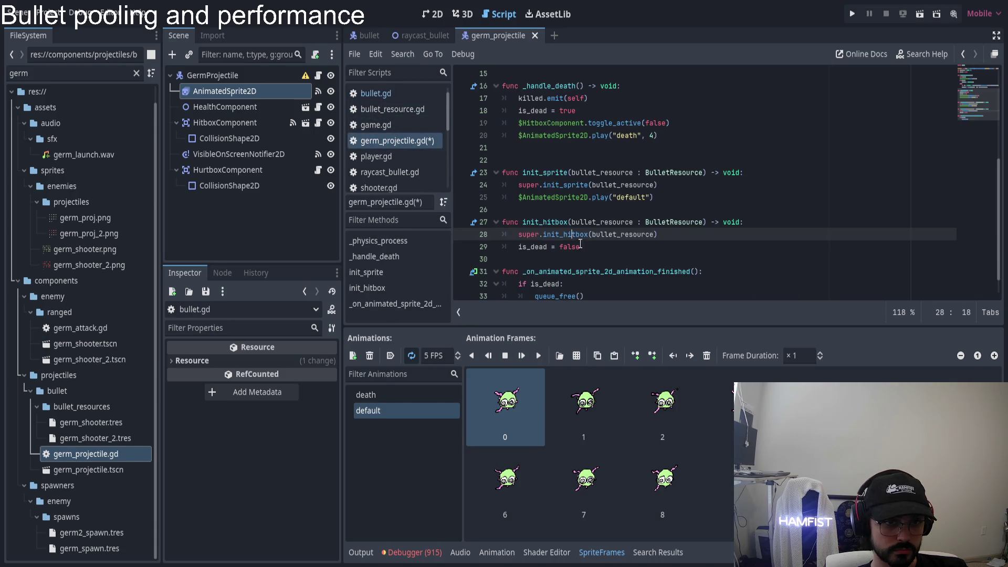
# - Add $HitboxComponent.toggle_active(true) below is_dead = false in init_hitbox
pyautogui.click(528, 246)
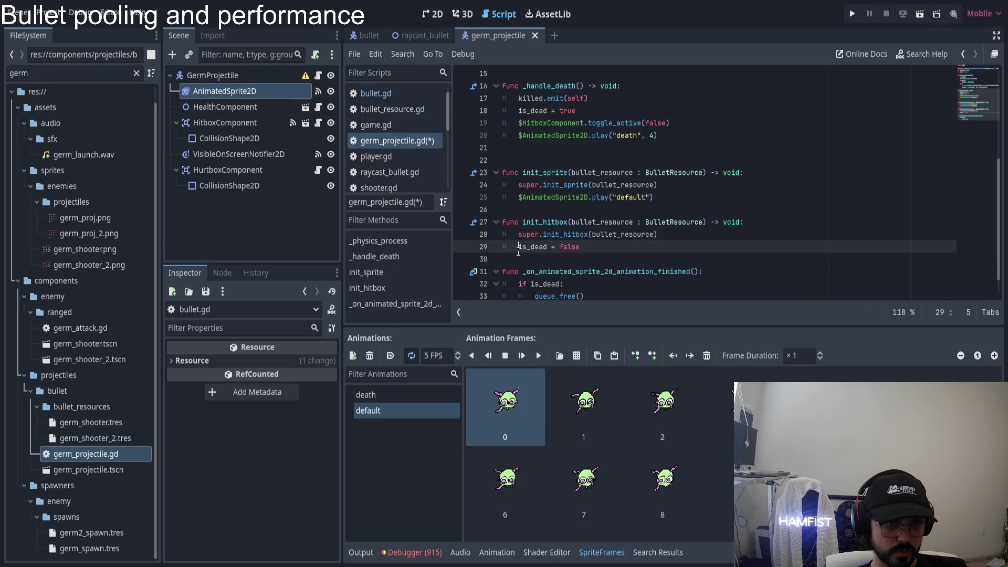
pyautogui.click(611, 250)
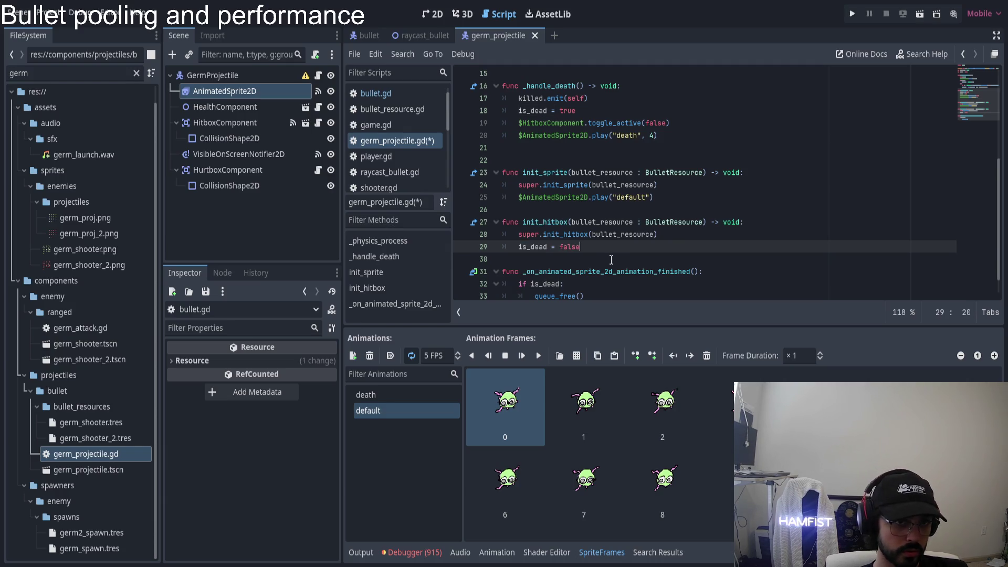
pyautogui.click(584, 123)
pyautogui.click(593, 258)
pyautogui.click(597, 247)
pyautogui.press('Return')
pyautogui.write('$HitboxComponent.toggle_active(false)')
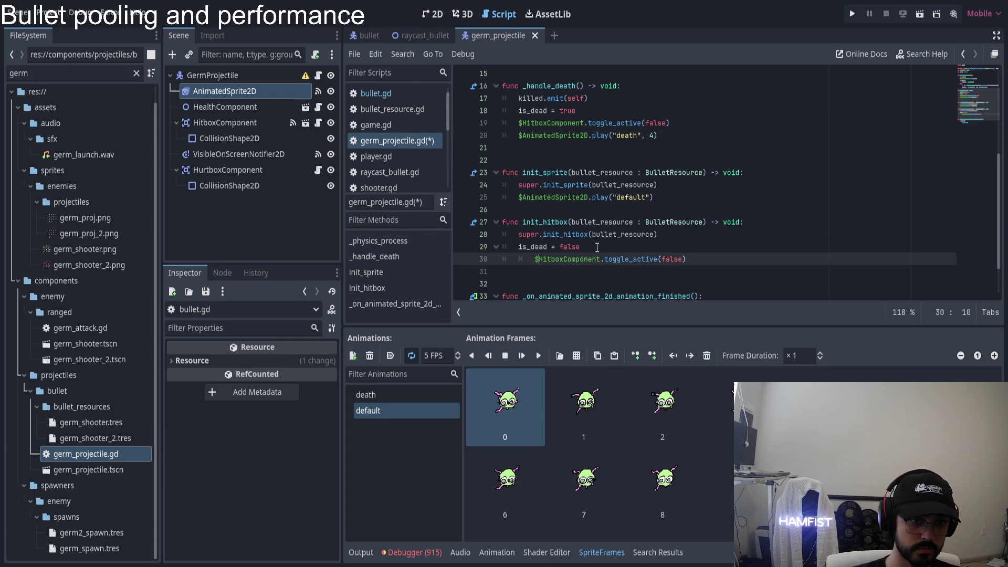
pyautogui.press('BackSpace')
pyautogui.press('End')
pyautogui.hotkey('ctrl', 'Left')
pyautogui.hotkey('ctrl', 'Left')
pyautogui.hotkey('ctrl', 'shift', 'Right')
pyautogui.write('true')
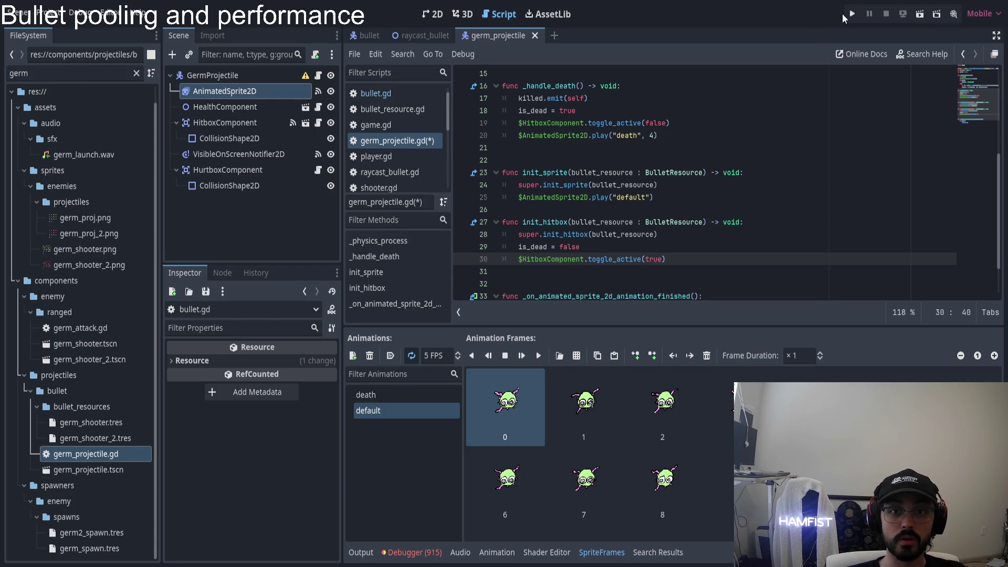
# - Run the project, start a game from the main menu, and continue past three debugger breaks with F12
pyautogui.click(852, 13)
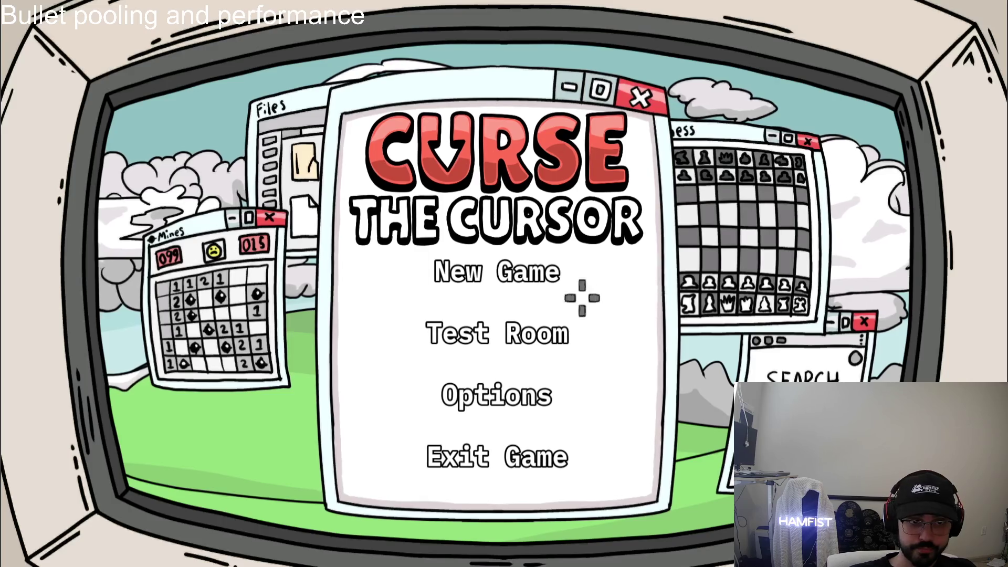
pyautogui.click(580, 294)
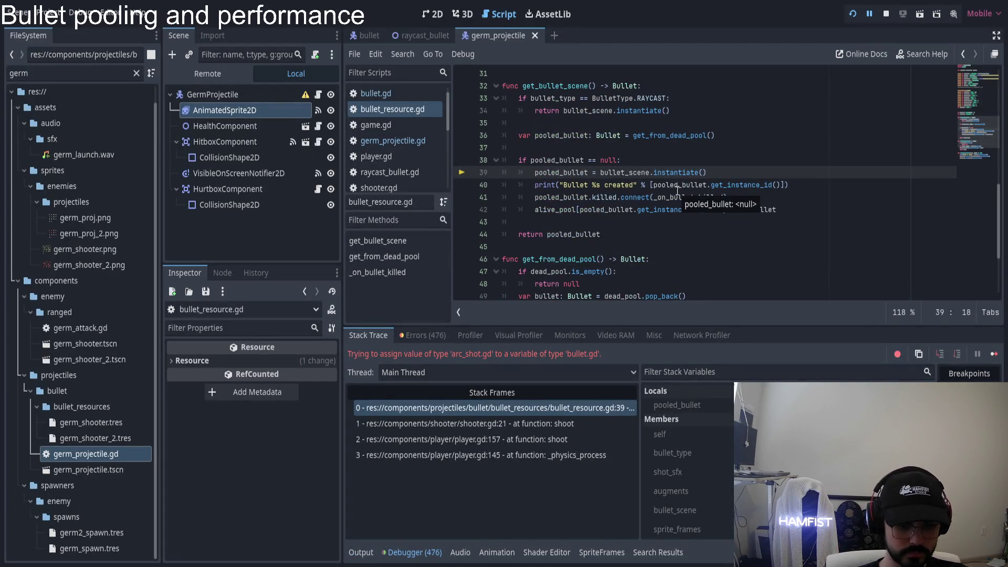
pyautogui.press('F12')
pyautogui.press('F12')
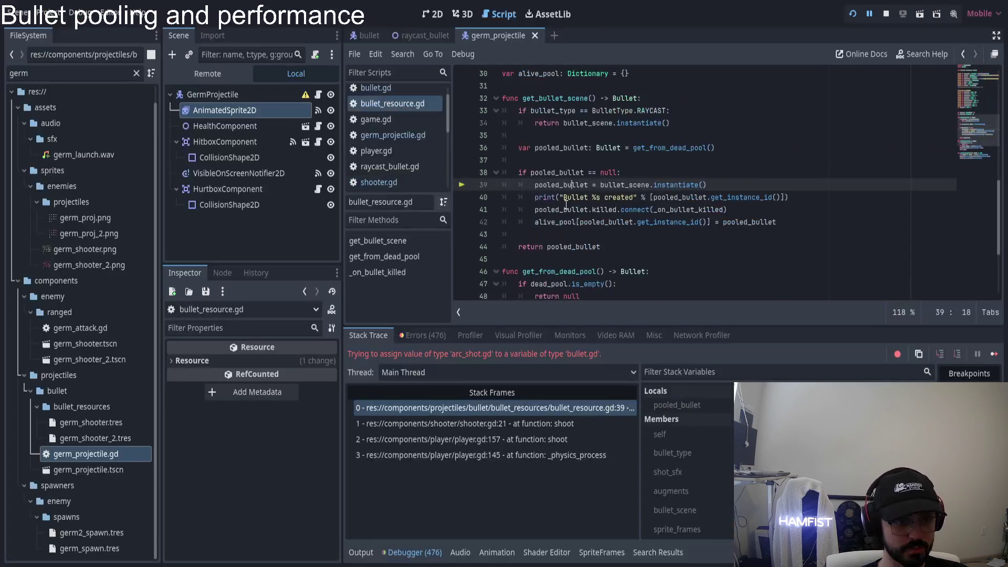
pyautogui.press('F12')
pyautogui.press('F12')
pyautogui.press('F12')
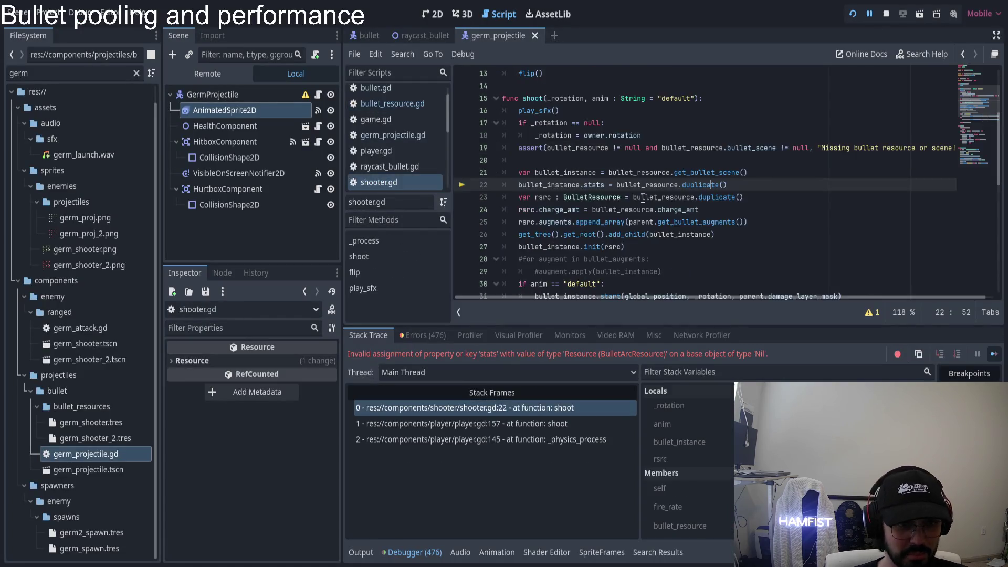
pyautogui.press('F12')
# - Steer the ship across the chessboard room, through the top door and into the purple portal
pyautogui.press('w')
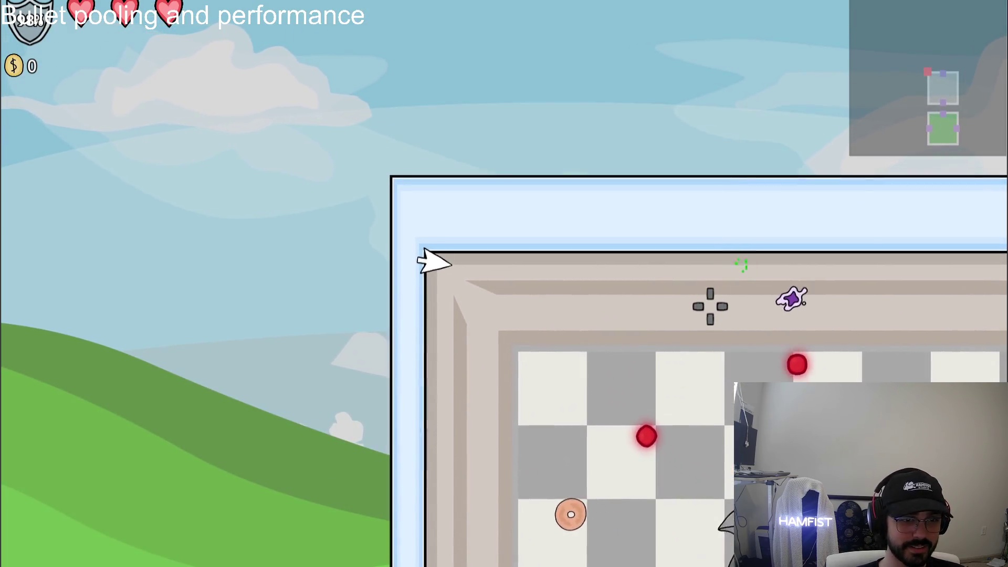
pyautogui.press('s')
pyautogui.press('d')
pyautogui.press('s')
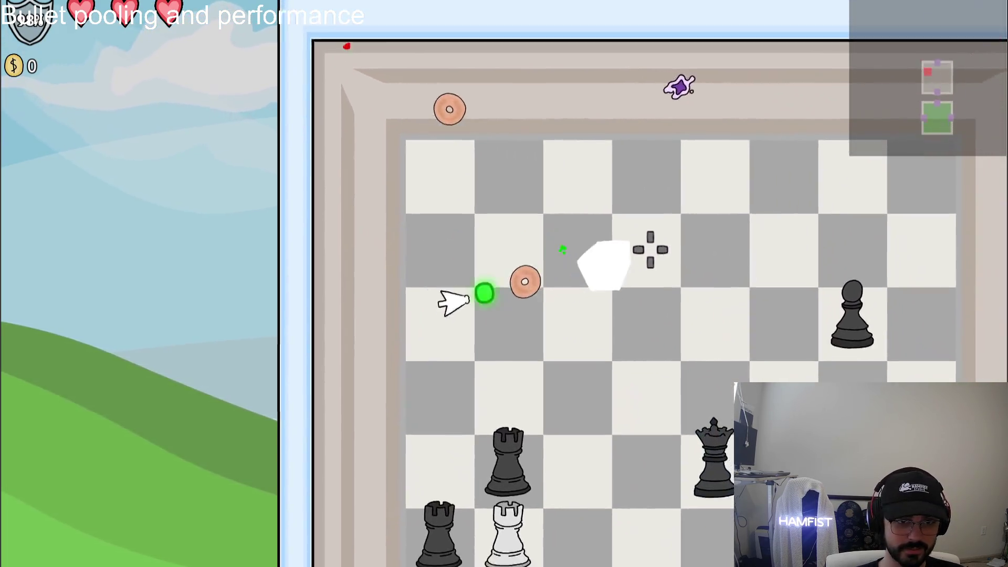
pyautogui.press('s')
pyautogui.press('d')
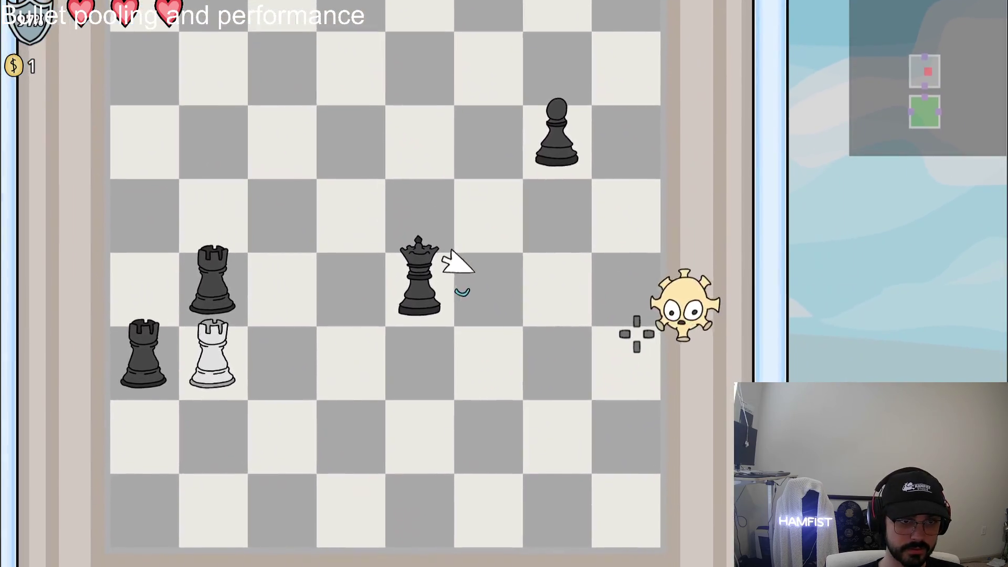
pyautogui.press('a')
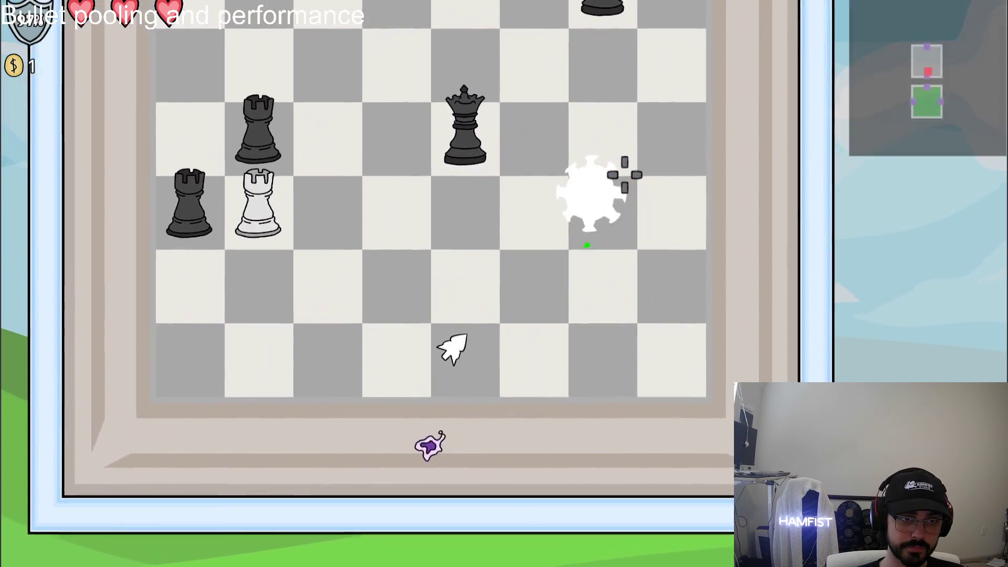
pyautogui.press('w')
pyautogui.press('w')
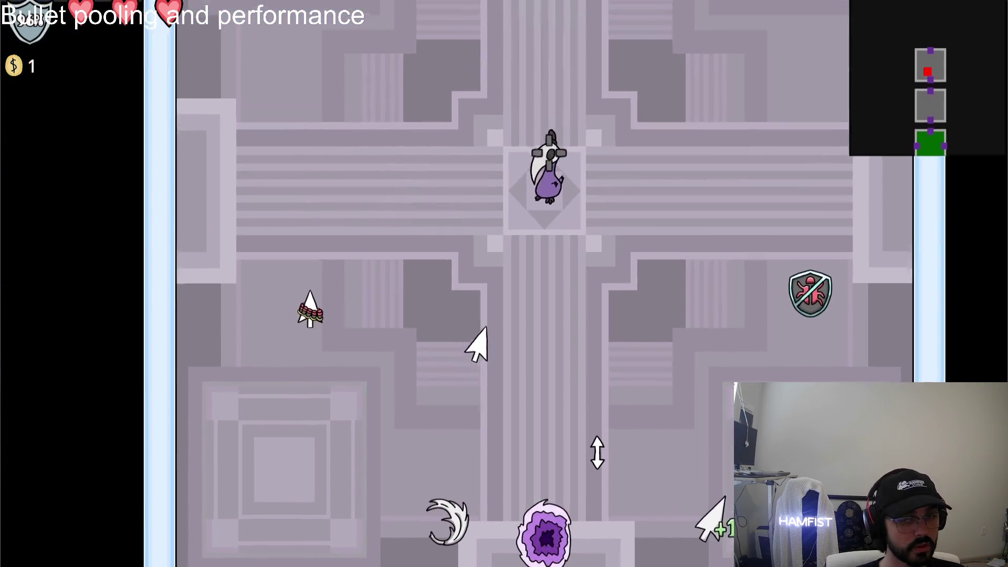
pyautogui.press('w')
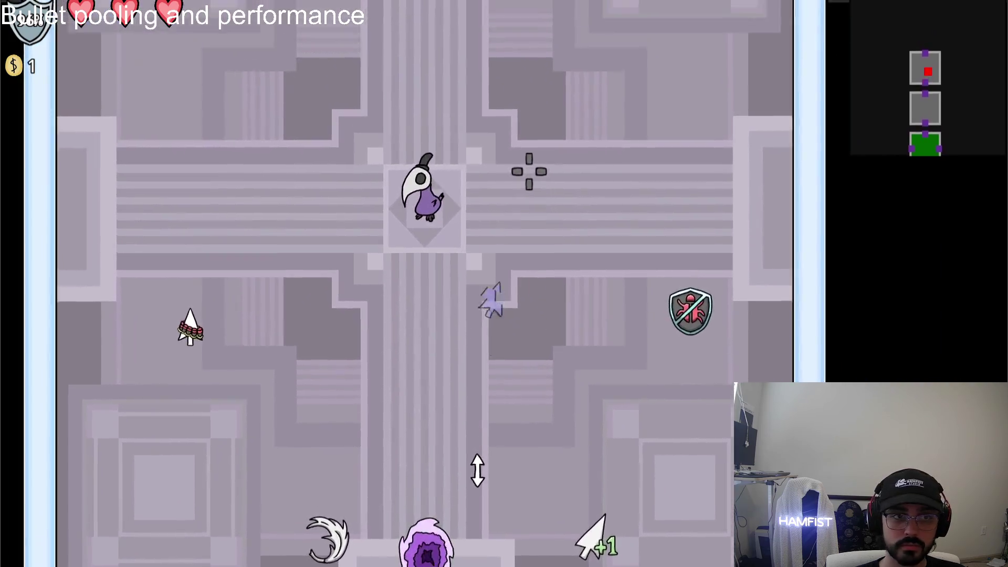
pyautogui.press('w')
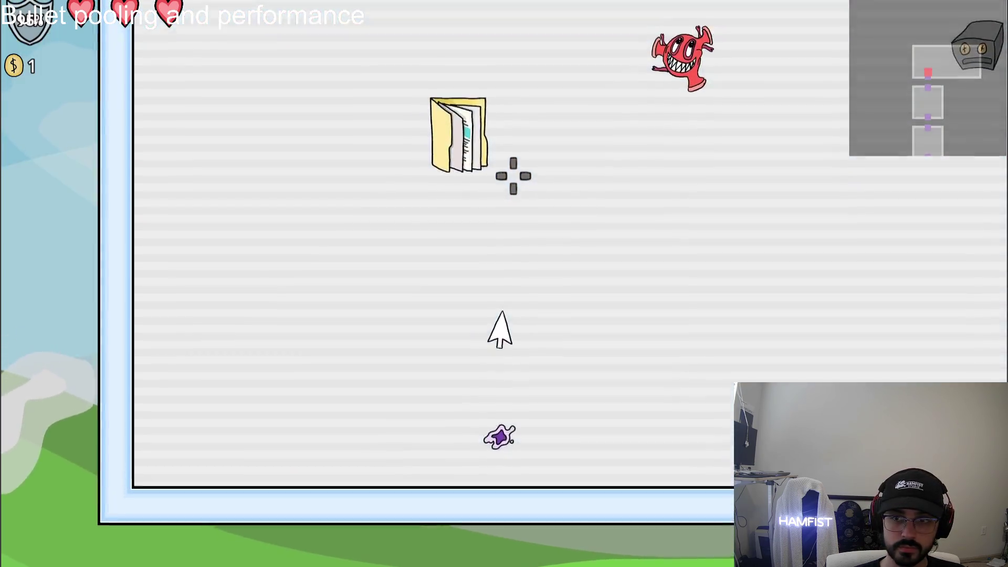
pyautogui.press('d')
# - Shoot the germ enemies in the lined-paper room, then stop the game with F8
pyautogui.press('a')
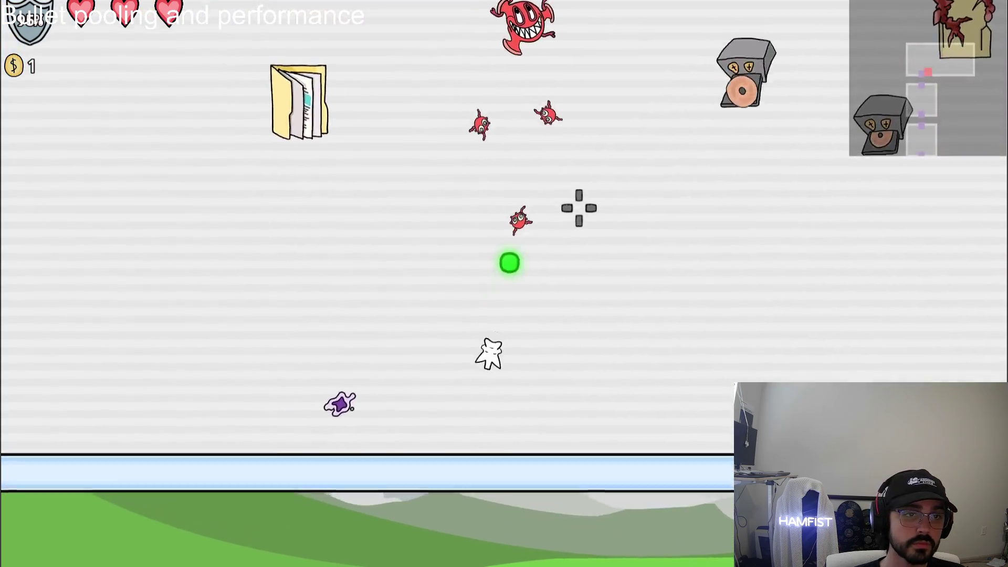
pyautogui.click(572, 205)
pyautogui.press('d')
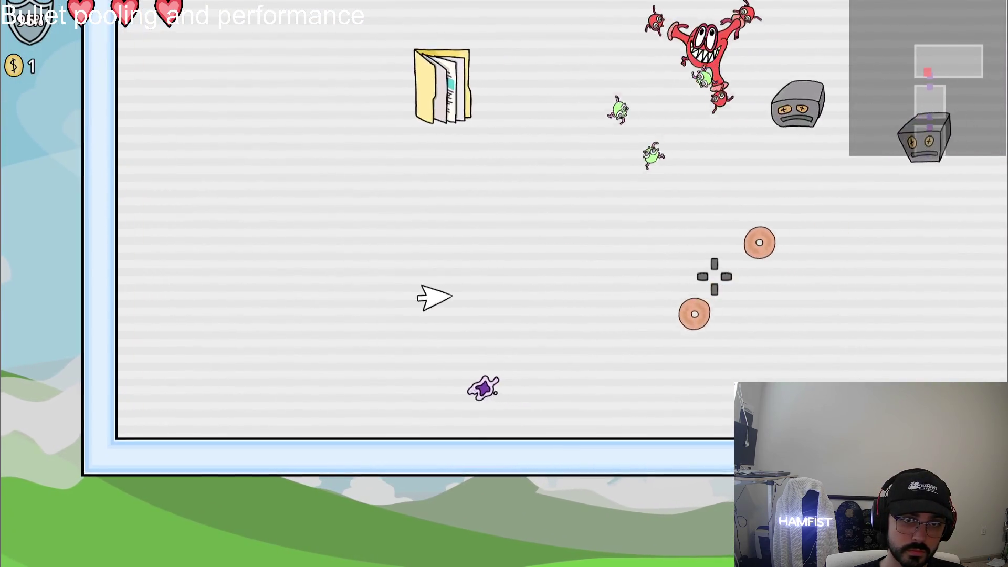
pyautogui.press('a')
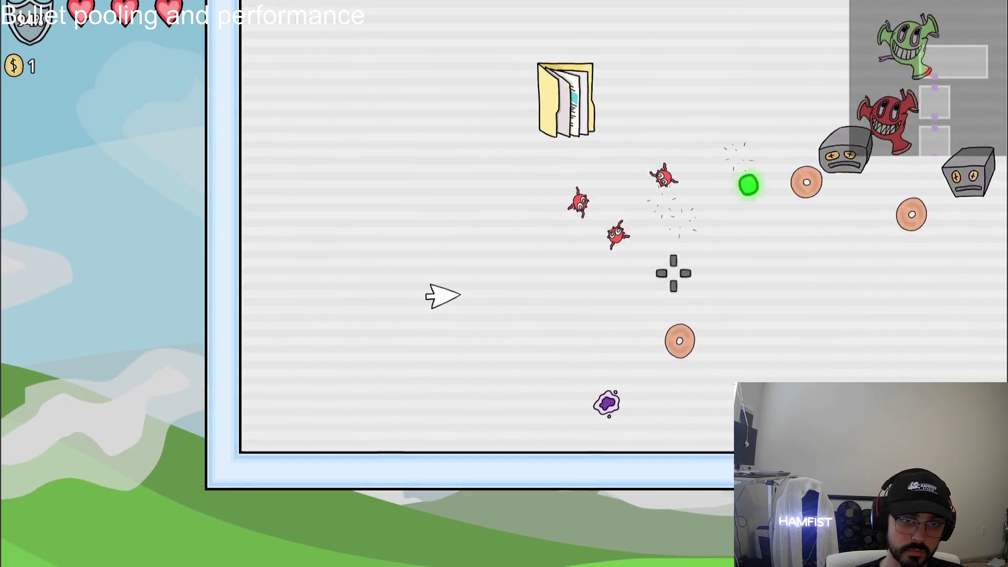
pyautogui.press('a')
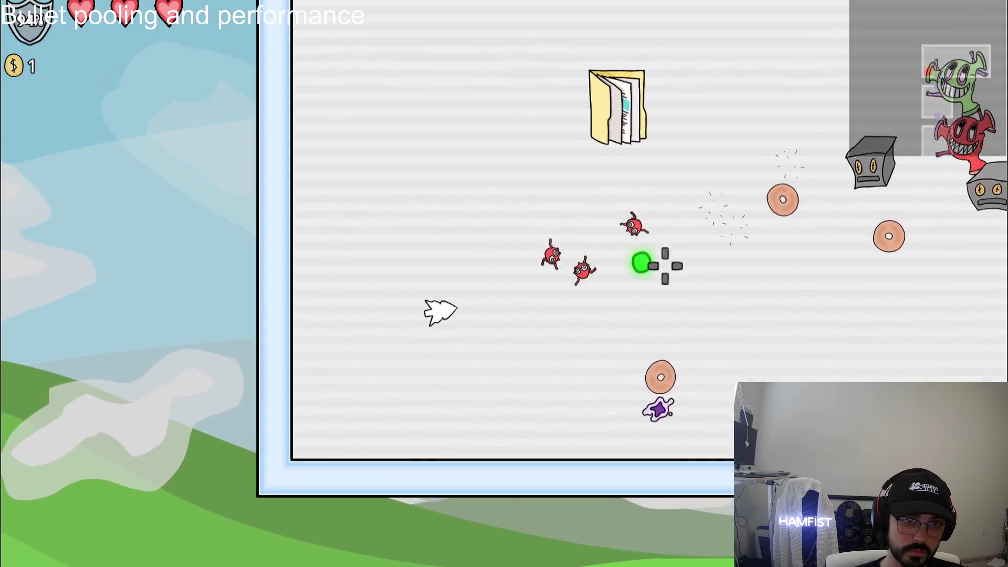
pyautogui.press('d')
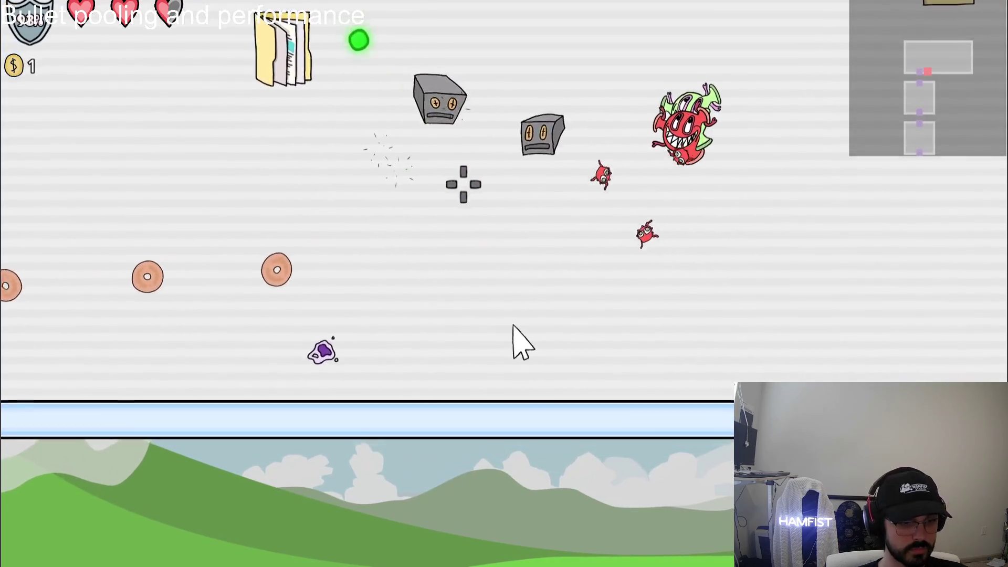
pyautogui.press('F8')
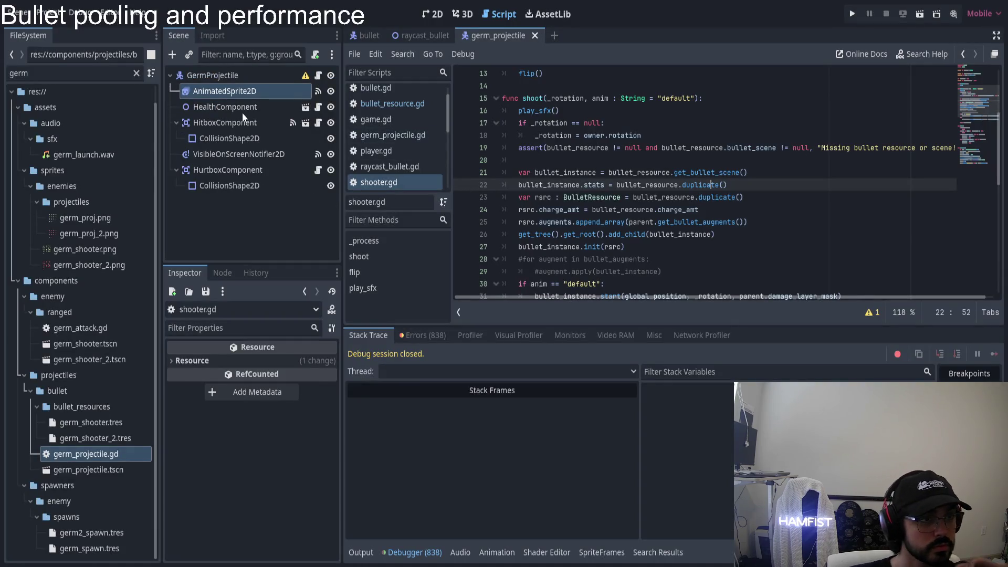
# - Open GermProjectile's script, scroll through it, and follow the super call on line 8 into bullet.gd
pyautogui.click(243, 106)
pyautogui.click(232, 75)
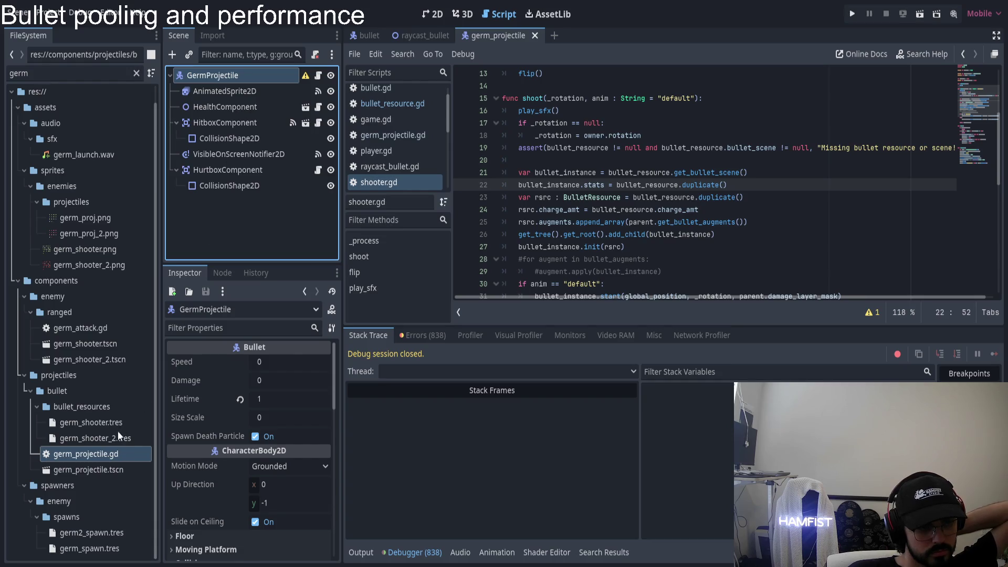
pyautogui.click(317, 77)
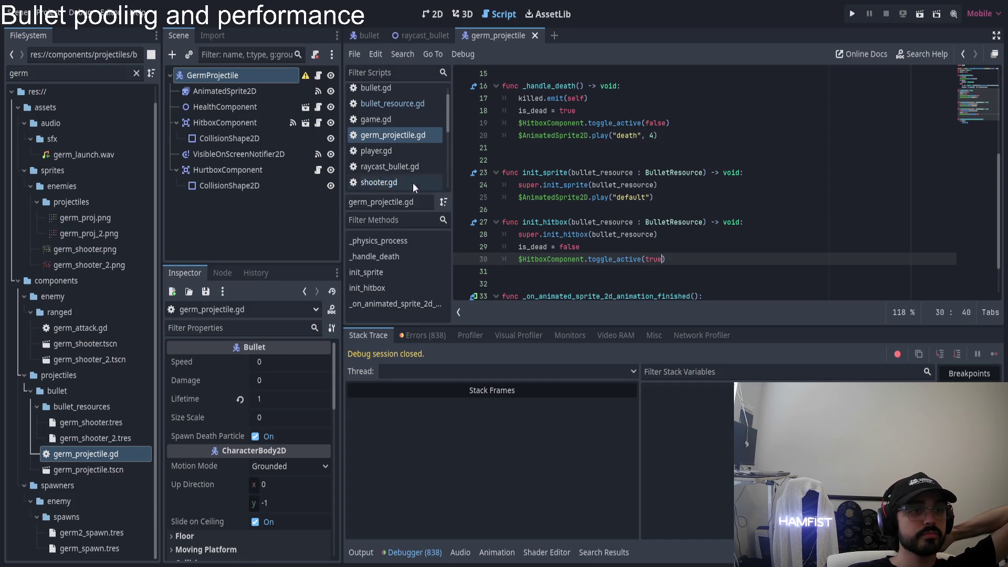
pyautogui.scroll(5, 613, 197)
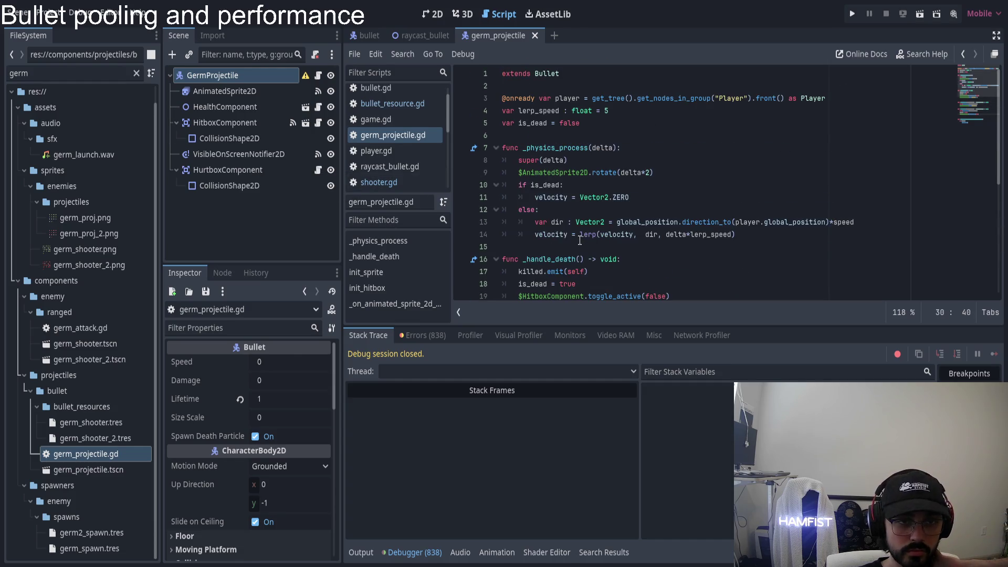
pyautogui.scroll(-6, 579, 240)
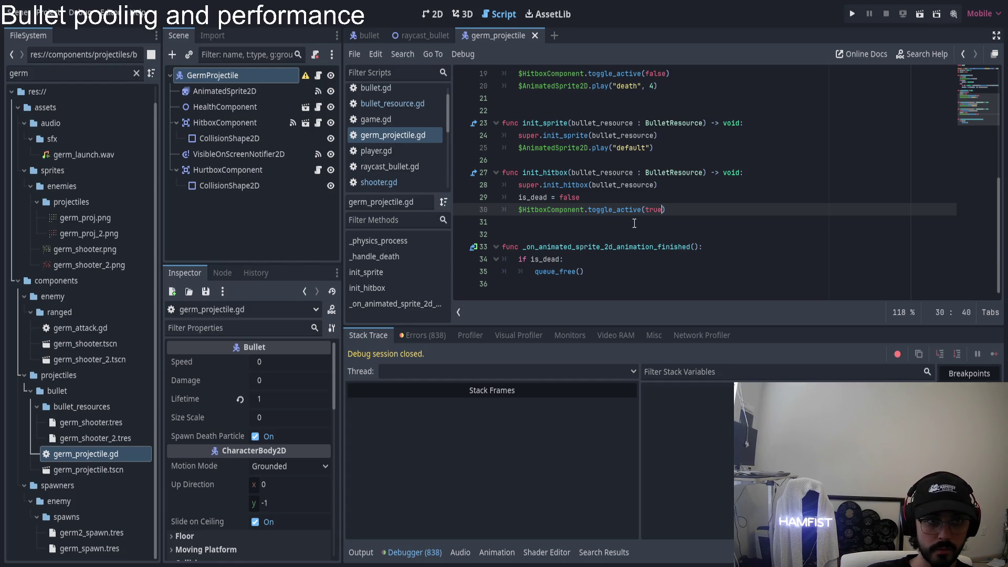
pyautogui.scroll(2, 634, 223)
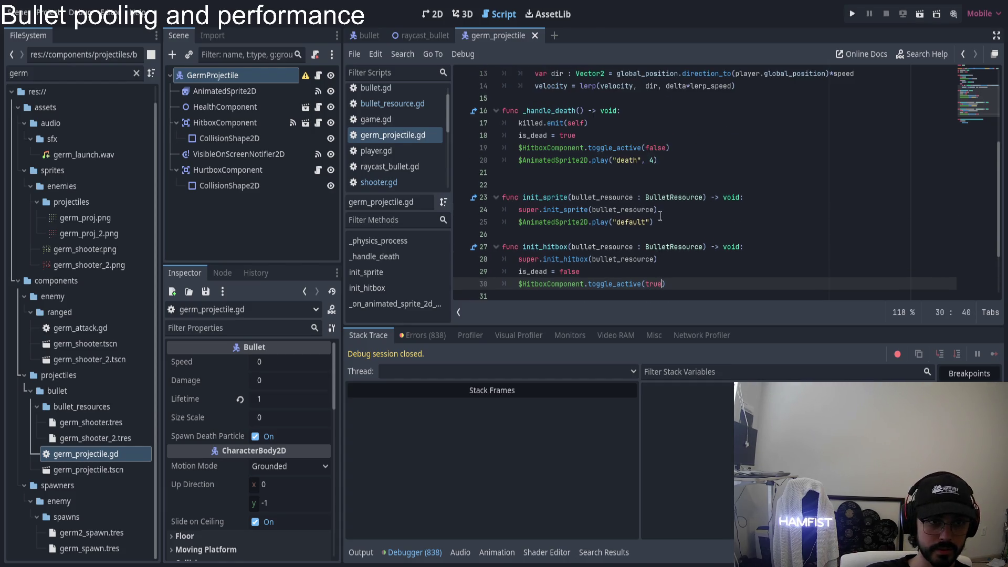
pyautogui.scroll(2, 659, 216)
pyautogui.scroll(2, 660, 217)
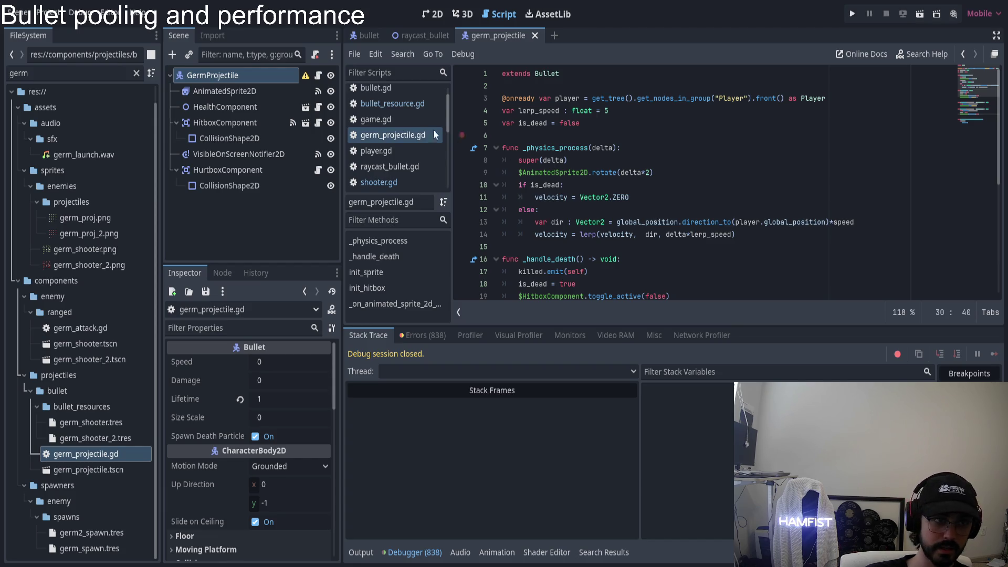
pyautogui.click(531, 159)
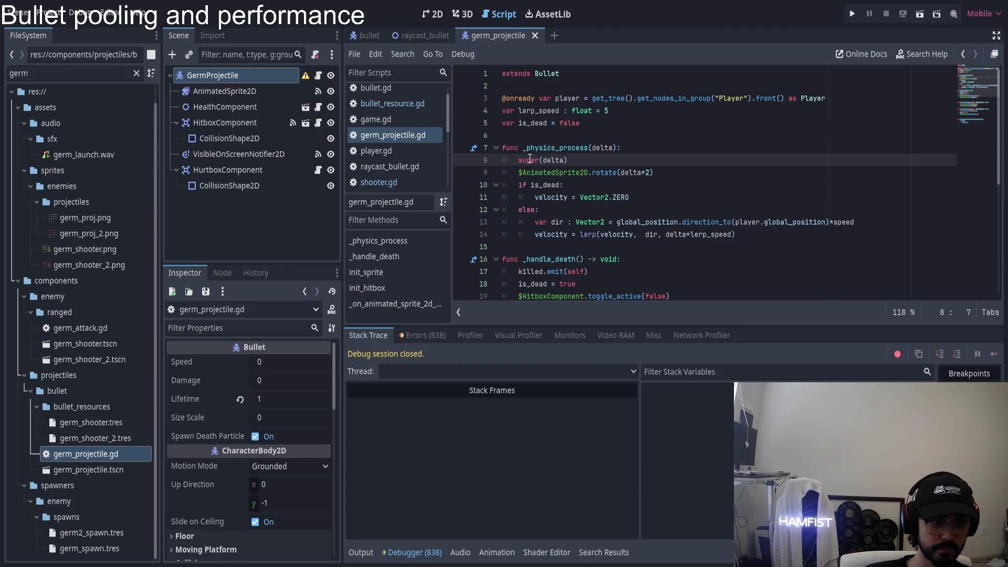
pyautogui.click(531, 159)
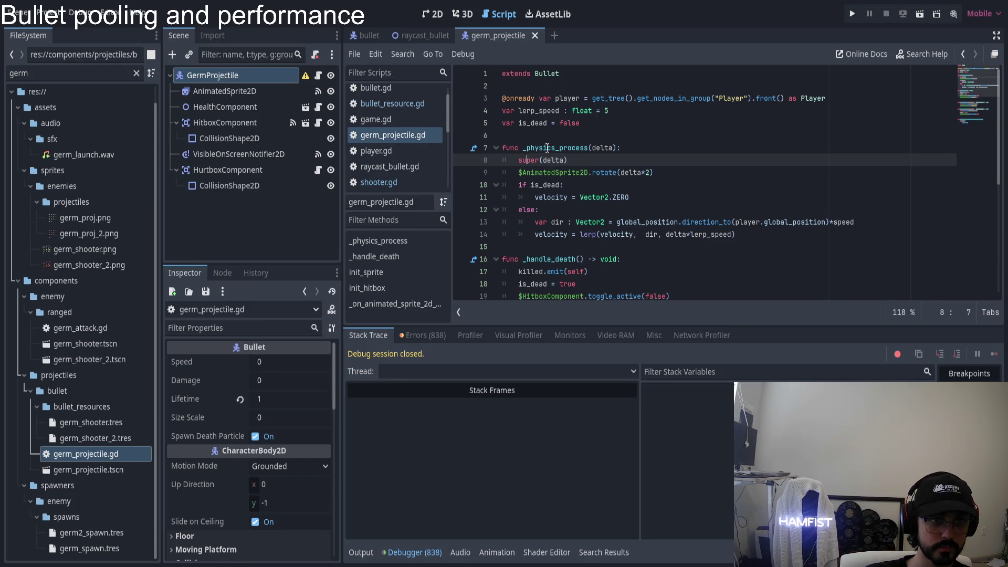
pyautogui.keyDown('ctrl'); pyautogui.click(576, 149); pyautogui.keyUp('ctrl')
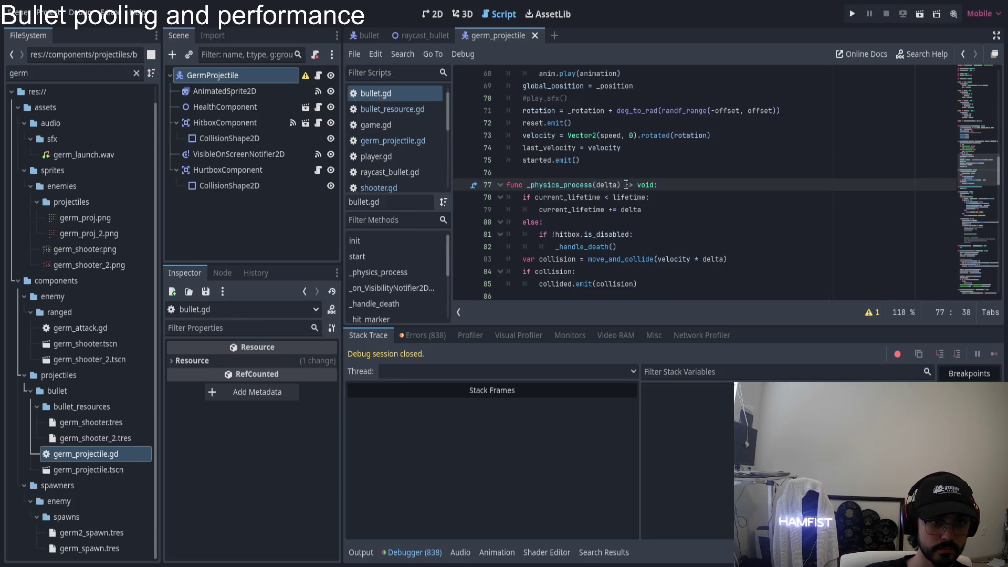
# - Check the HurtboxComponent script, return to germ_projectile.gd, then run the project and start a New Game
pyautogui.scroll(5, 619, 197)
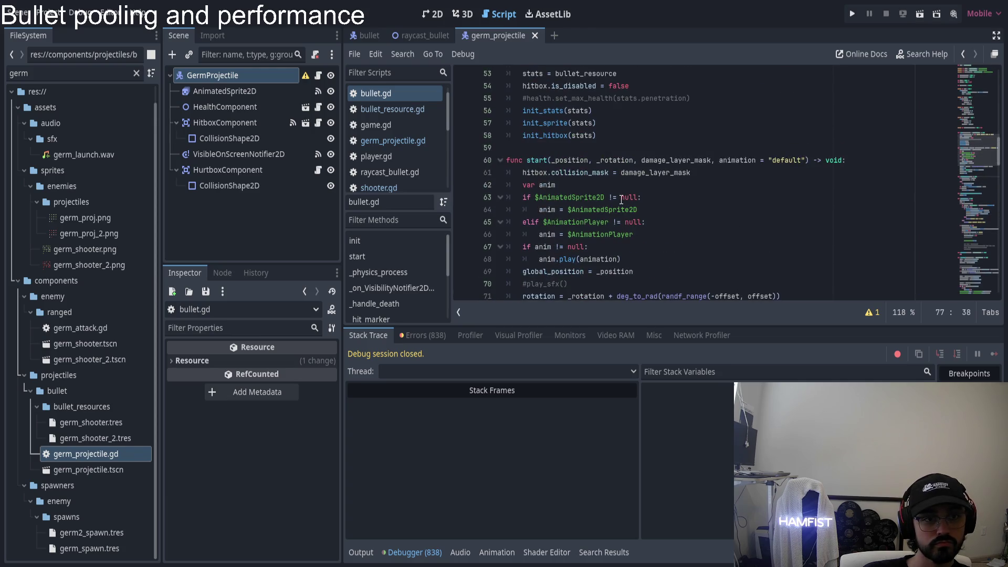
pyautogui.click(357, 37)
pyautogui.click(502, 37)
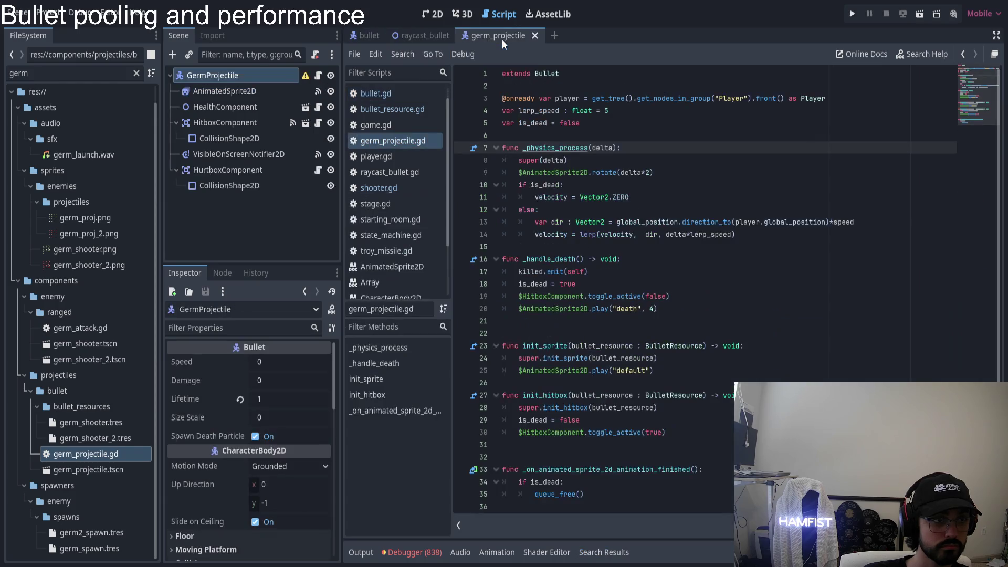
pyautogui.click(246, 170)
pyautogui.click(313, 169)
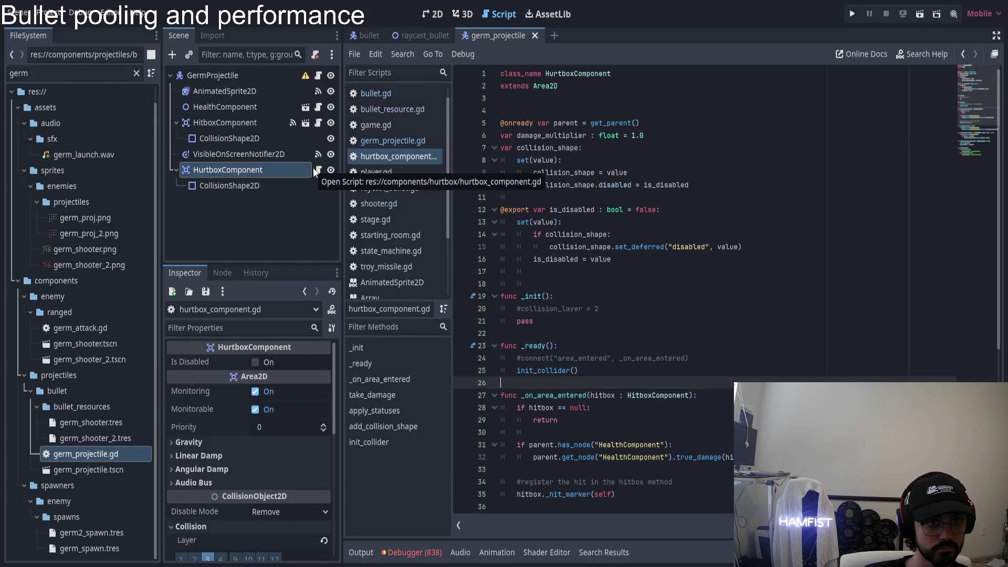
pyautogui.click(318, 75)
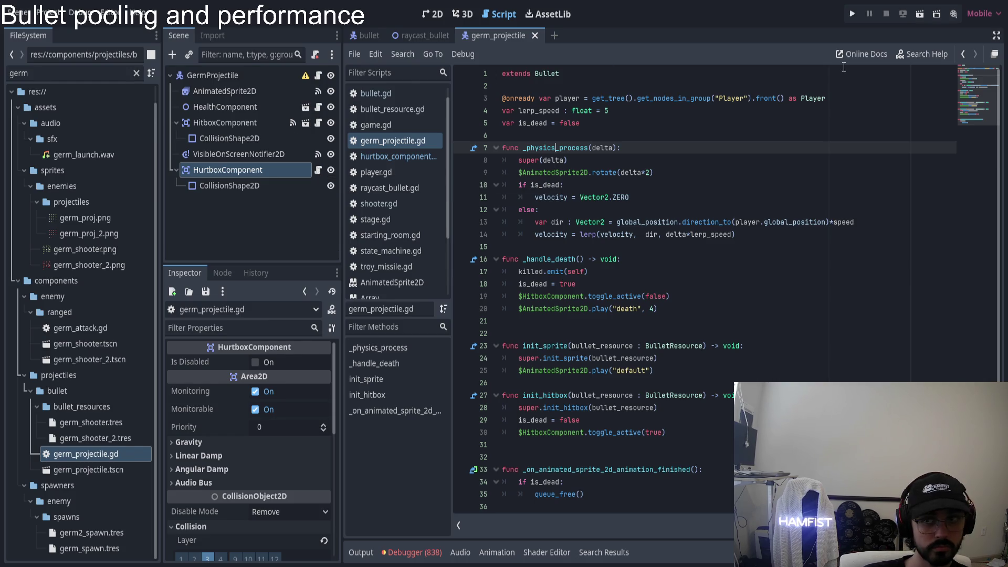
pyautogui.click(848, 16)
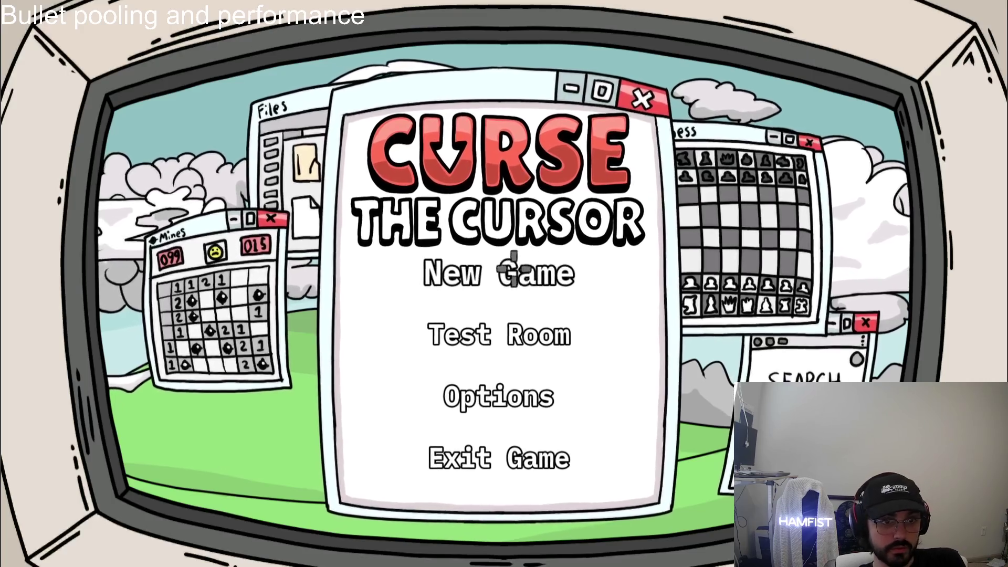
pyautogui.click(452, 270)
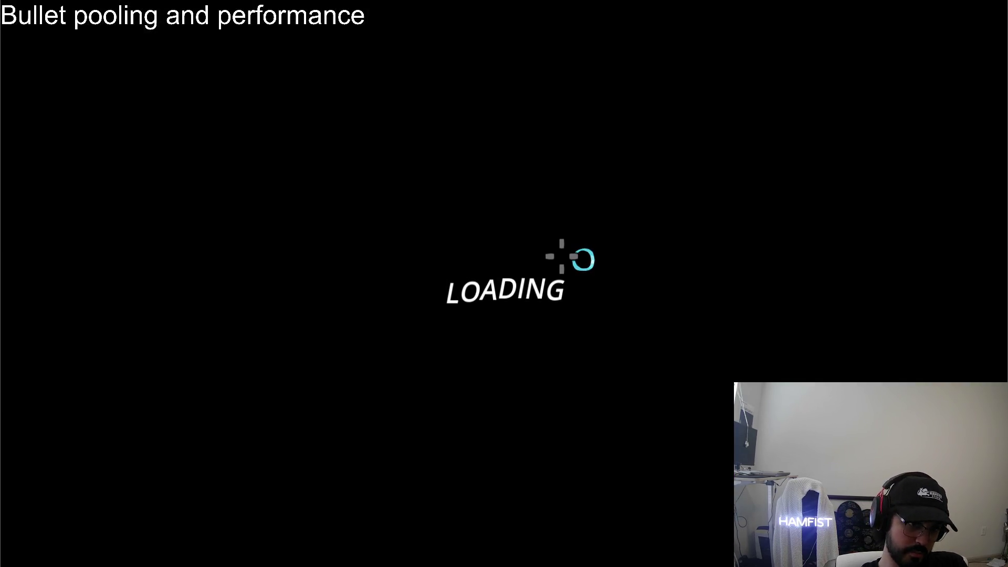
# - Move through the rooms with WASD, shoot the grey enemy, and pause the game with Escape
pyautogui.press('a')
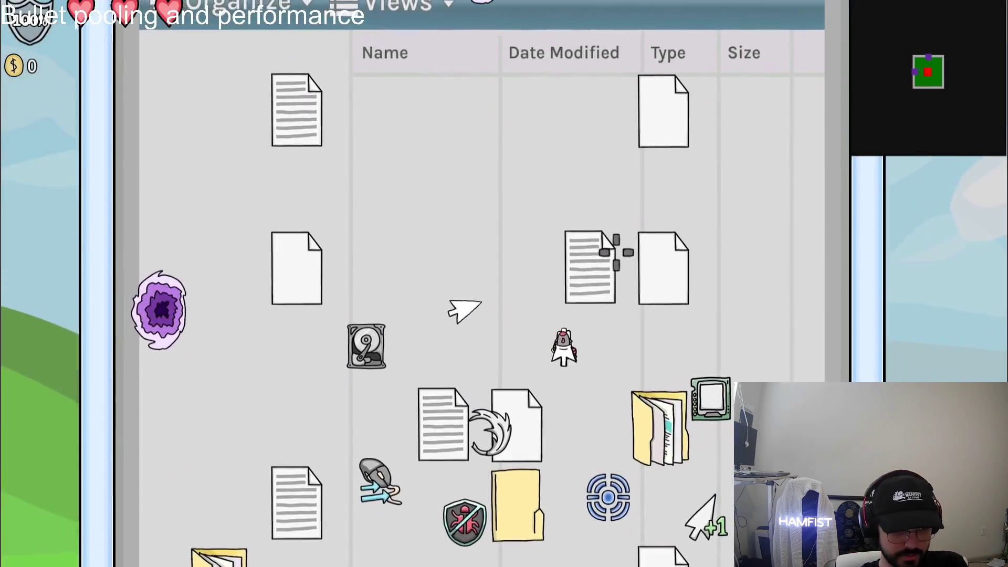
pyautogui.press('a')
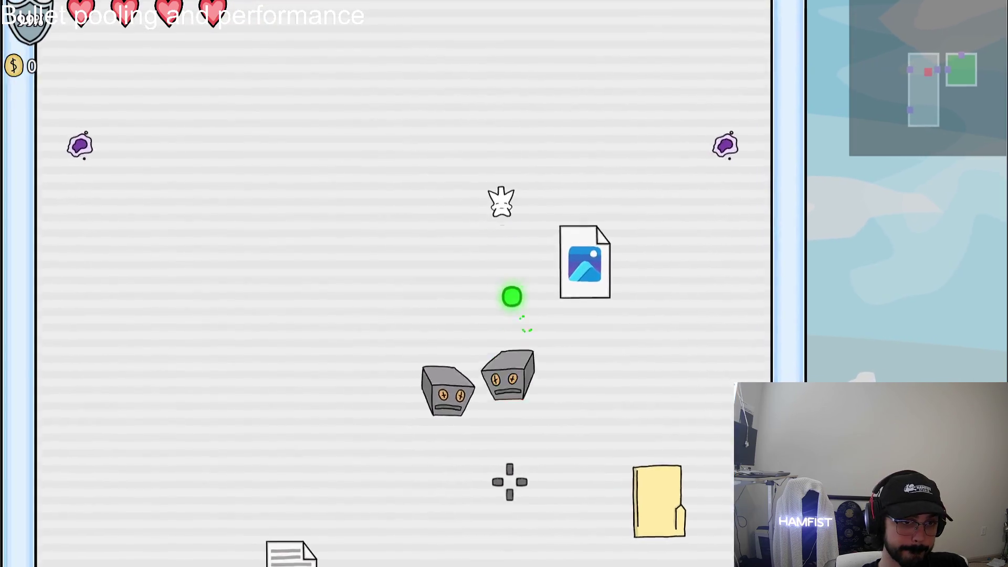
pyautogui.press('a')
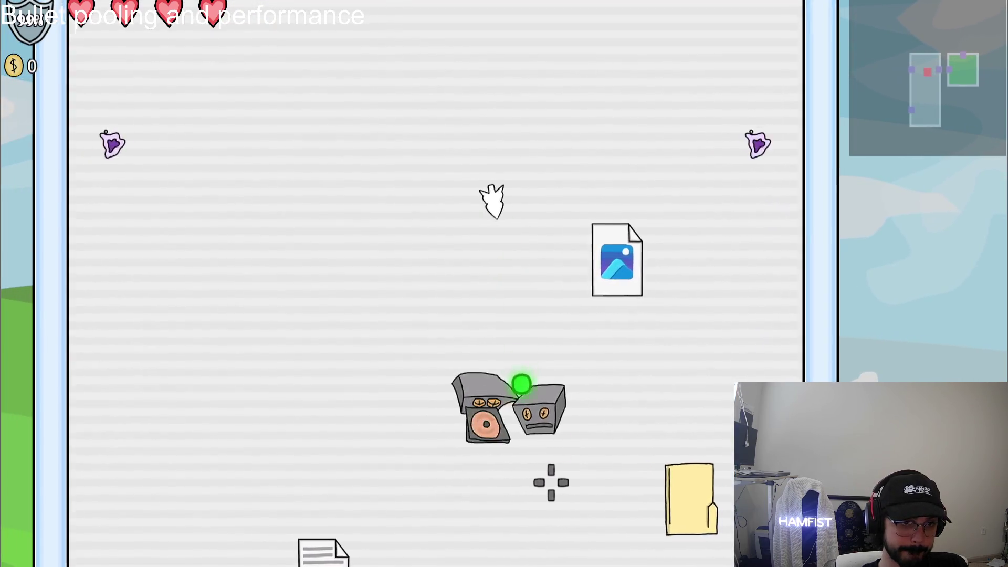
pyautogui.press('s')
pyautogui.press('d')
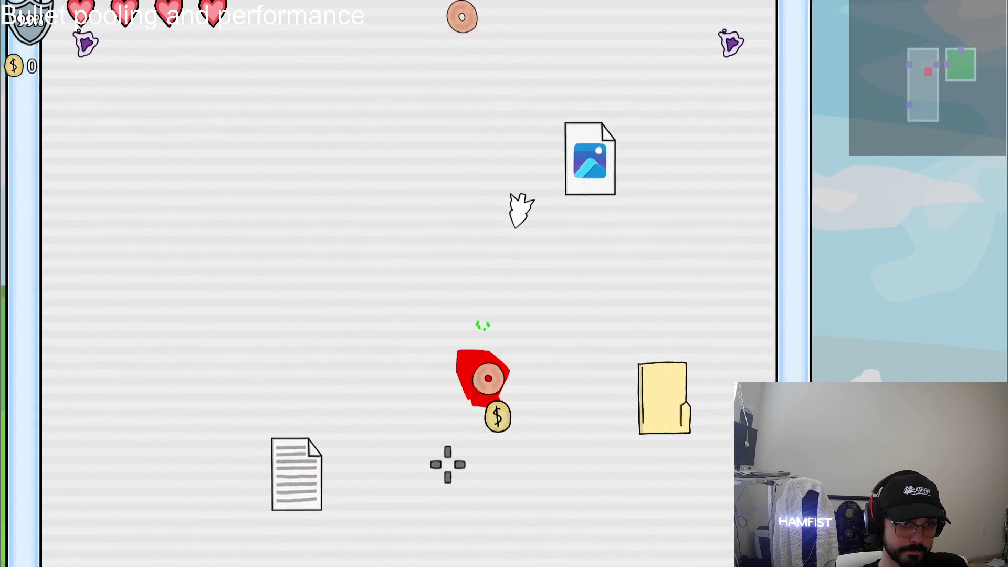
pyautogui.press('s')
pyautogui.press('d')
pyautogui.press('s')
pyautogui.press('w')
pyautogui.press('s')
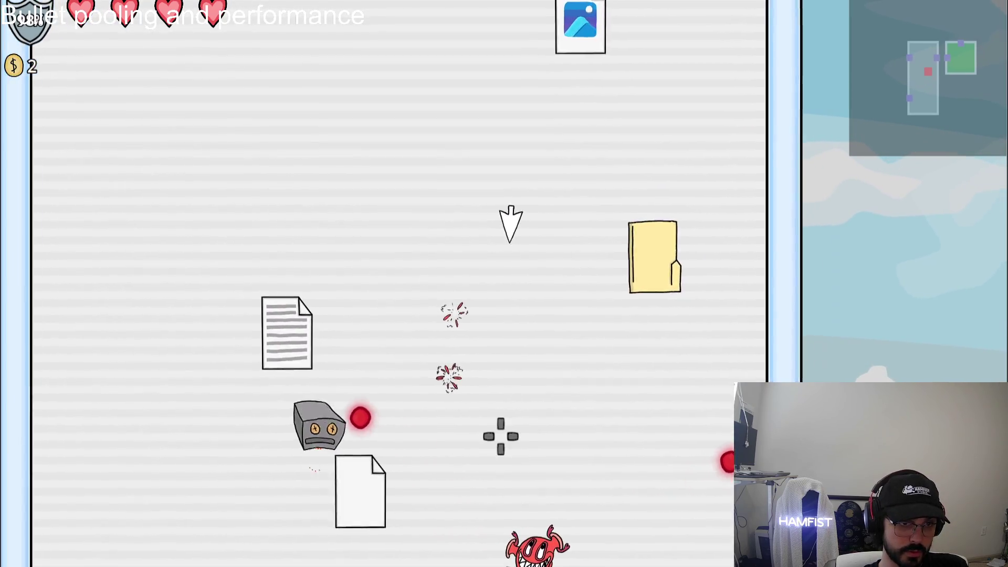
pyautogui.click(341, 400)
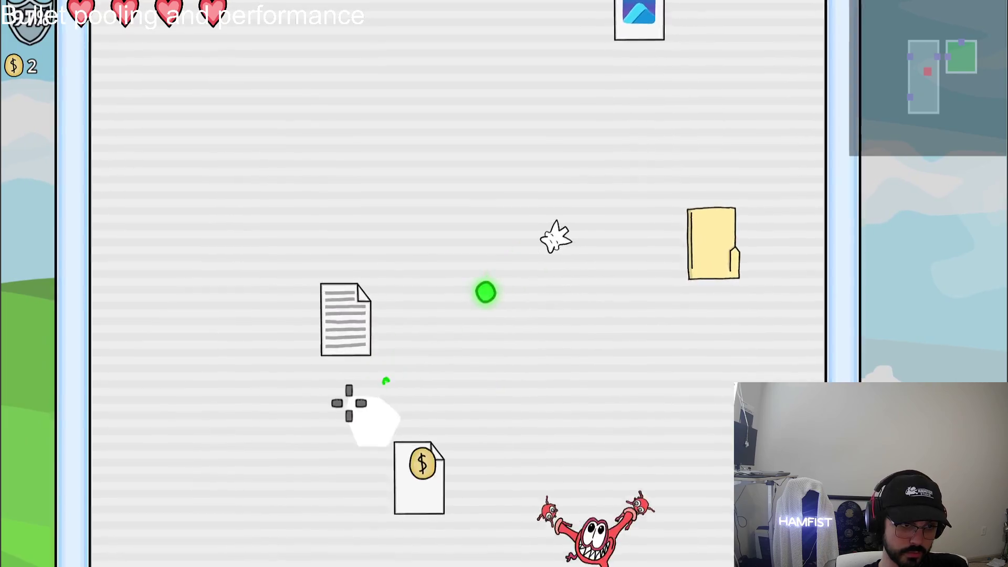
pyautogui.press('w')
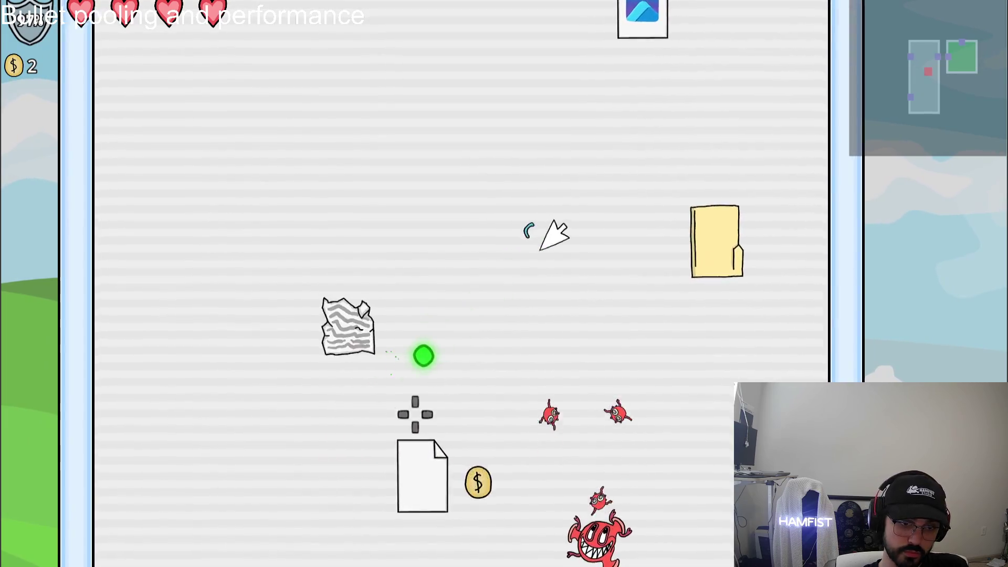
pyautogui.press('Escape')
# - Back in the editor, filter the remote scene tree for 'ger_', then clear the filter
pyautogui.hotkey('alt', 'Tab')
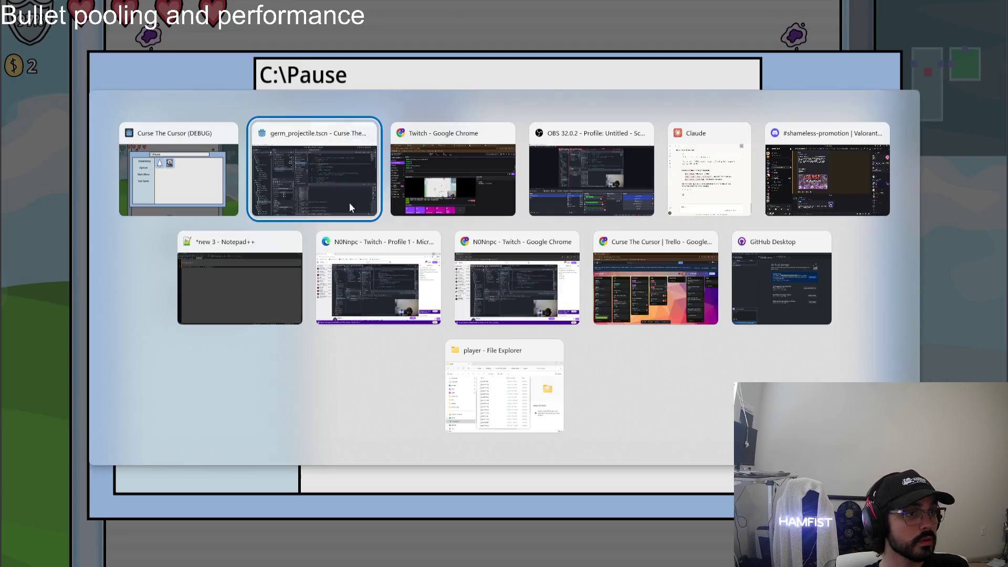
pyautogui.scroll(-3, 212, 171)
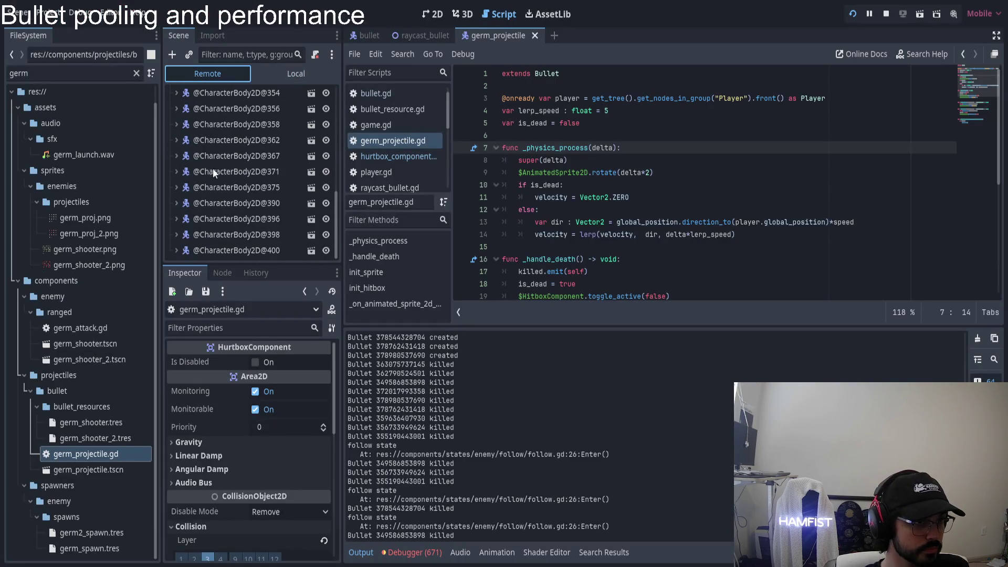
pyautogui.click(261, 52)
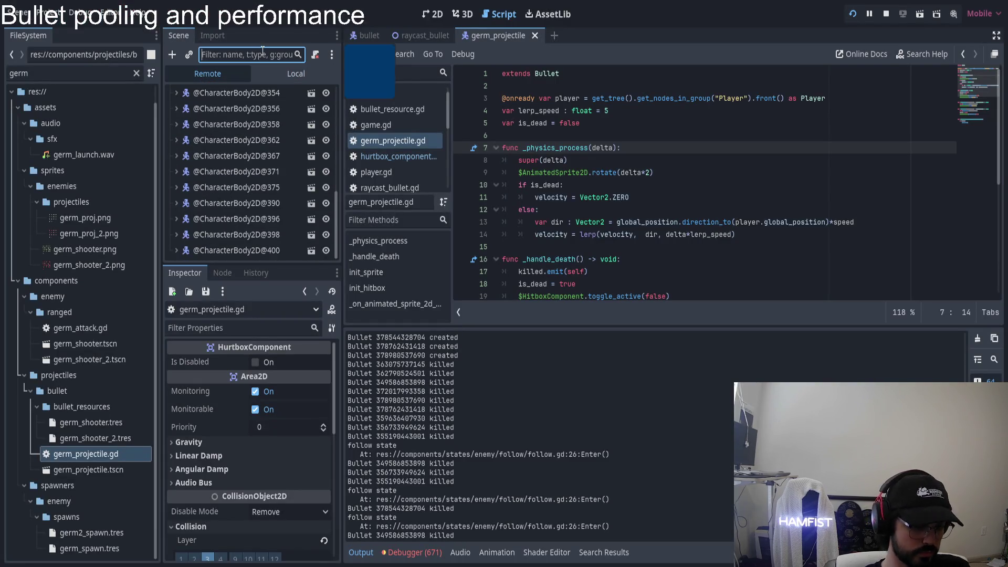
pyautogui.write('germ')
pyautogui.write('_')
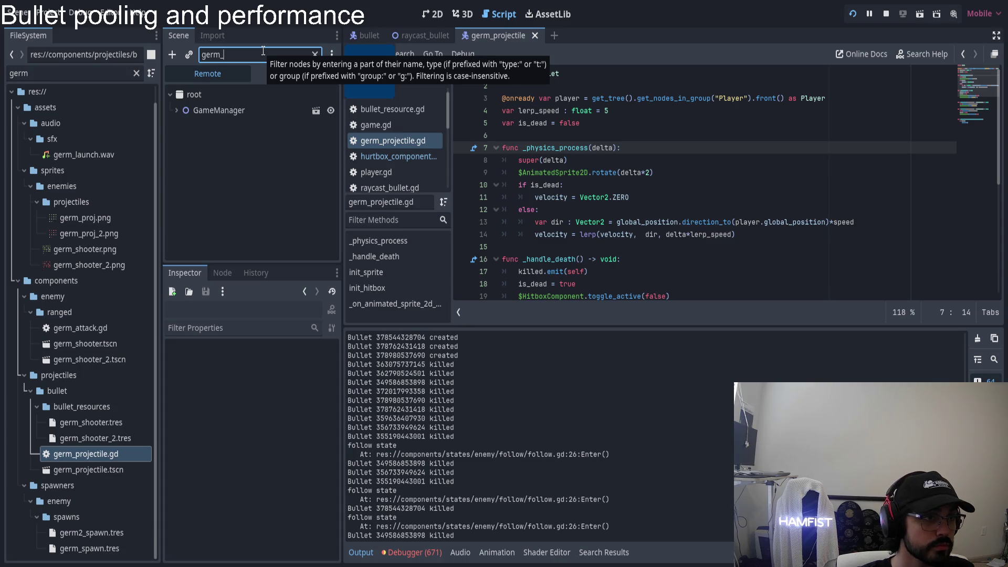
pyautogui.hotkey('ctrl', 'a')
pyautogui.press('BackSpace')
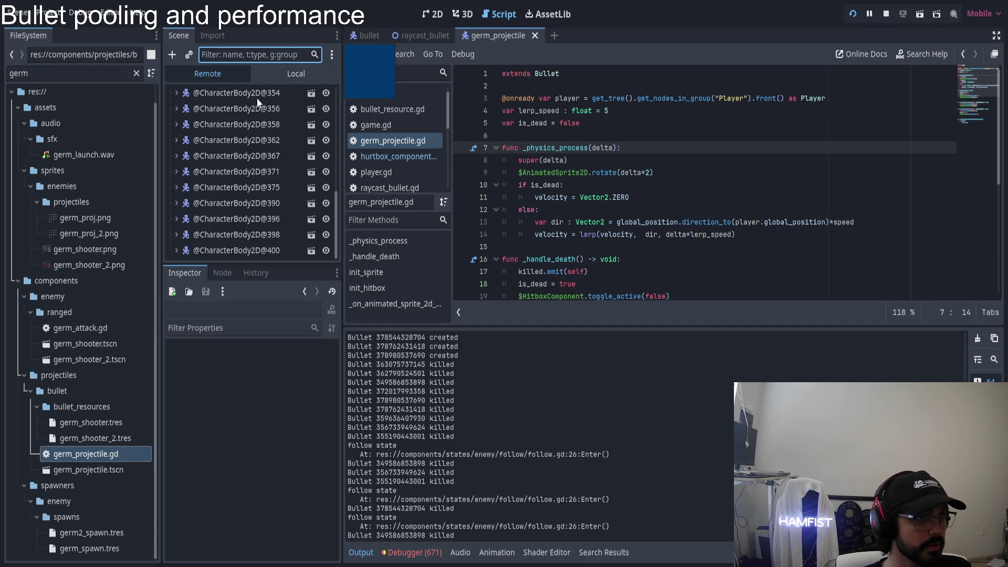
pyautogui.click(175, 173)
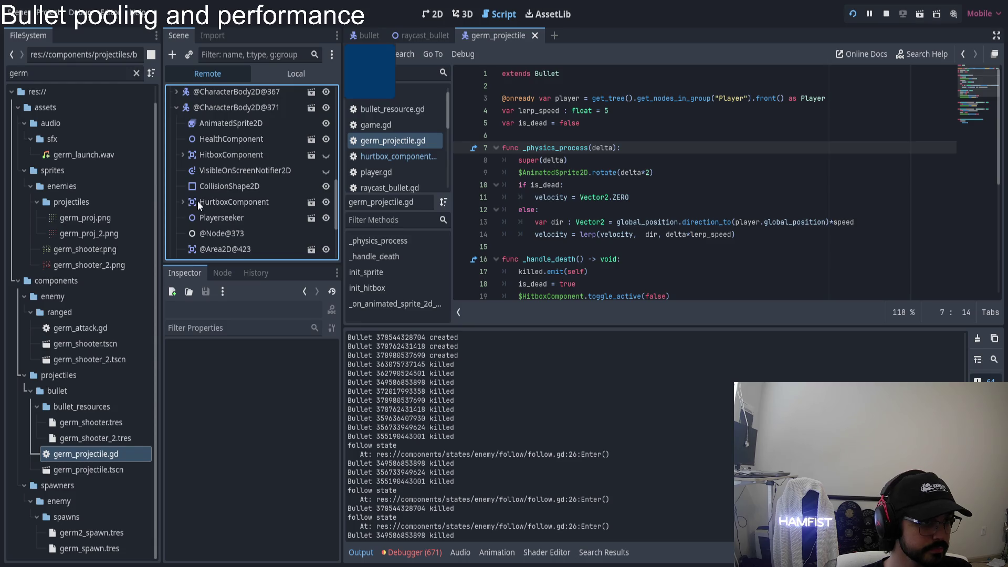
pyautogui.scroll(-1, 225, 202)
pyautogui.scroll(1, 229, 196)
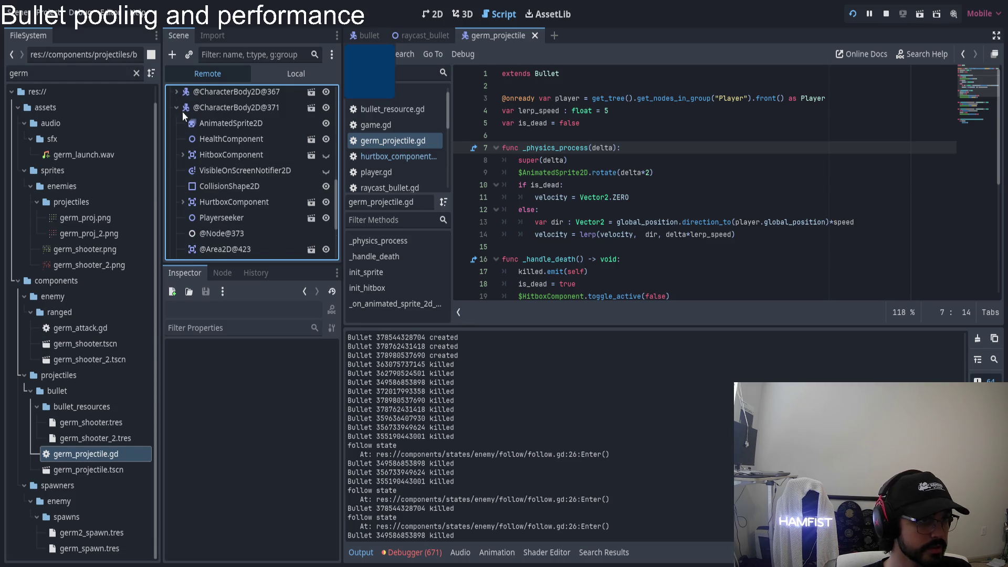
pyautogui.click(219, 107)
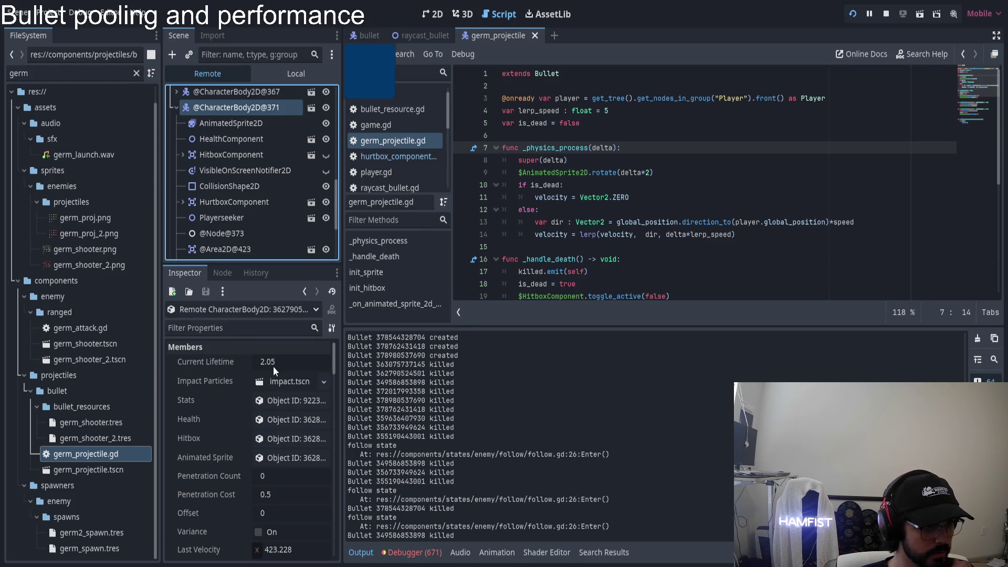
pyautogui.click(175, 107)
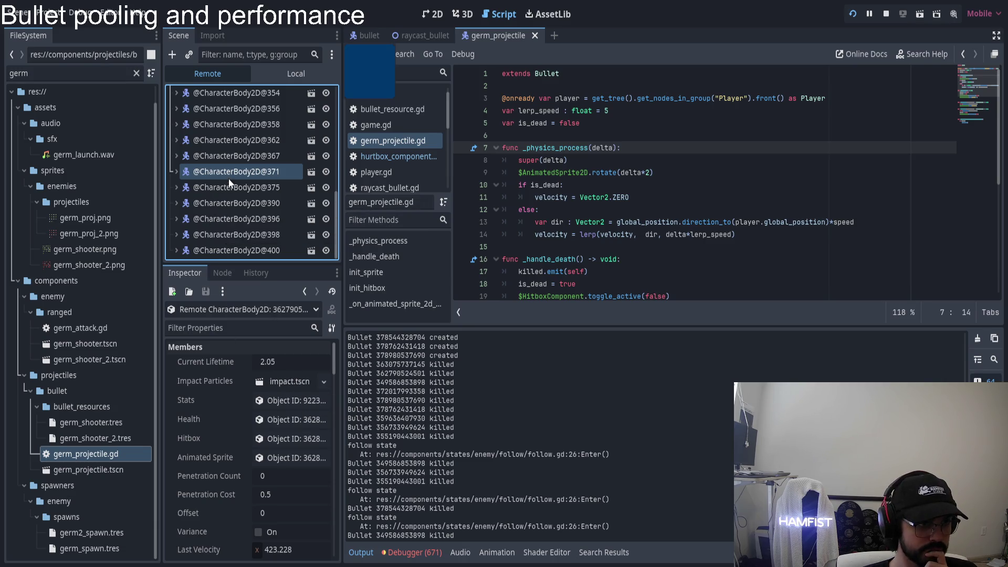
pyautogui.scroll(5, 242, 189)
pyautogui.scroll(-5, 254, 204)
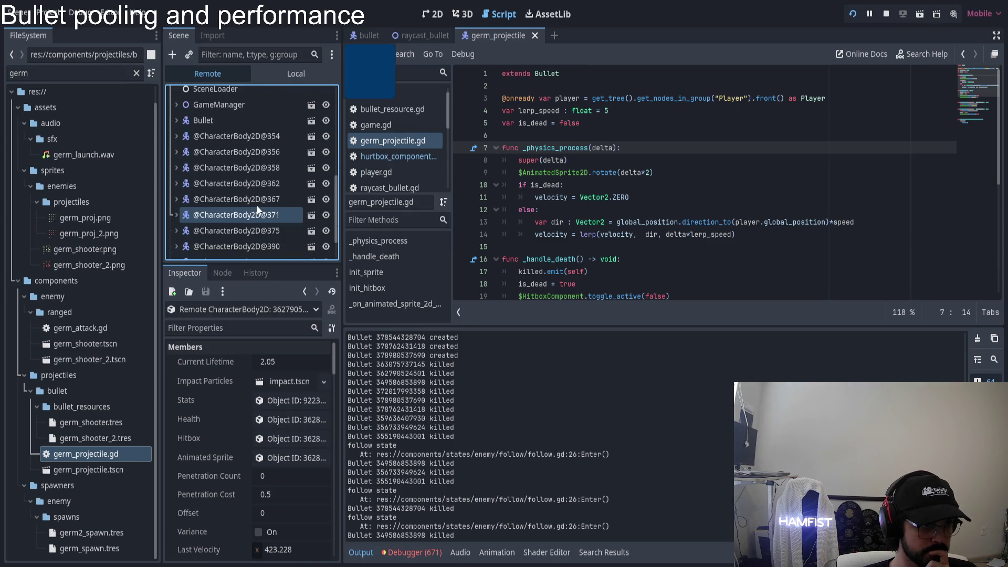
pyautogui.scroll(-3, 274, 416)
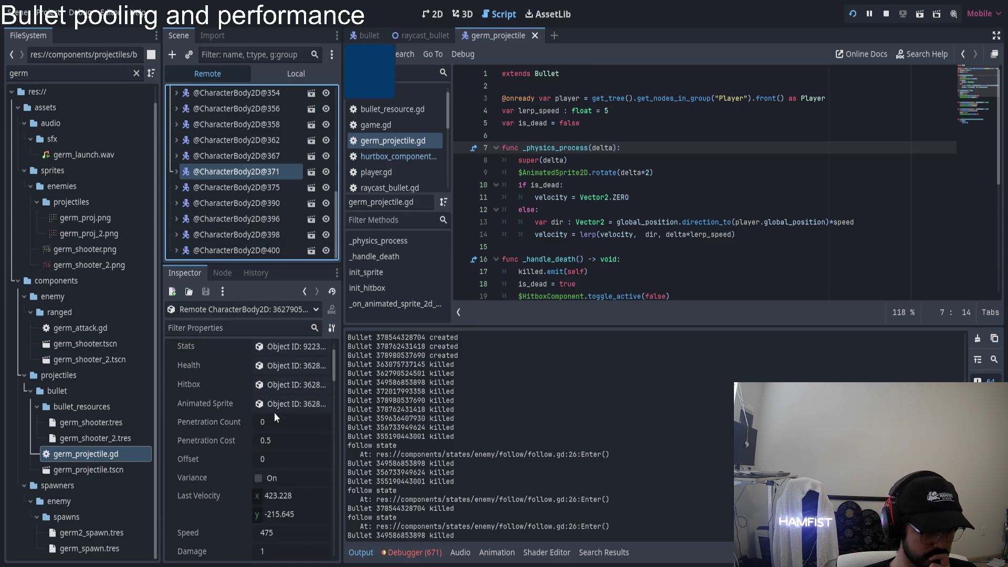
pyautogui.scroll(-3, 276, 416)
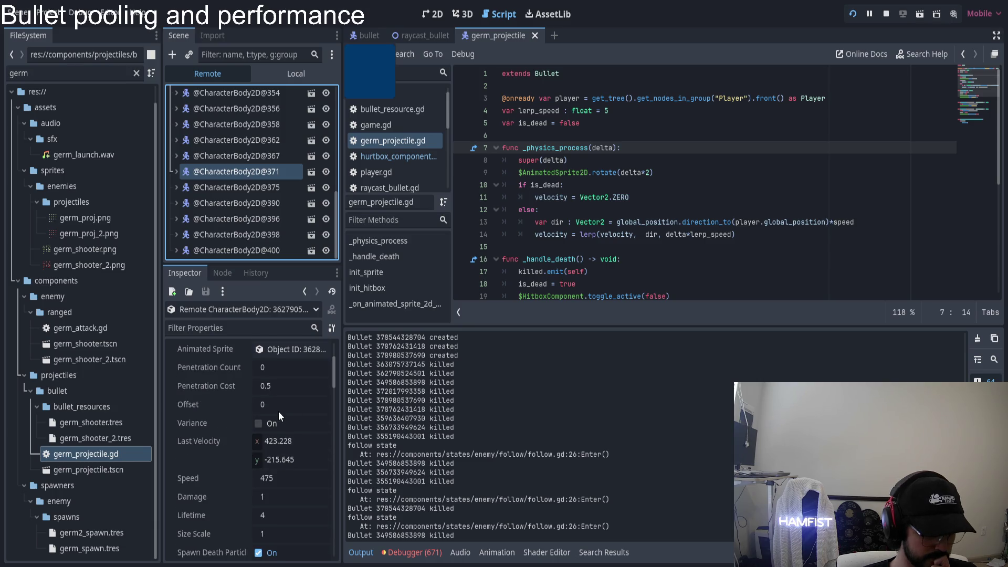
pyautogui.scroll(6, 278, 411)
pyautogui.click(177, 171)
pyautogui.click(229, 205)
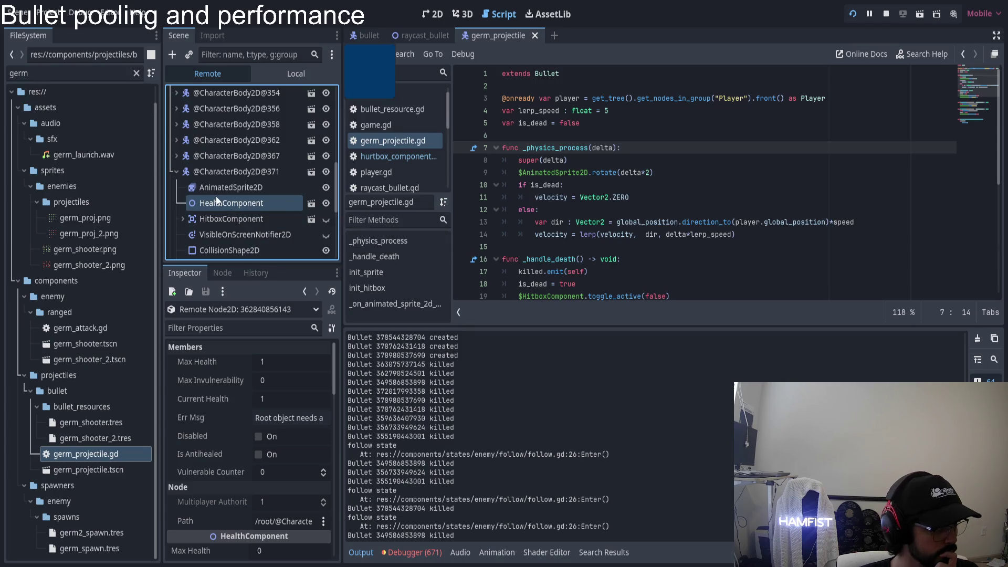
pyautogui.scroll(-1, 253, 229)
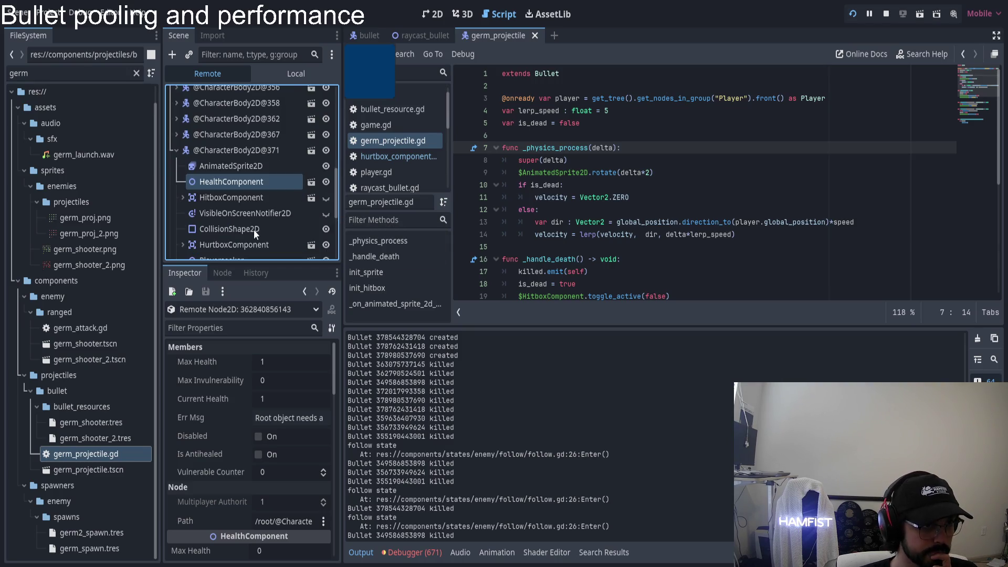
pyautogui.scroll(-1, 254, 196)
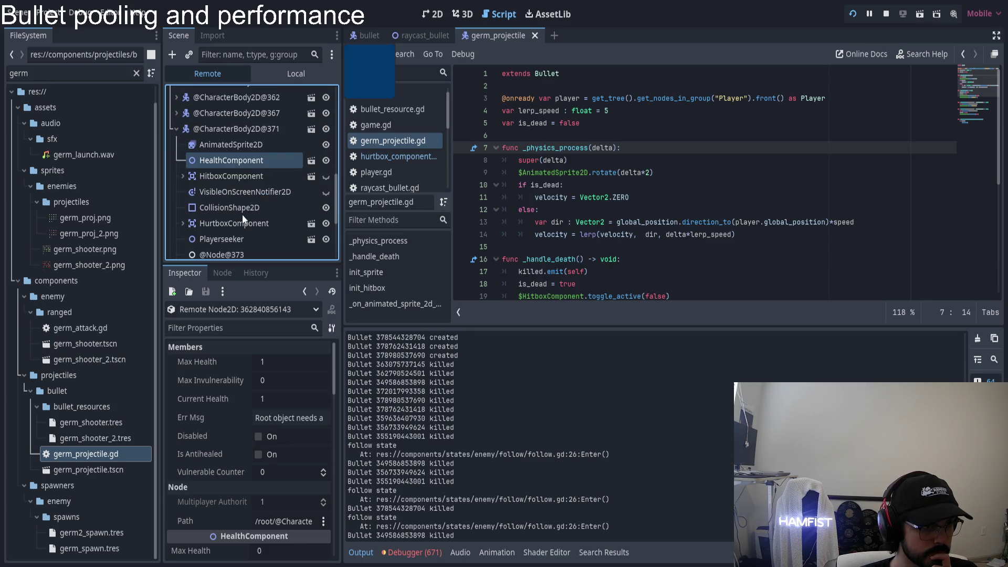
pyautogui.click(239, 223)
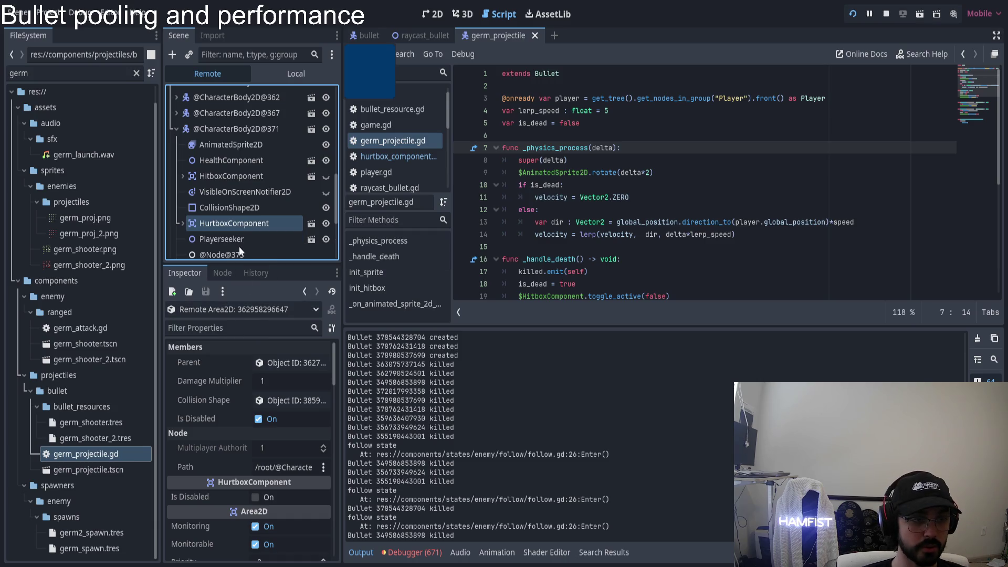
# - Open hurtbox_component.gd and scroll through its code
pyautogui.click(389, 157)
pyautogui.scroll(-10, 601, 214)
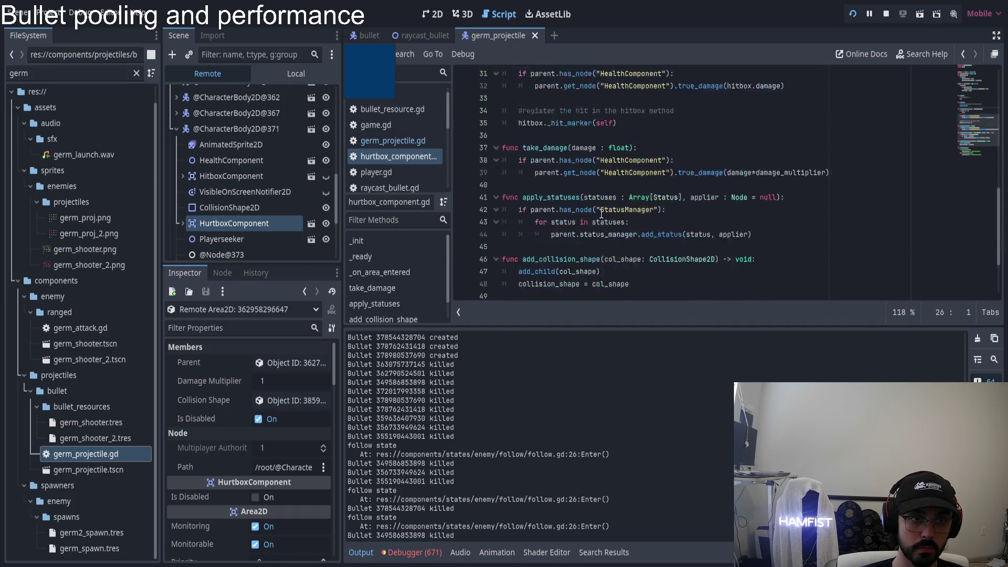
pyautogui.scroll(-1, 609, 208)
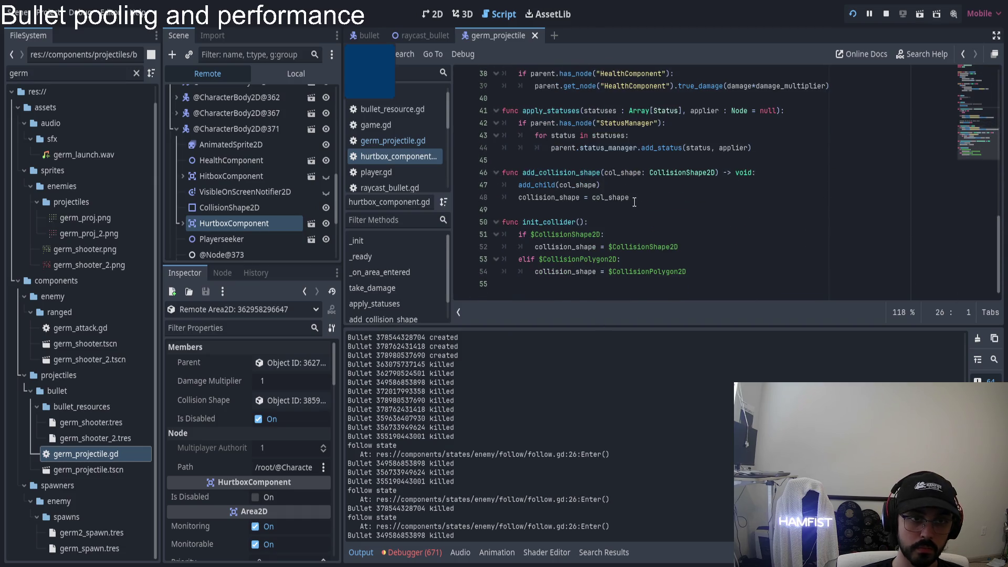
pyautogui.scroll(2, 633, 202)
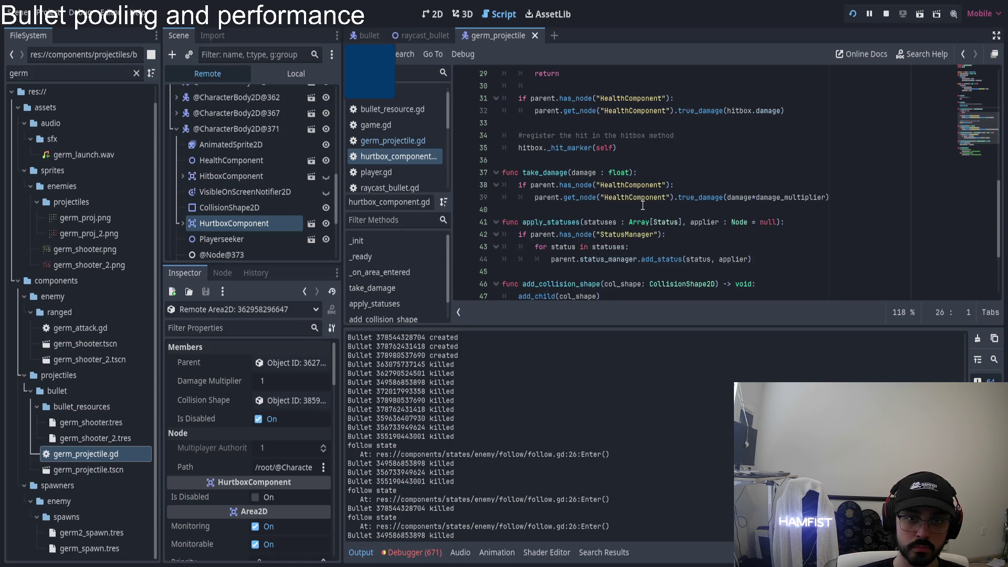
pyautogui.scroll(2, 641, 205)
pyautogui.scroll(1, 643, 205)
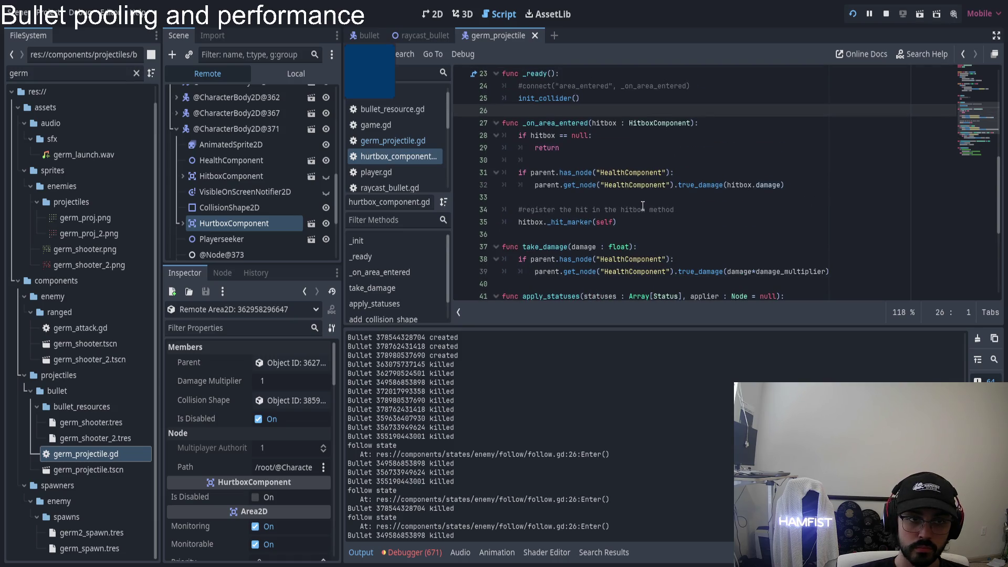
pyautogui.scroll(2, 631, 206)
pyautogui.scroll(3, 629, 208)
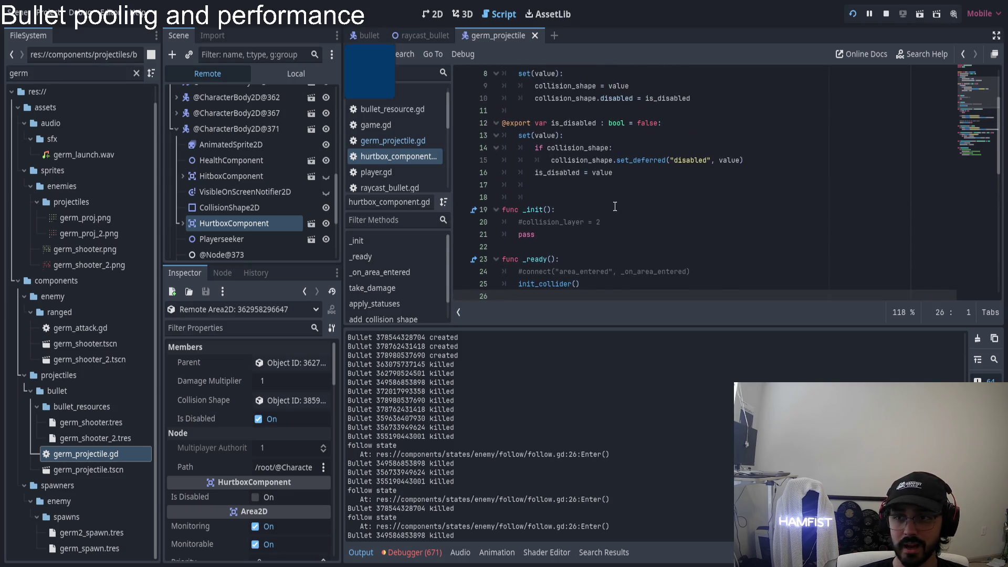
# - Highlight the is_disabled and collision_shape variables, then show the Local scene tree
pyautogui.doubleClick(571, 125)
pyautogui.scroll(3, 577, 204)
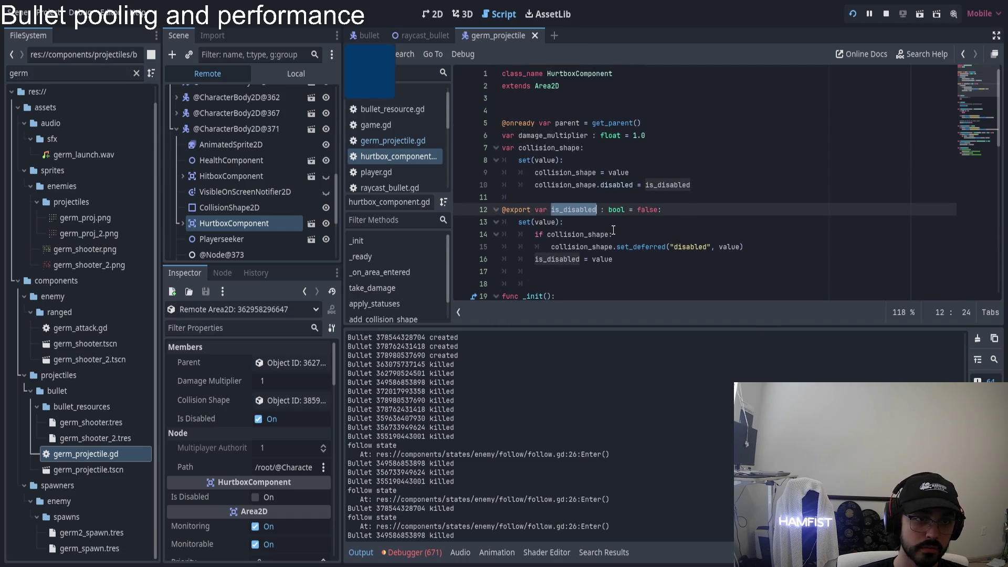
pyautogui.doubleClick(548, 148)
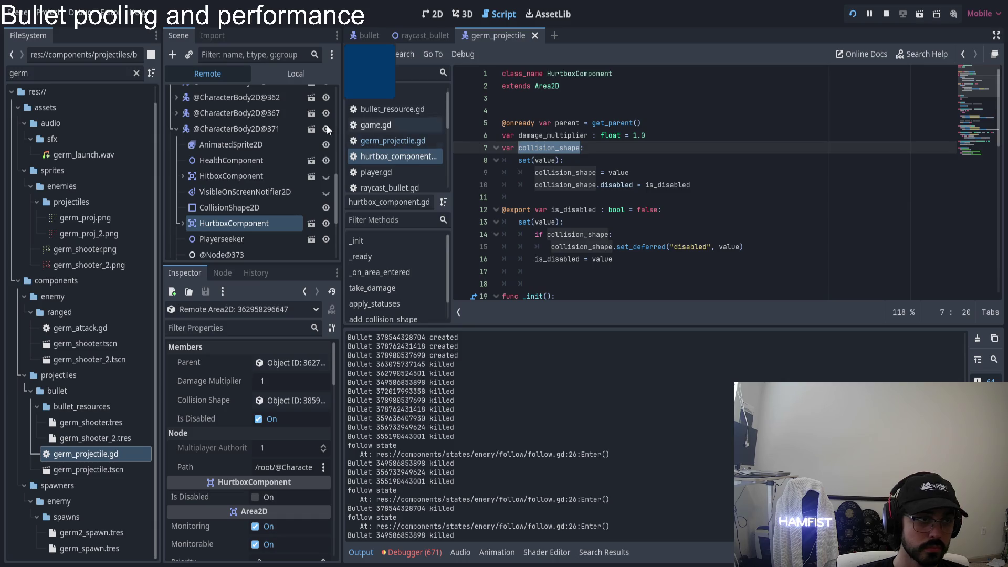
pyautogui.click(294, 83)
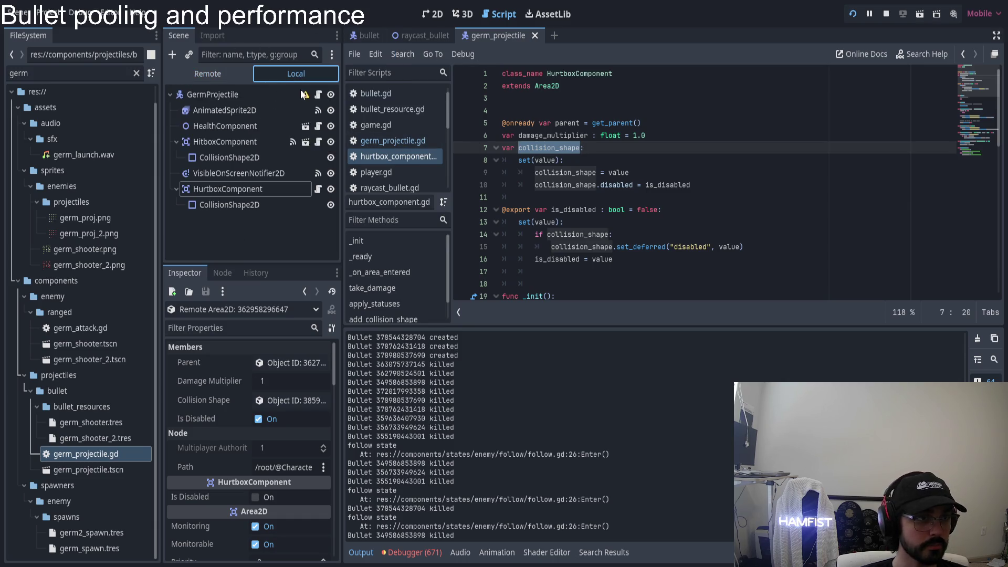
# - Open germ_projectile.gd, mark the is_dead = true line, and review hurtbox_component.gd again
pyautogui.click(318, 95)
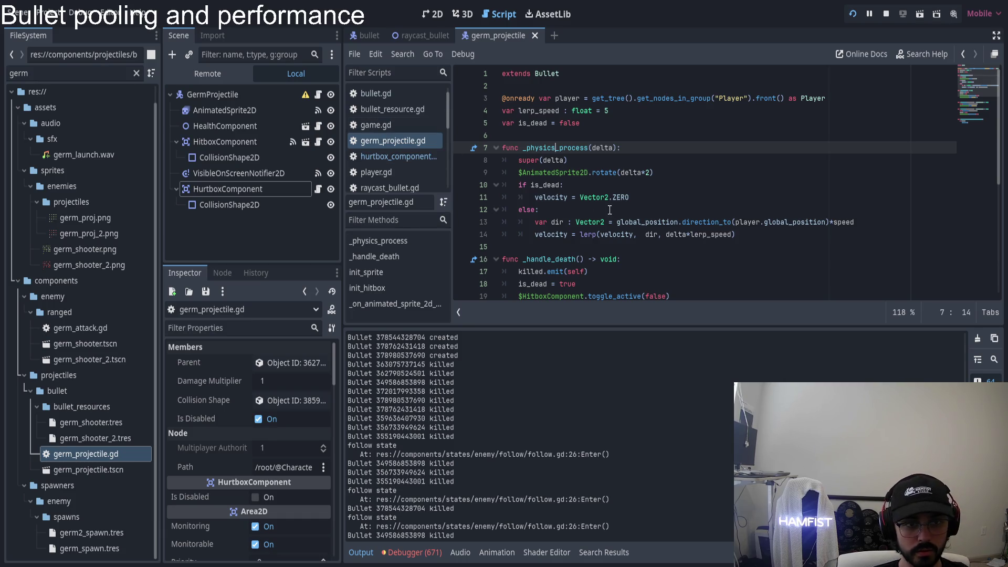
pyautogui.scroll(-3, 609, 210)
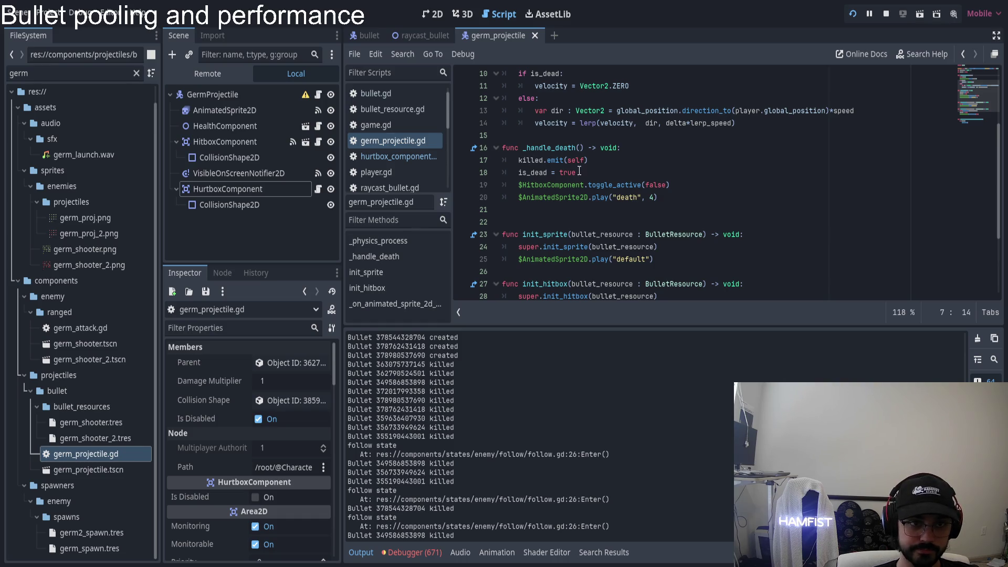
pyautogui.click(526, 172)
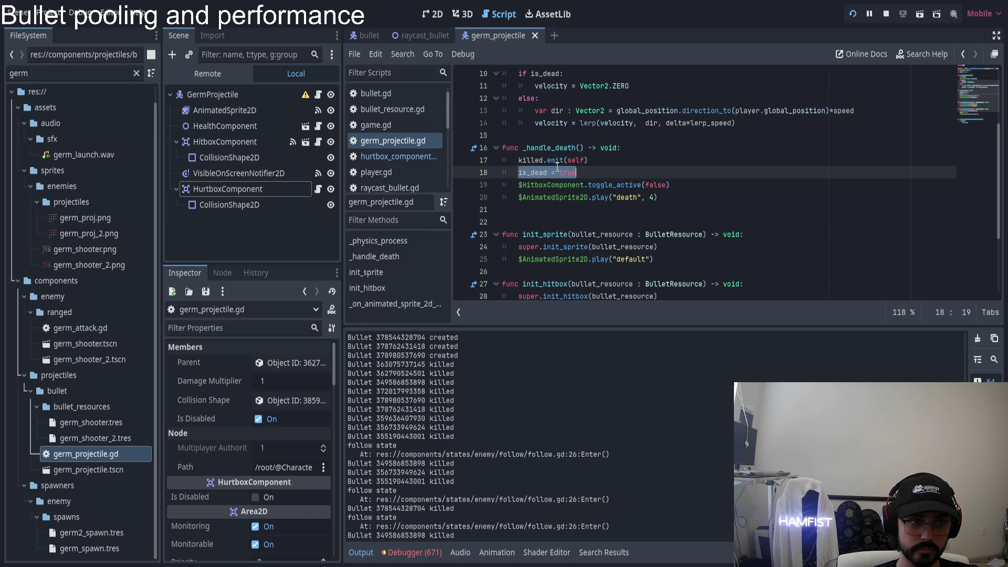
pyautogui.click(395, 155)
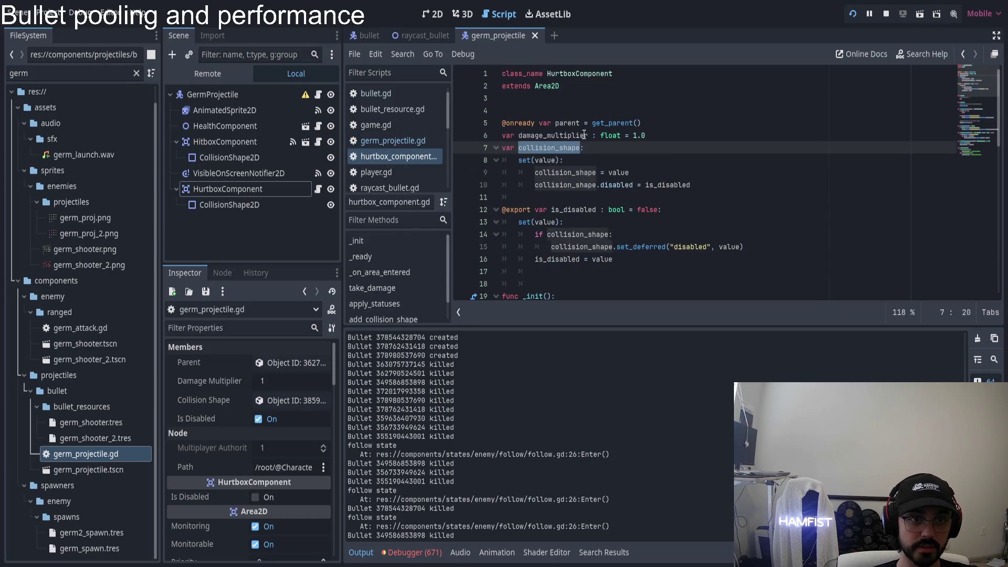
pyautogui.scroll(-7, 581, 137)
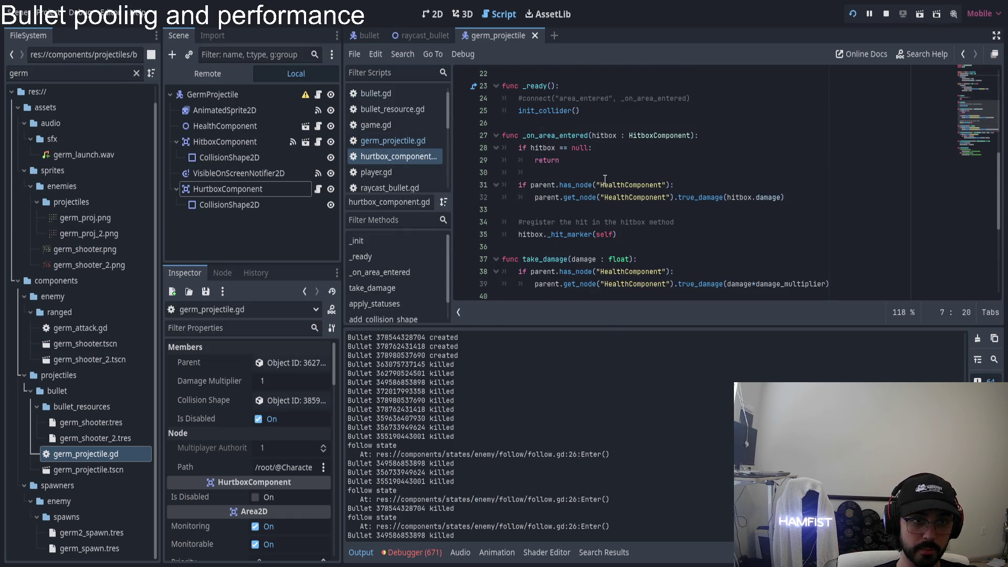
pyautogui.scroll(-5, 605, 180)
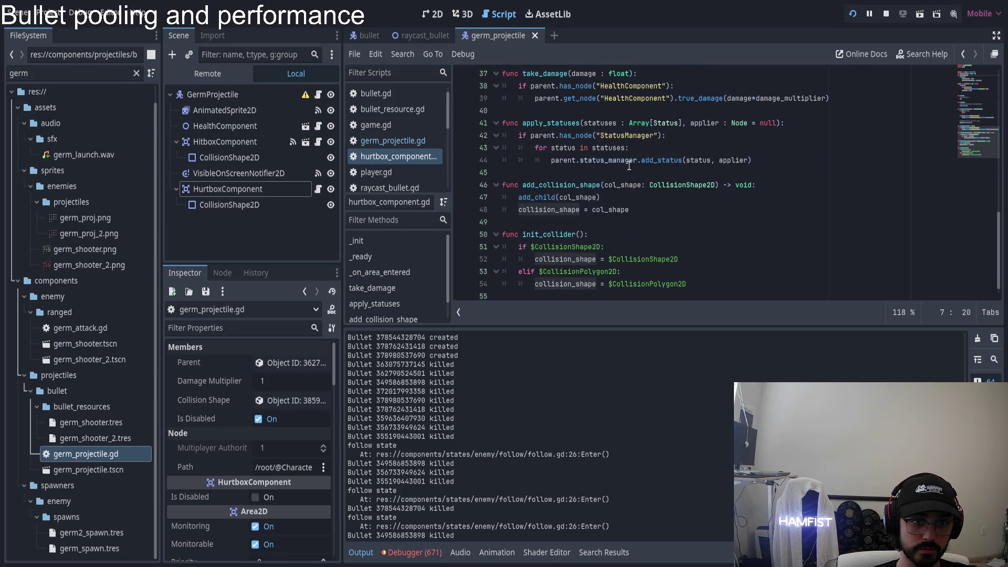
pyautogui.scroll(8, 582, 206)
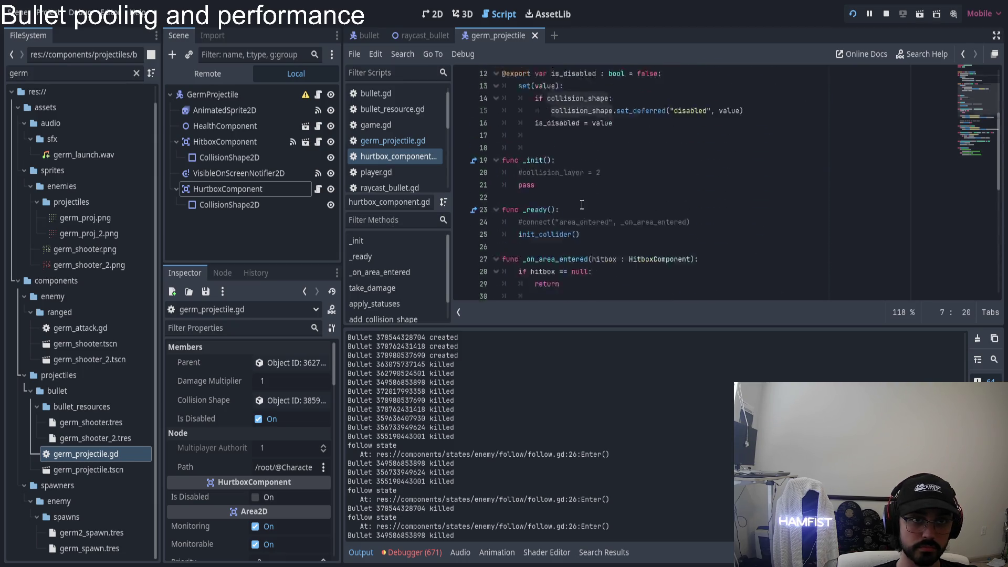
# - Select $HitboxComponent.toggle_active(false) in germ_projectile.gd and show the AnimatedSprite2D's animation frames
pyautogui.click(319, 94)
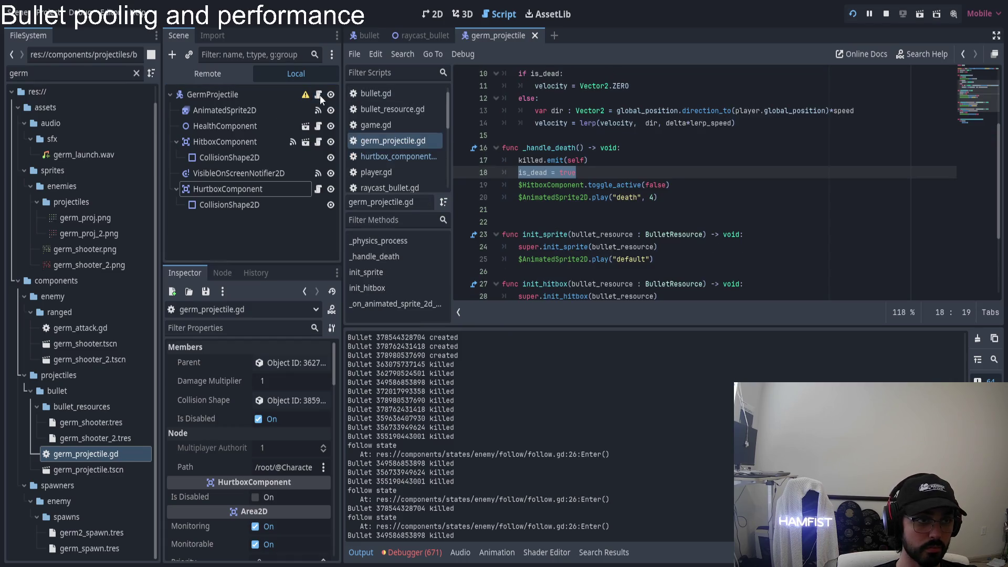
pyautogui.click(567, 188)
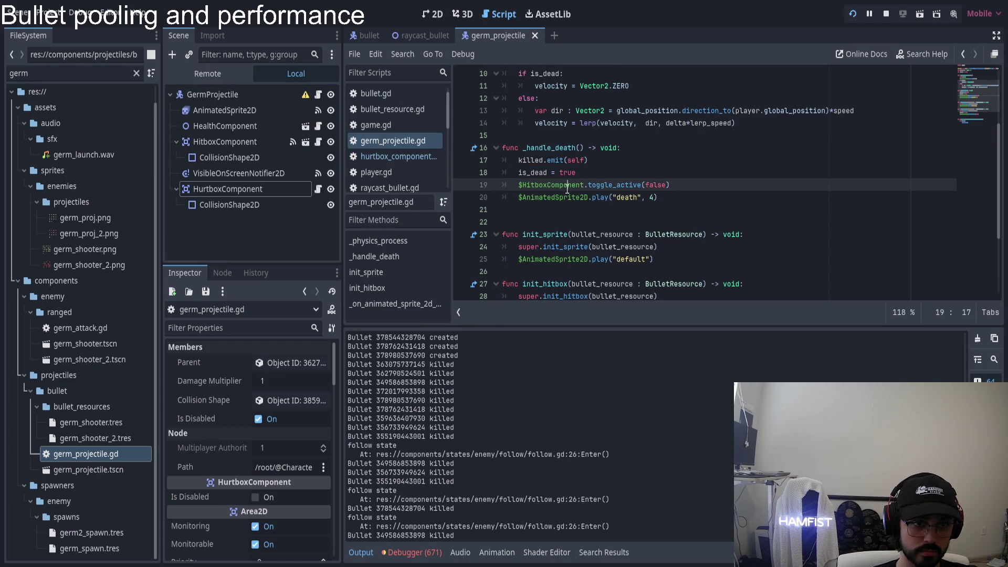
pyautogui.moveTo(689, 187); pyautogui.dragTo(521, 189)
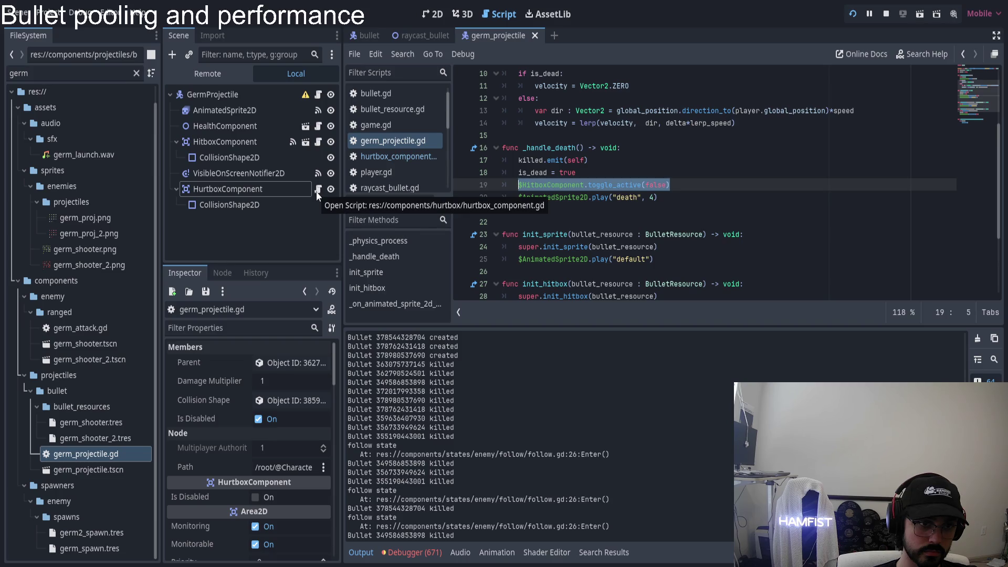
pyautogui.click(263, 110)
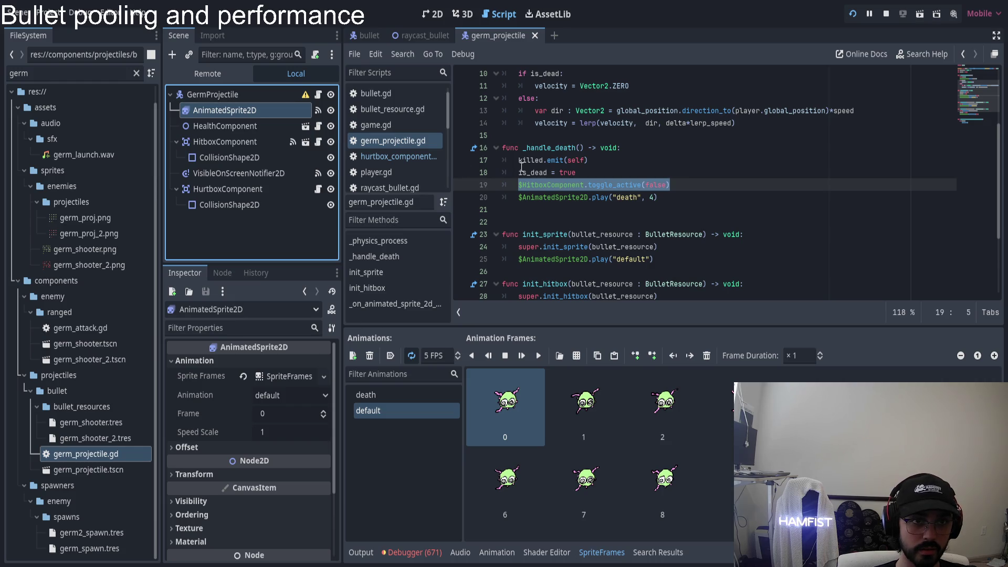
pyautogui.scroll(3, 521, 167)
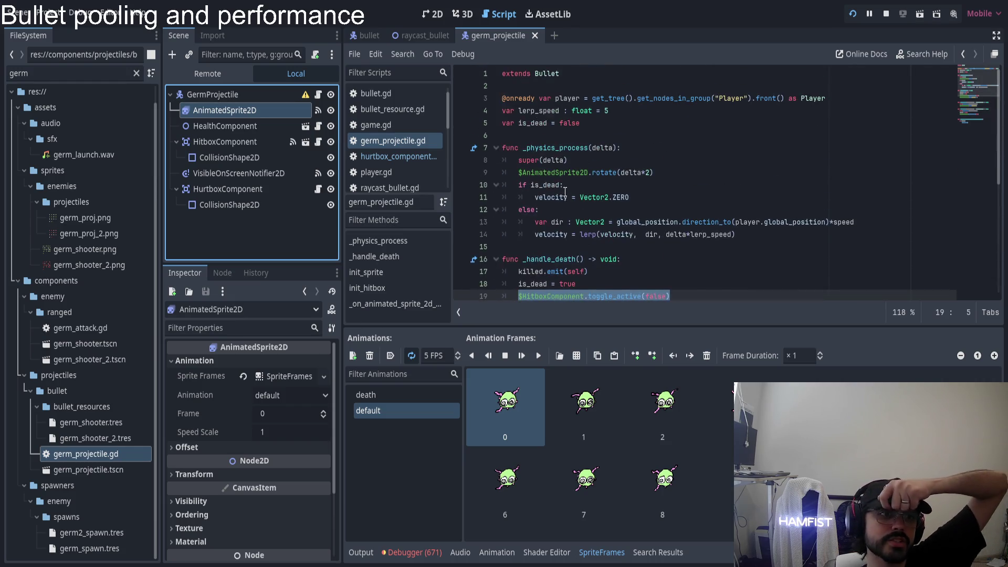
# - Open bullet.gd and scroll through its death and init_stats code
pyautogui.keyDown('ctrl'); pyautogui.click(547, 73); pyautogui.keyUp('ctrl')
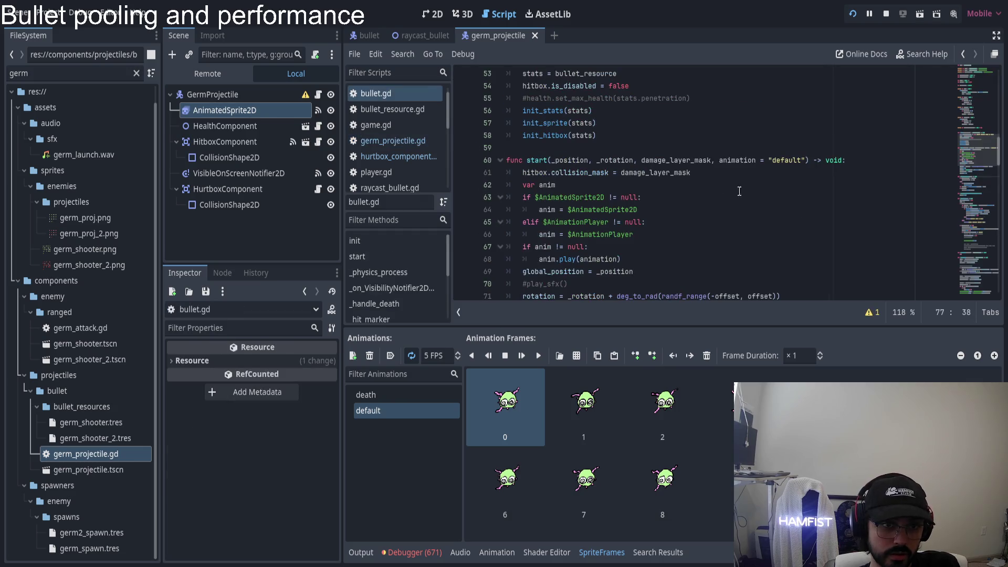
pyautogui.scroll(-20, 624, 232)
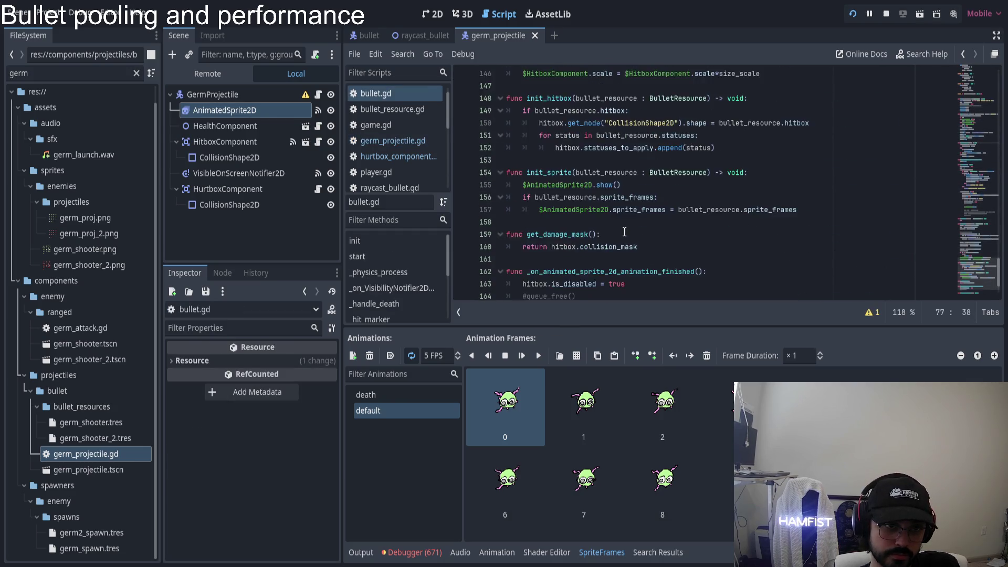
pyautogui.scroll(-2, 624, 232)
pyautogui.scroll(2, 627, 238)
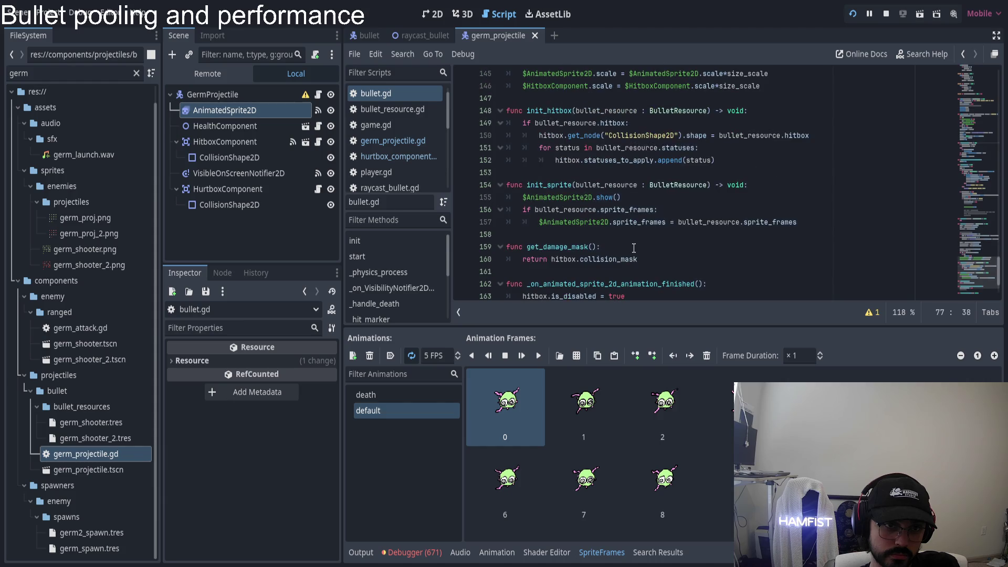
pyautogui.scroll(1, 634, 247)
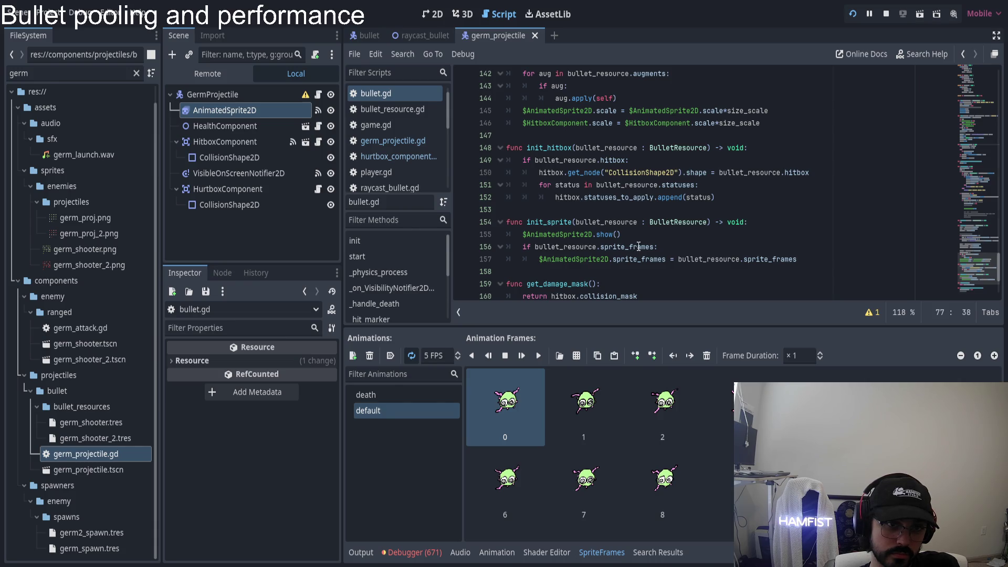
# - Check init_hitbox, then select the GermProjectile root to see Lifetime 1 and Spawn Death Particle on
pyautogui.click(539, 148)
pyautogui.scroll(4, 660, 261)
pyautogui.scroll(3, 660, 260)
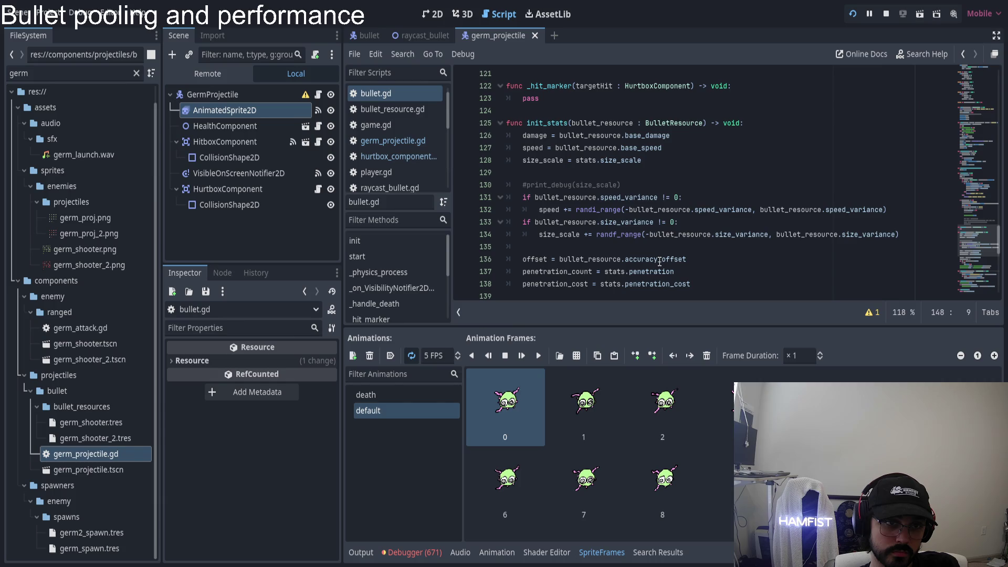
pyautogui.scroll(-3, 660, 261)
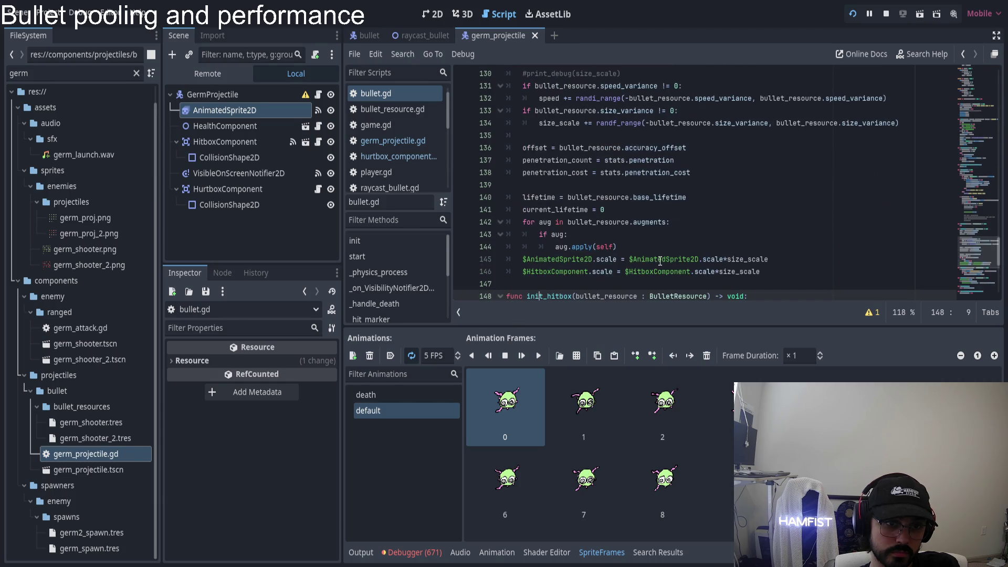
pyautogui.scroll(7, 660, 261)
pyautogui.scroll(2, 653, 256)
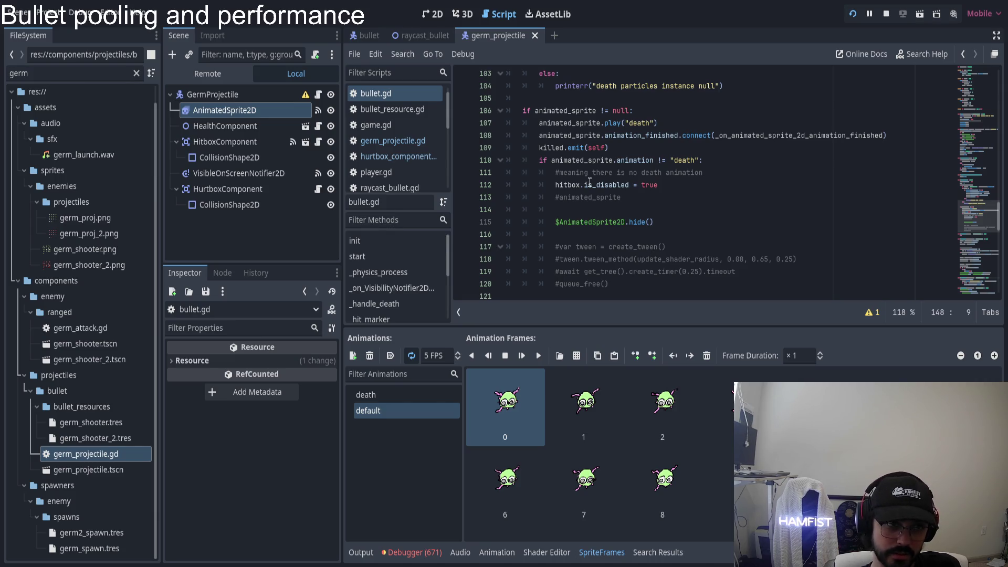
pyautogui.click(264, 94)
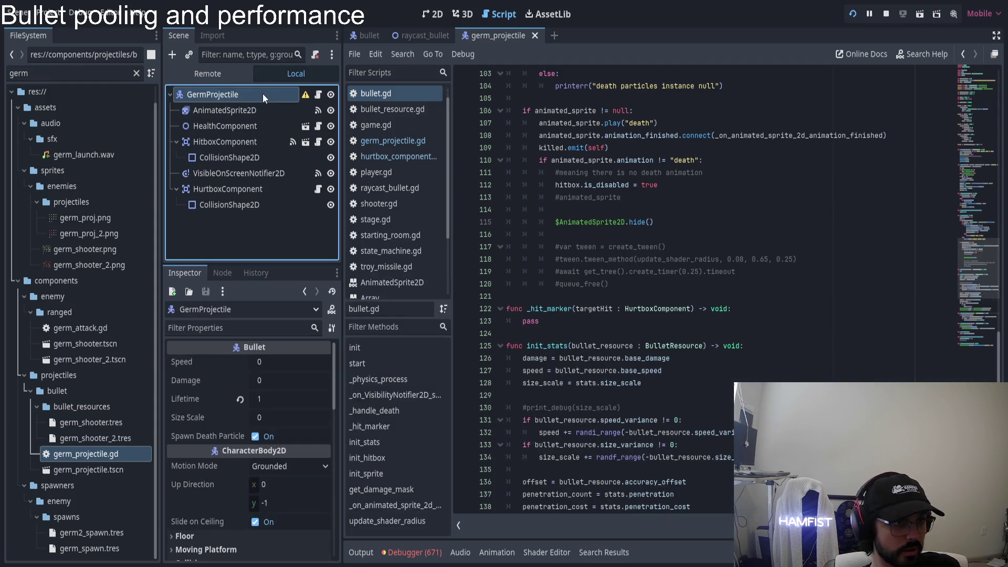
# - In hurtbox_component.gd, point out line 32's true_damage call with hitbox damage, then return to the game
pyautogui.click(318, 190)
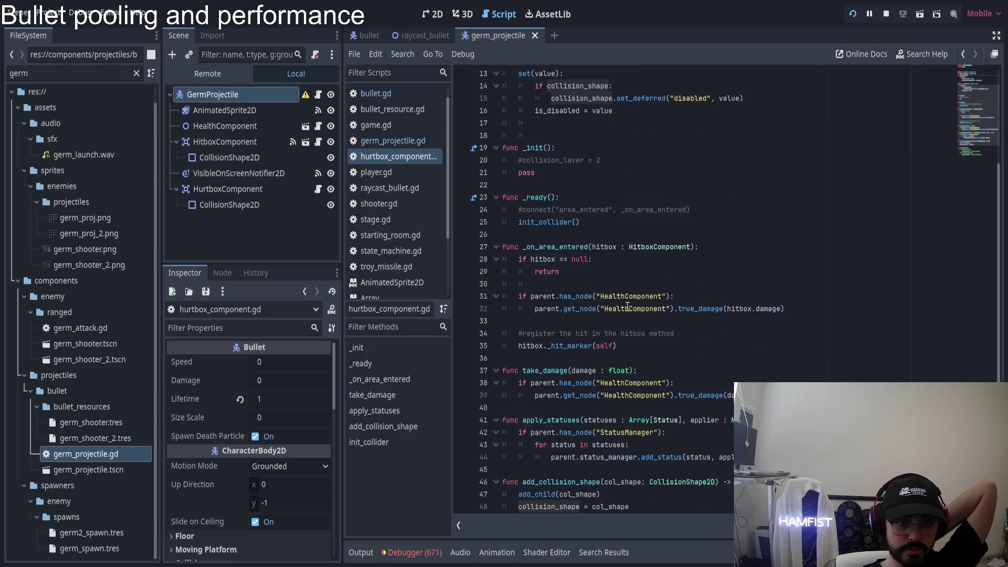
pyautogui.click(691, 308)
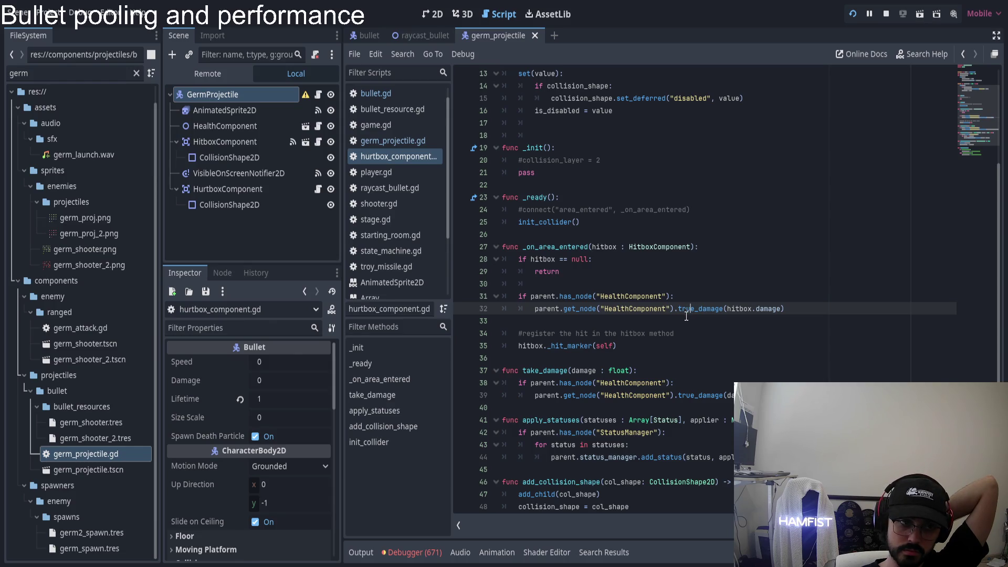
pyautogui.scroll(-3, 677, 317)
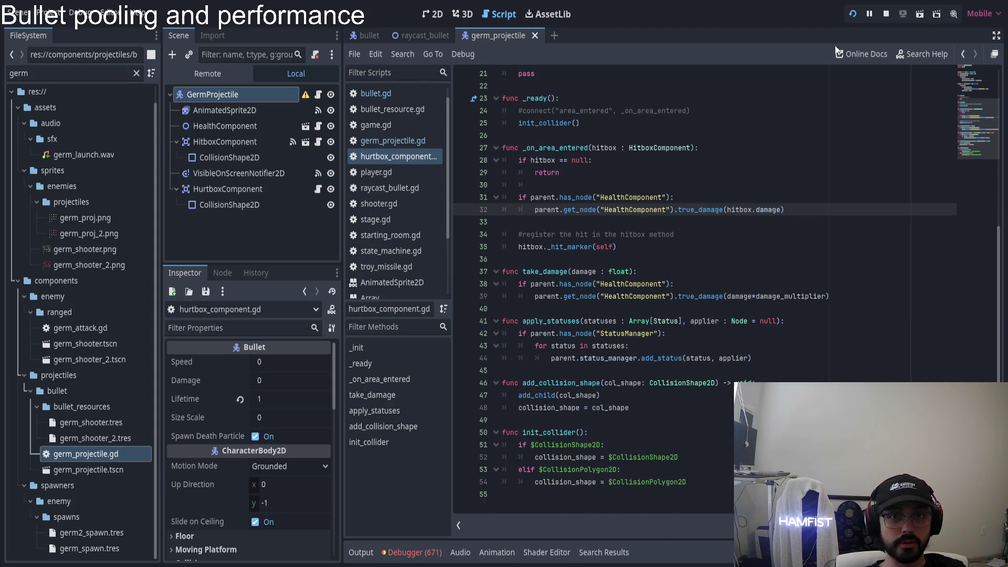
pyautogui.hotkey('alt', 'Tab')
# - Pause the game, check the editor's Debug menu, and relaunch the project to its main menu
pyautogui.press('Escape')
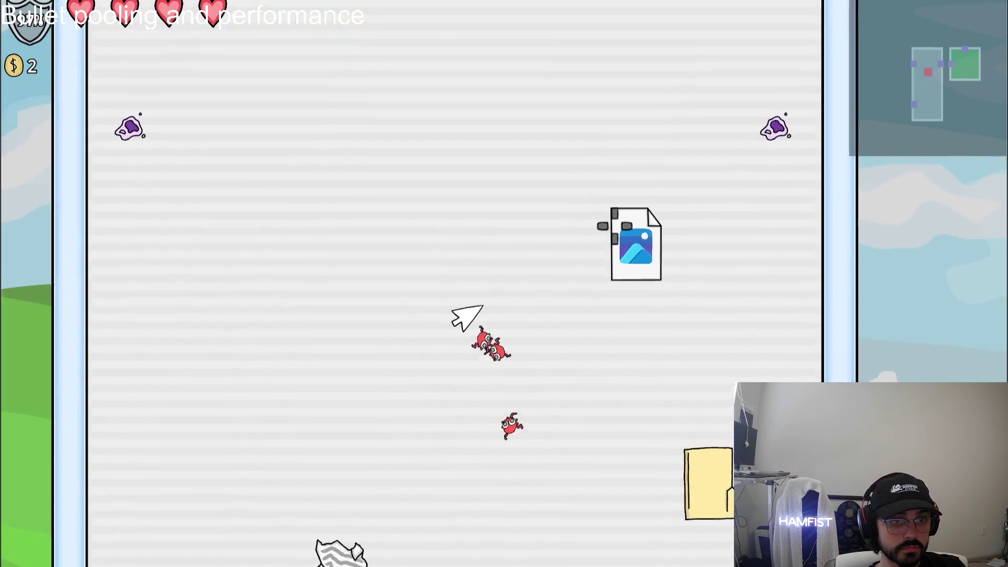
pyautogui.press('Escape')
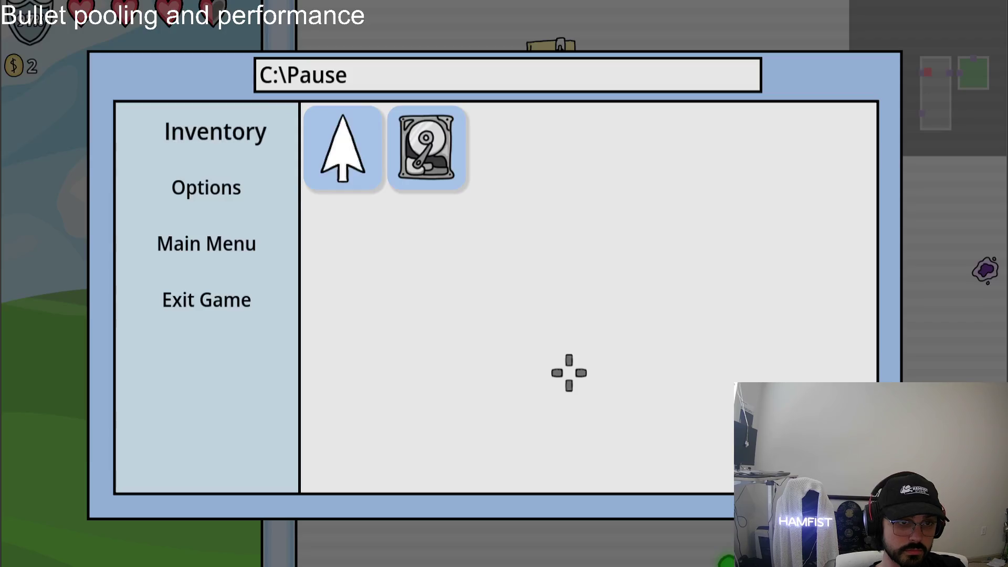
pyautogui.hotkey('alt', 'Tab')
pyautogui.click(47, 13)
pyautogui.moveTo(82, 12)
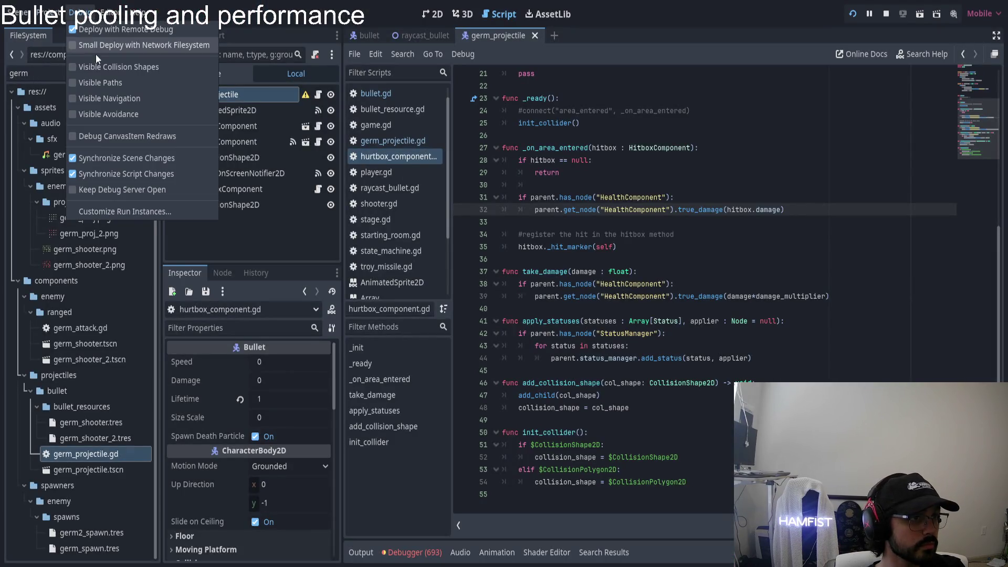
pyautogui.click(831, 9)
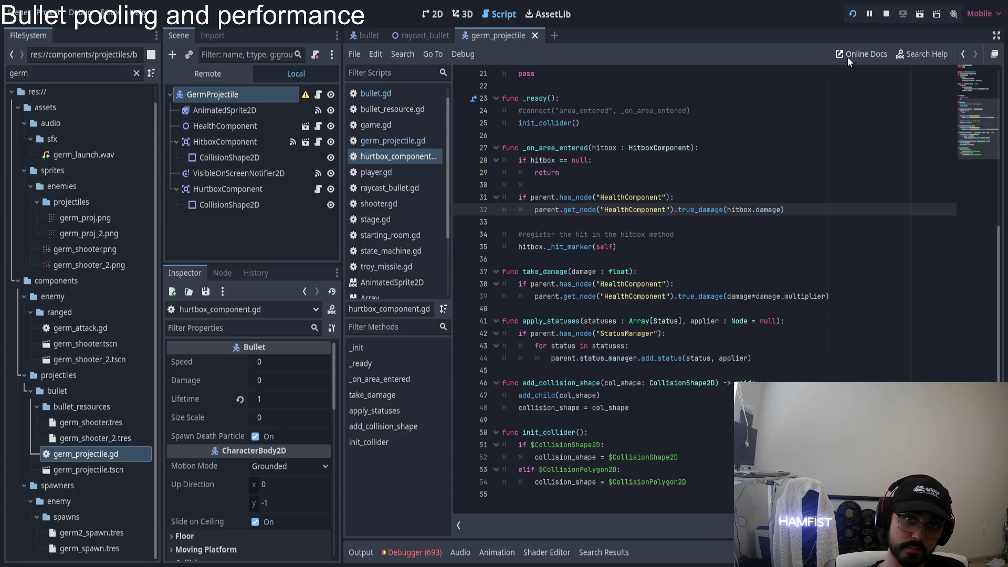
pyautogui.click(852, 15)
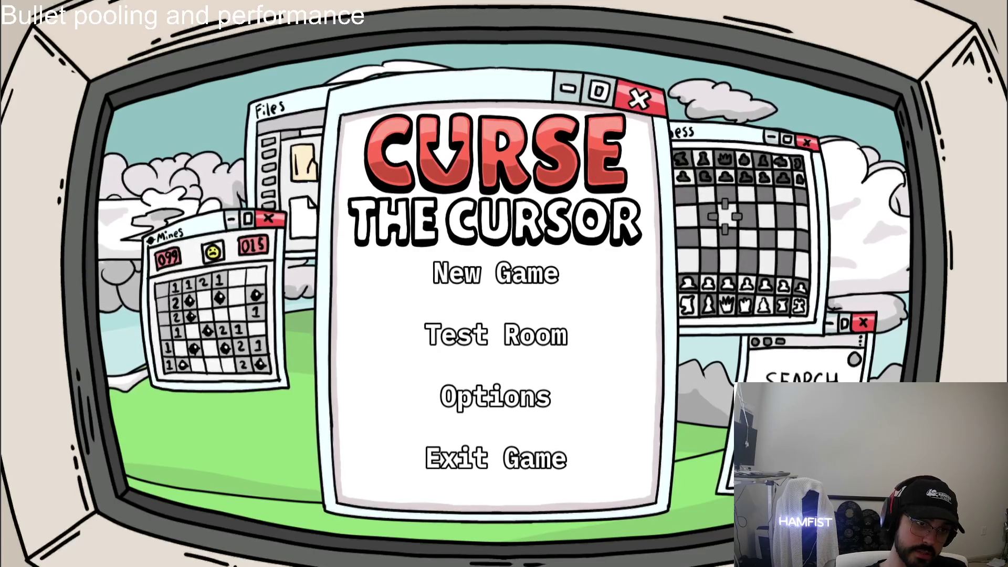
# - Start a New Game and walk through the file, chess-board, shop and green rooms, checking the map
pyautogui.click(519, 267)
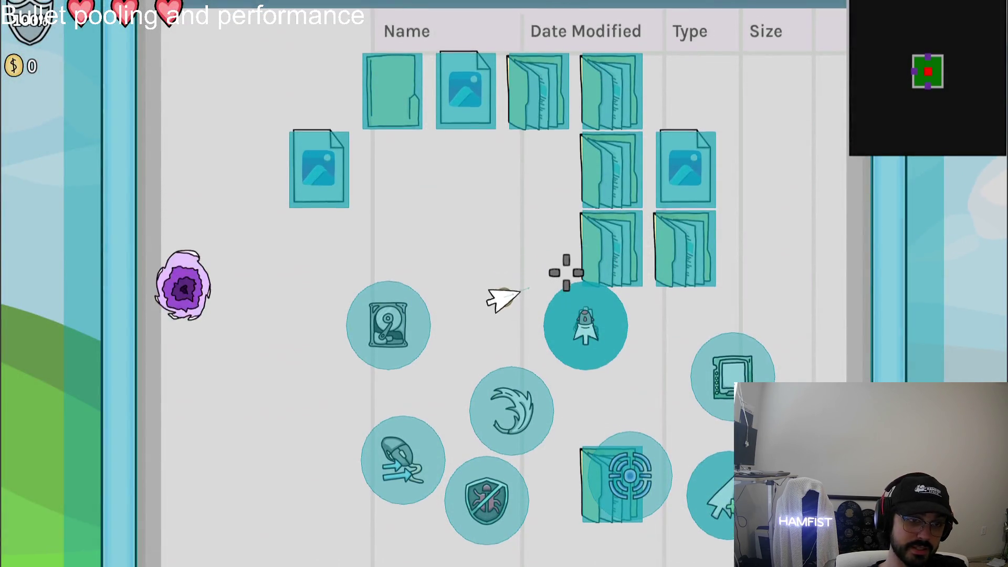
pyautogui.press('a')
pyautogui.press('s')
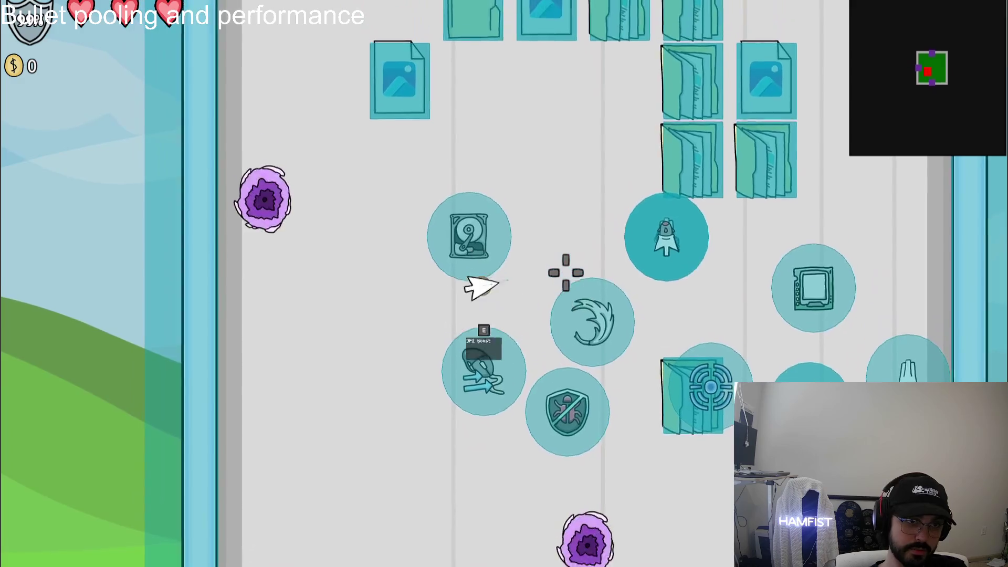
pyautogui.press('a')
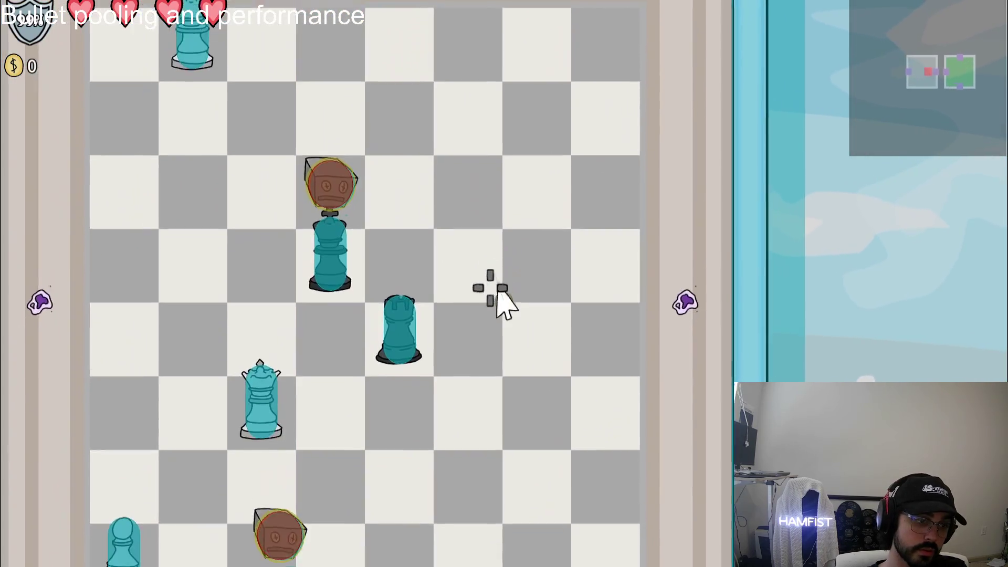
pyautogui.press('s')
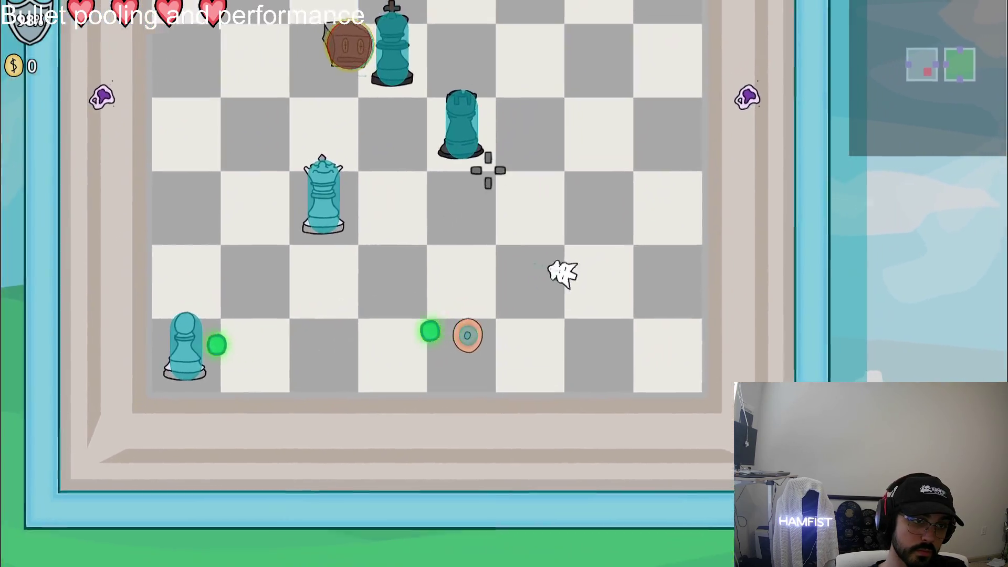
pyautogui.press('w')
pyautogui.press('a')
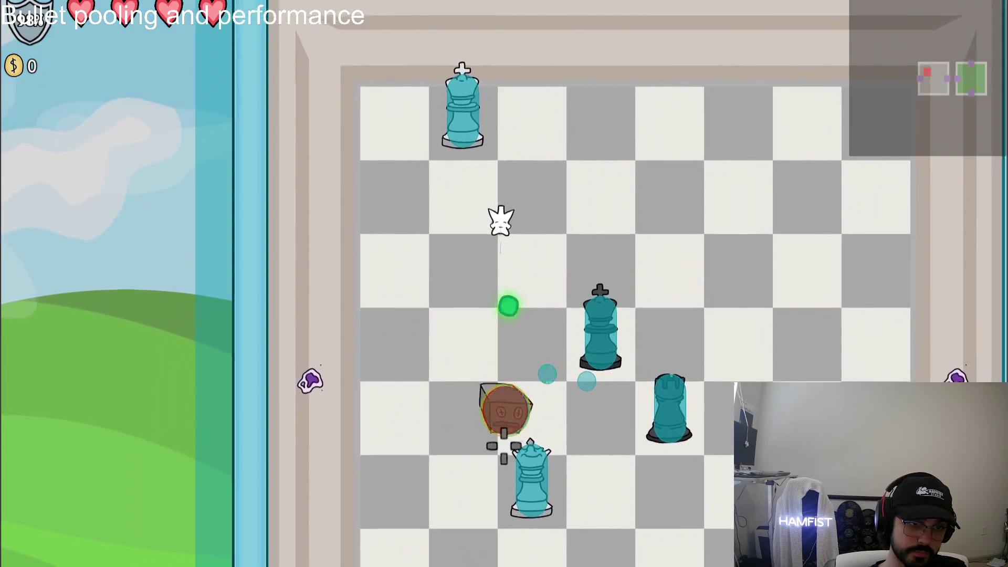
pyautogui.press('a')
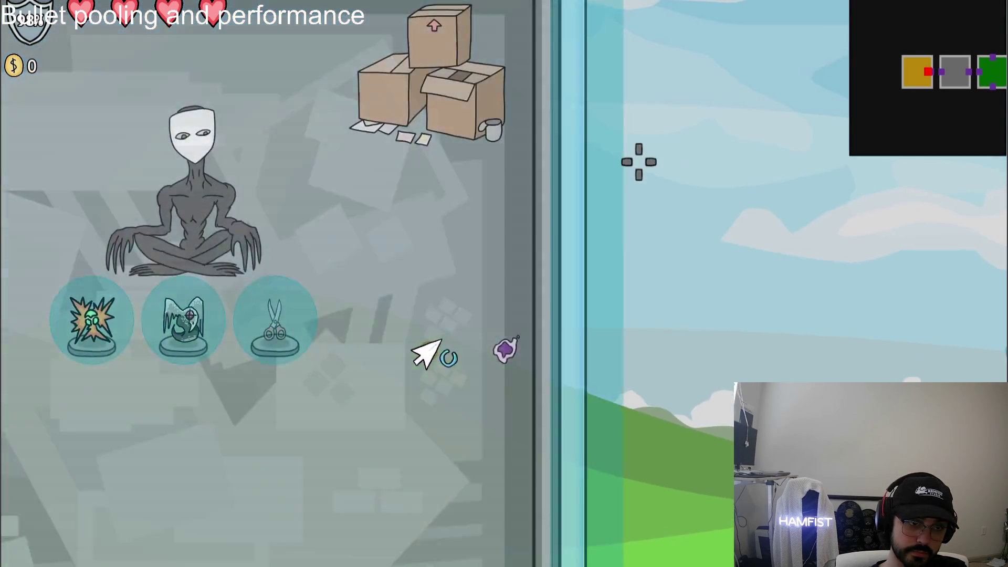
pyautogui.press('a')
pyautogui.press('Tab')
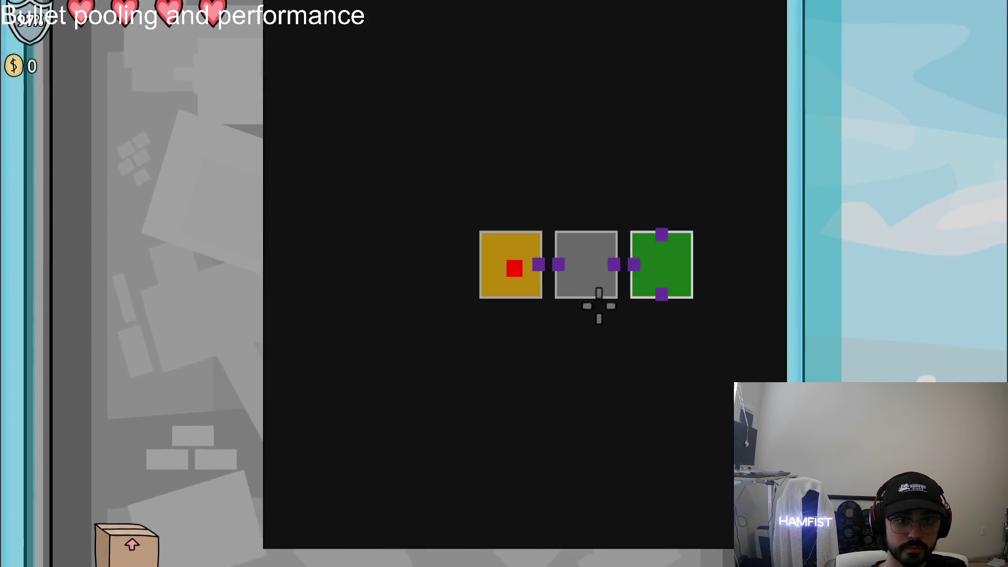
pyautogui.press('Tab')
pyautogui.press('w')
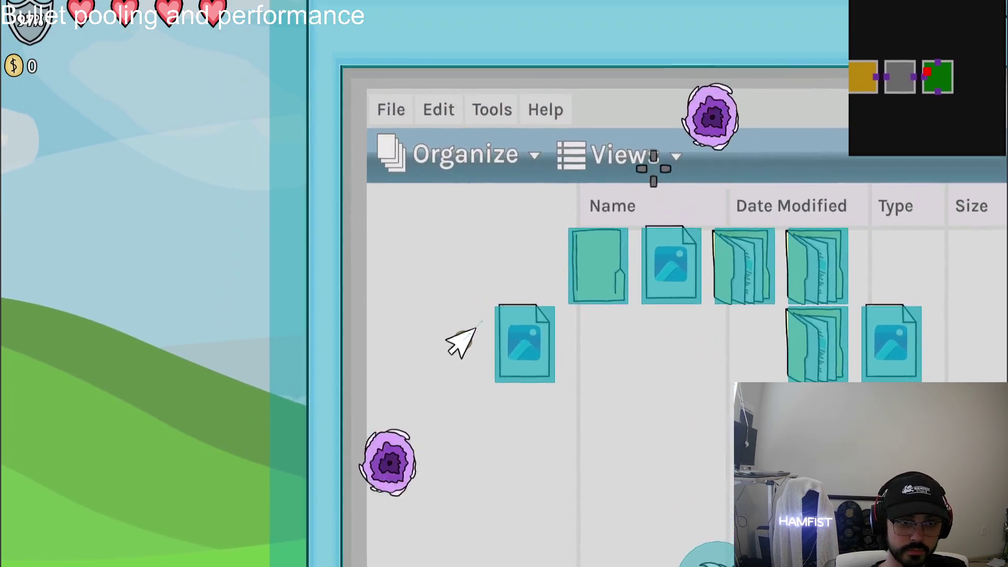
pyautogui.press('w')
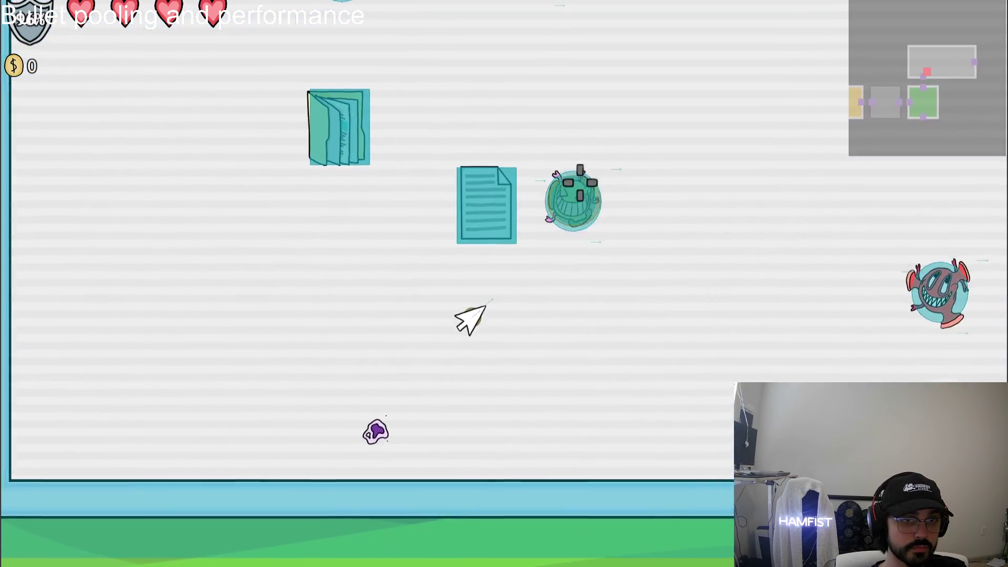
pyautogui.press('Escape')
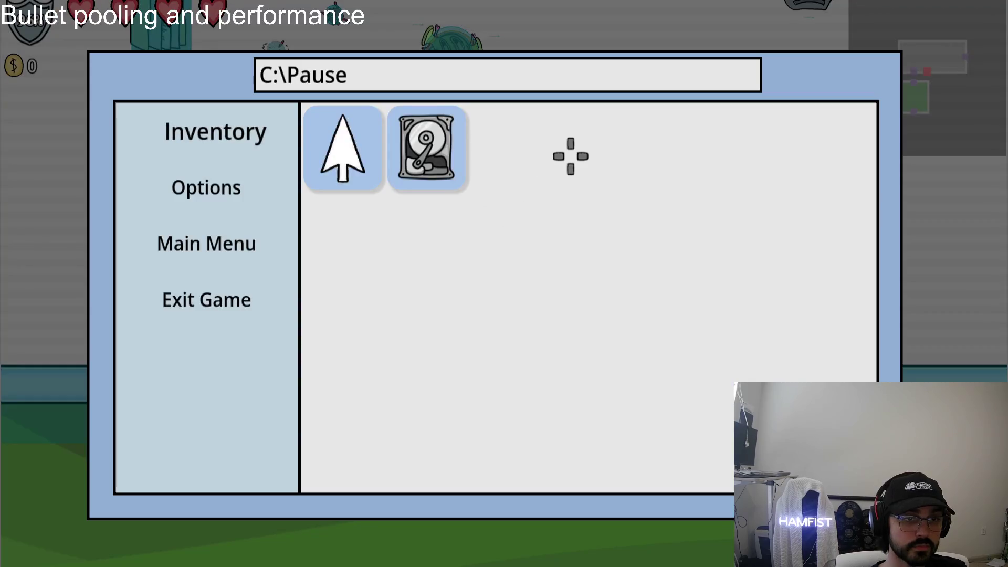
pyautogui.hotkey('alt', 'Tab')
pyautogui.click(235, 76)
pyautogui.click(177, 250)
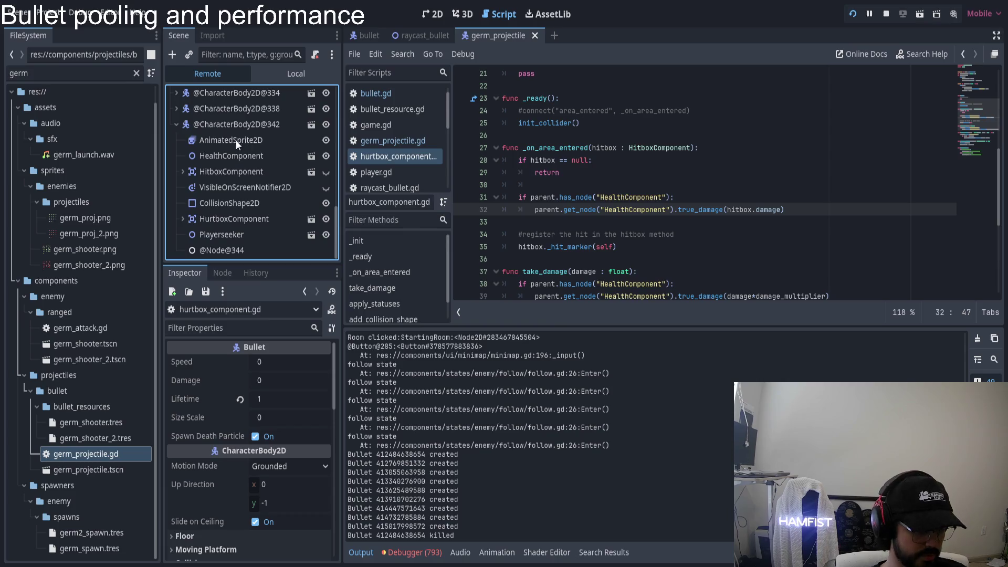
pyautogui.click(241, 219)
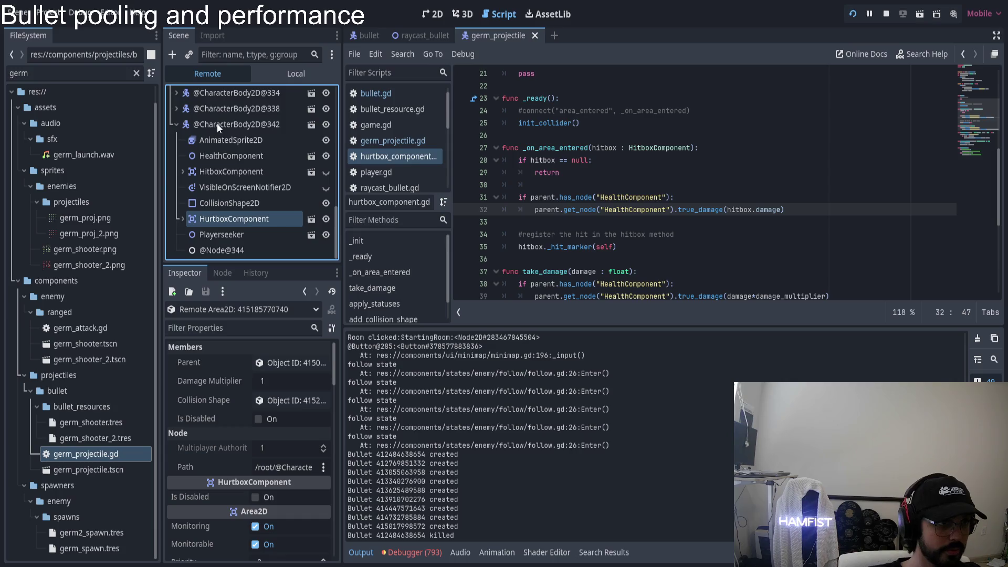
pyautogui.click(220, 154)
pyautogui.click(238, 171)
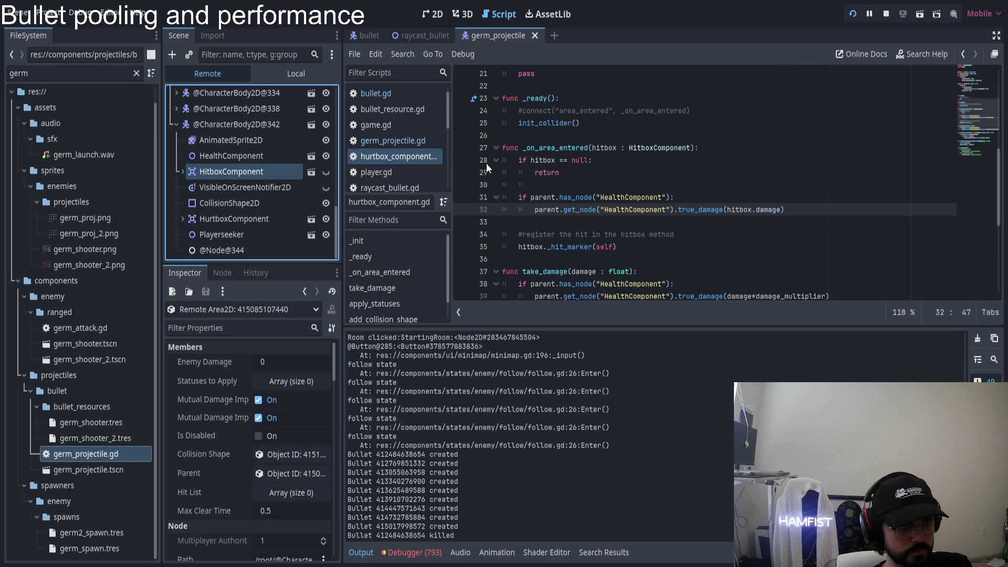
# - Resume the game briefly, moving the ship up and down, then pause and return to Godot
pyautogui.hotkey('alt', 'Tab')
pyautogui.press('Escape')
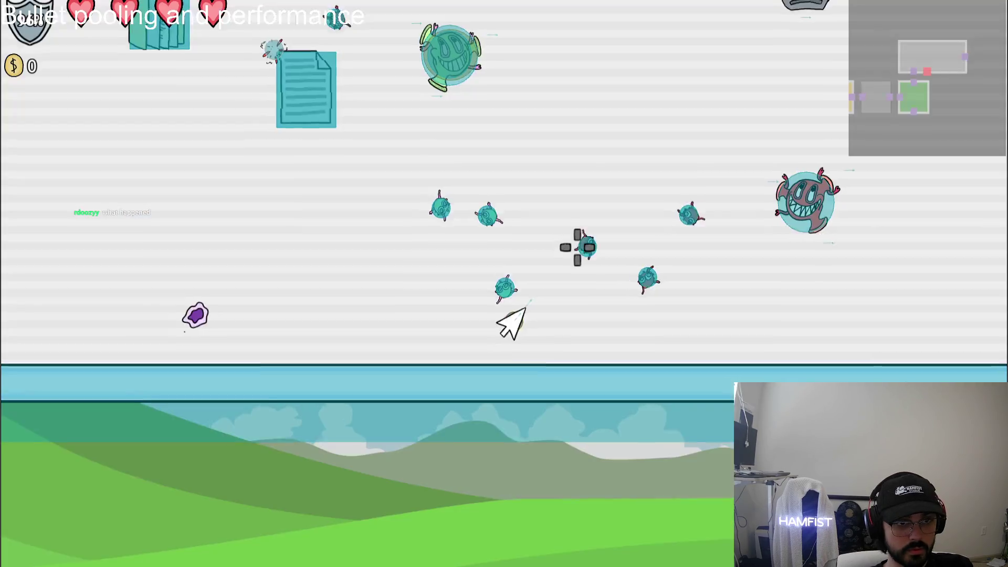
pyautogui.press('w')
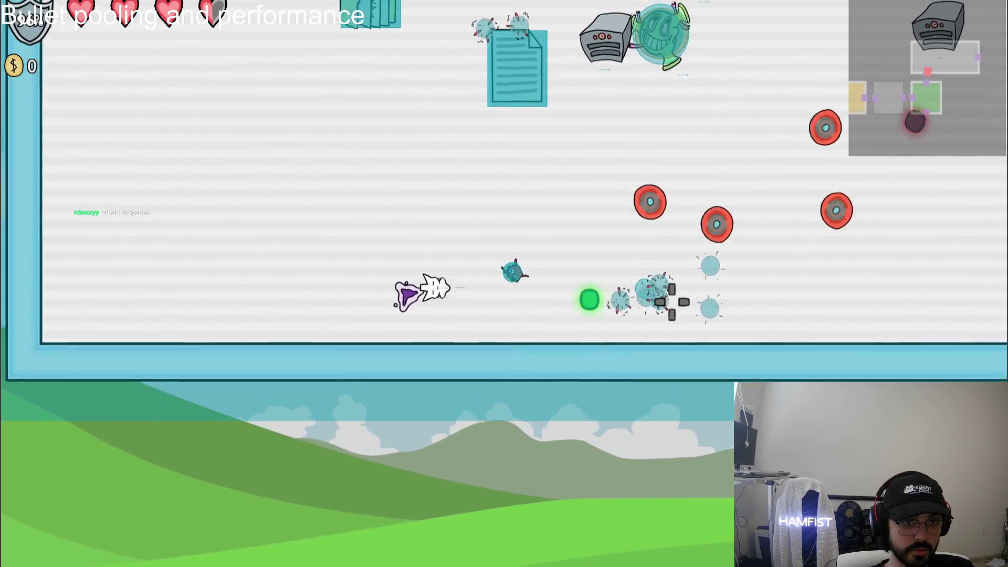
pyautogui.press('s')
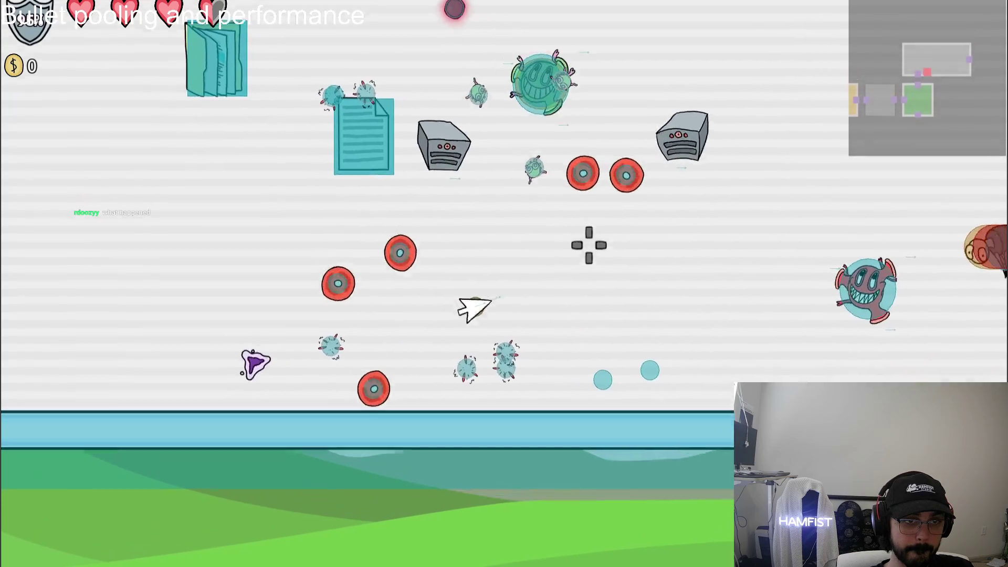
pyautogui.press('Escape')
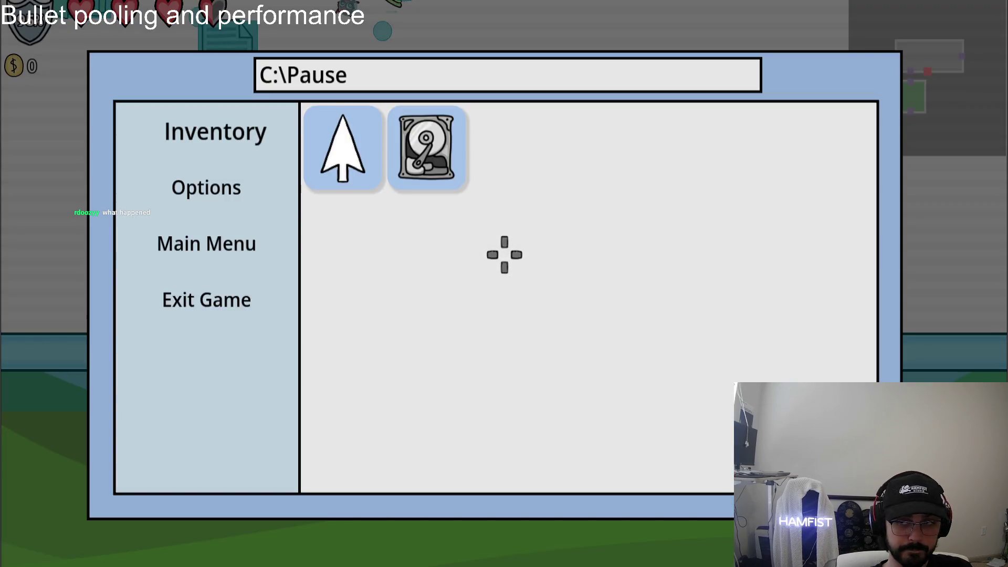
pyautogui.hotkey('alt', 'Tab')
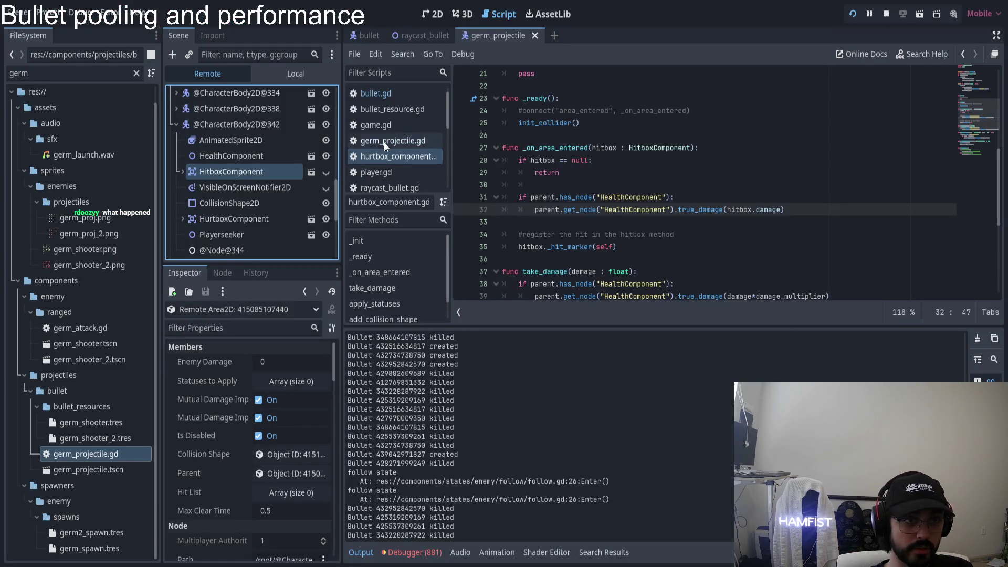